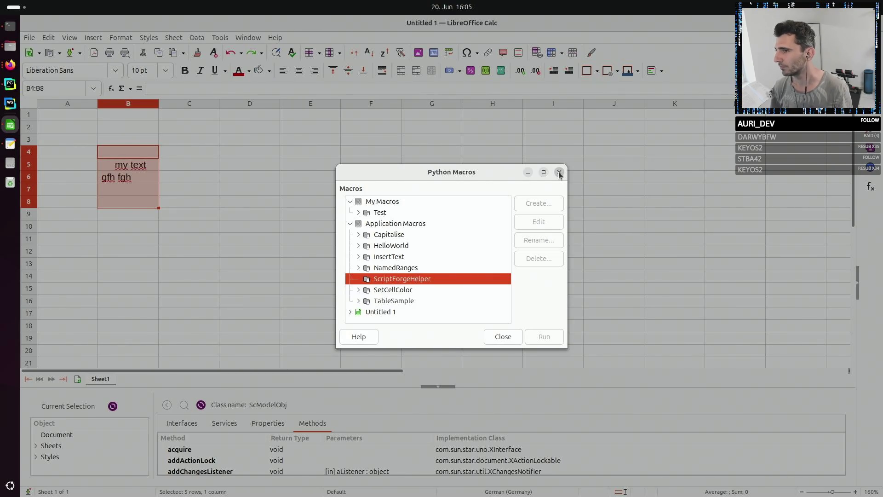
Close the Python Macros window and bring the Test.py script editor forward over Calc.
click(559, 172)
click(226, 40)
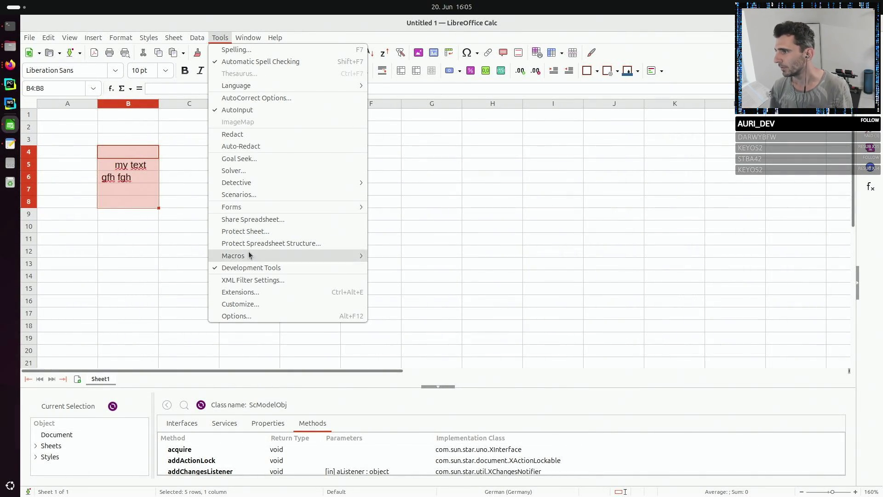
click(143, 285)
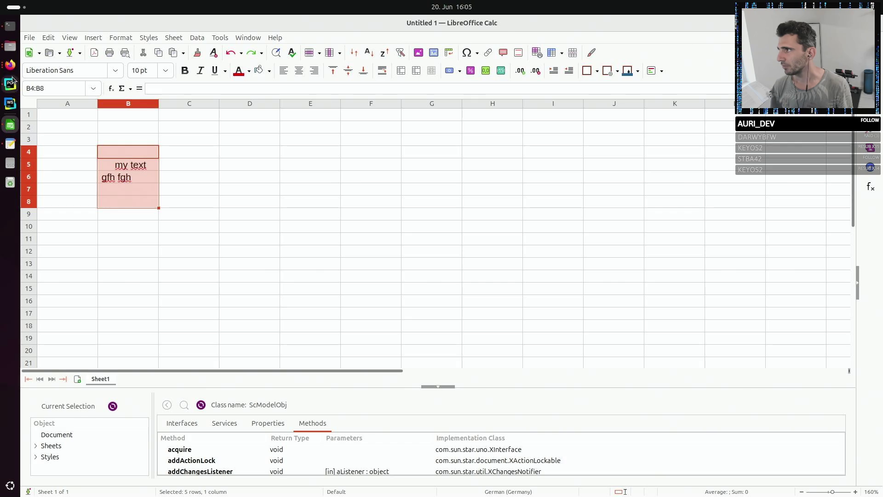
click(10, 143)
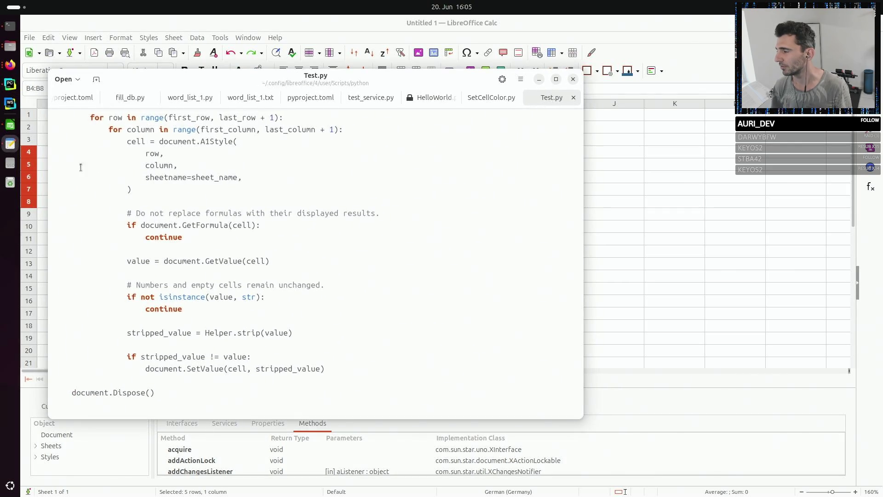
scroll(170, 214, up, 10)
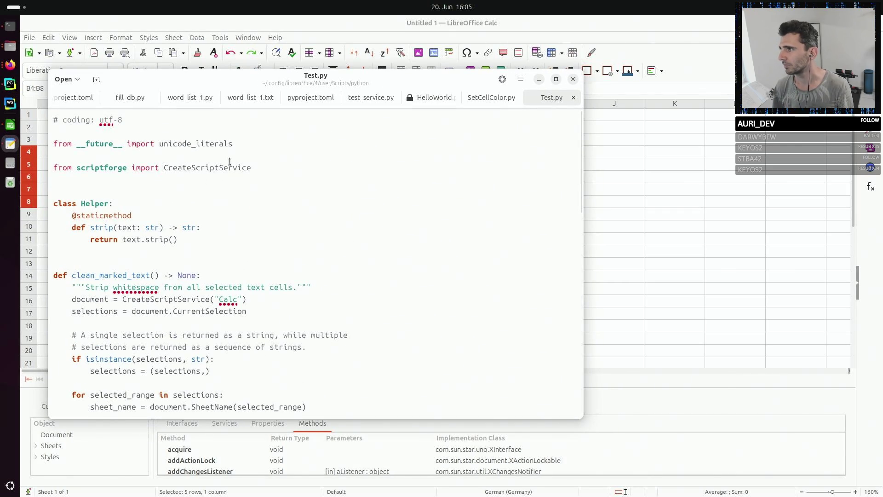
Highlight the scriptforge import in Test.py and switch to the ScriptForge project page in Firefox.
double_click(104, 169)
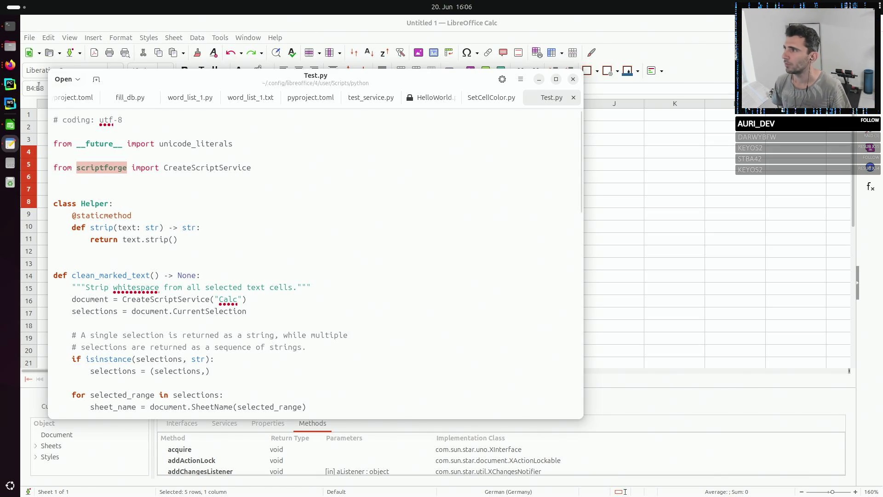
click(17, 71)
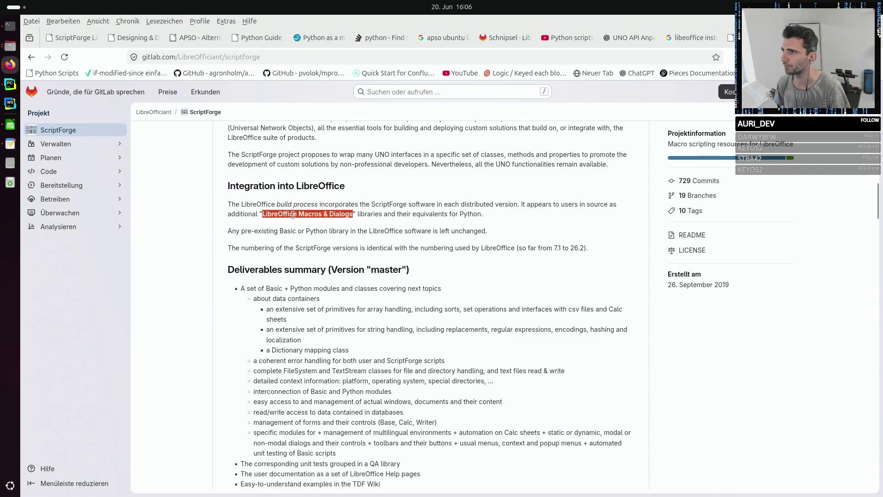
Copy the import sys / sys.path snippet from the ChatGPT answer and return to the Test.py editor.
click(571, 37)
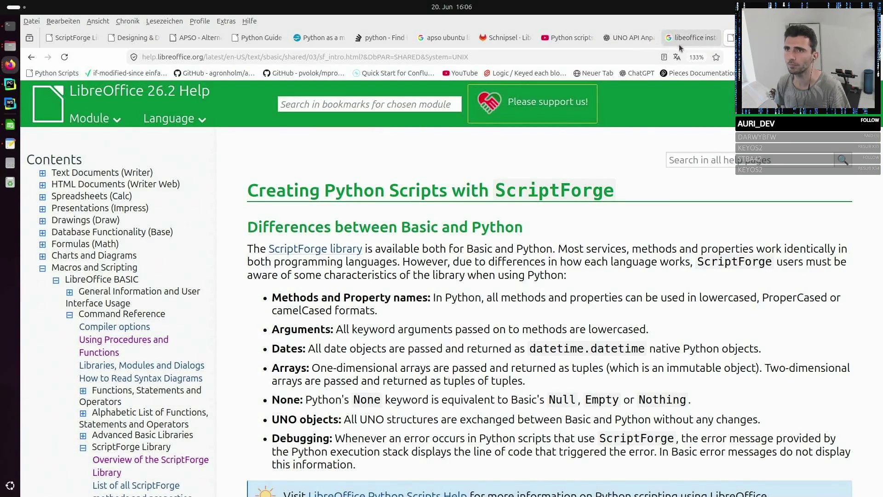
click(628, 38)
mouse_move(498, 223)
mouse_down()
mouse_move(269, 225)
mouse_move(462, 214)
mouse_move(266, 214)
mouse_up()
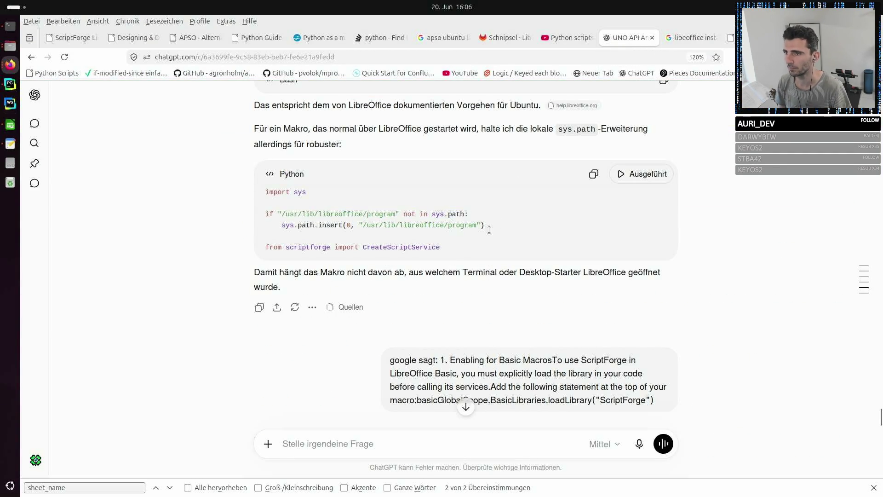
drag(490, 226, 256, 193)
click(10, 144)
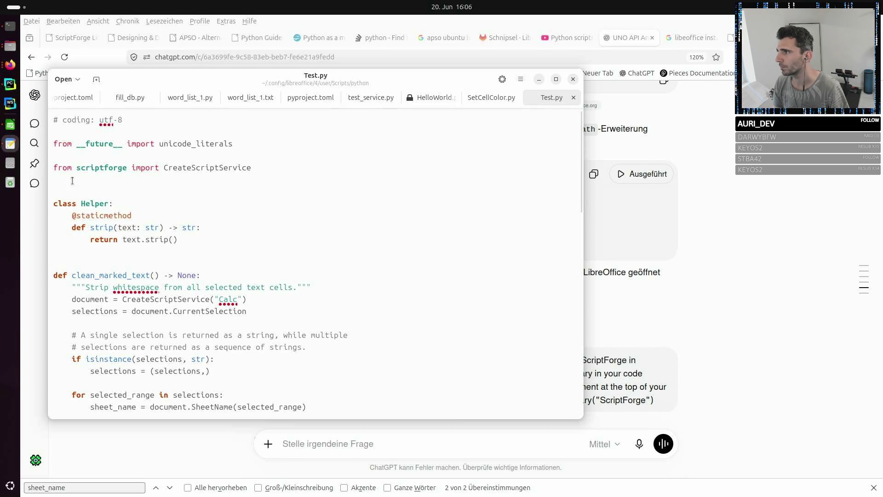
Insert /usr/lib/libreoffice/program into sys.path ahead of the scriptforge import and save Test.py.
text(import sys  if "/usr/lib/libreoffice/program" not in sys.path:     sys.path.insert(0, "/usr/lib/libreoffice/program"))
double_click(193, 168)
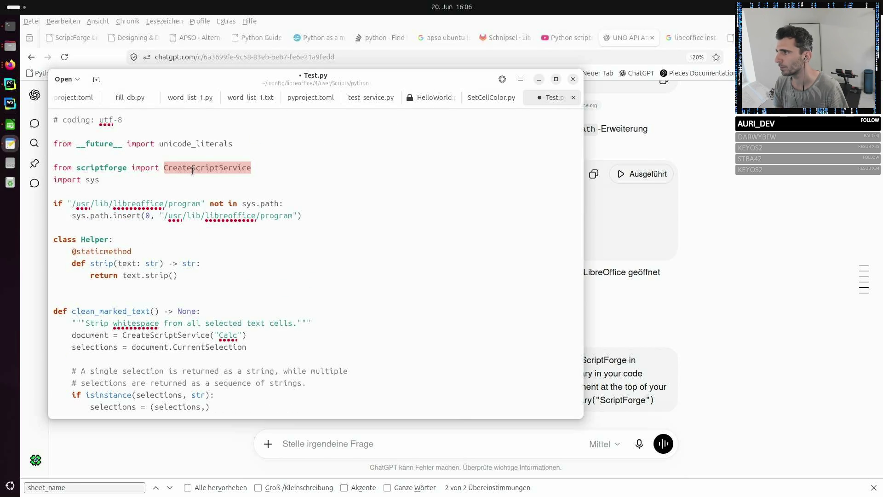
key(shift+Home)
key(ctrl+c)
key(BackSpace)
click(78, 225)
key(ctrl+v)
key(Return)
click(78, 171)
key(BackSpace)
key(BackSpace)
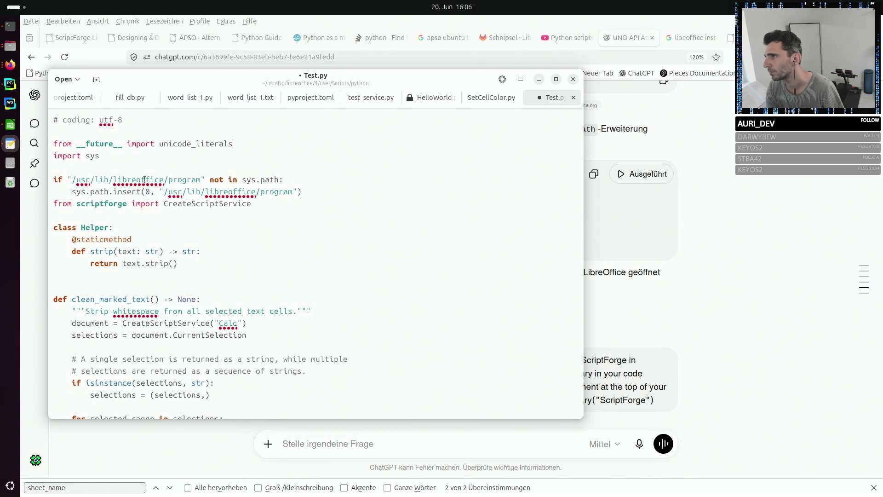
key(Return)
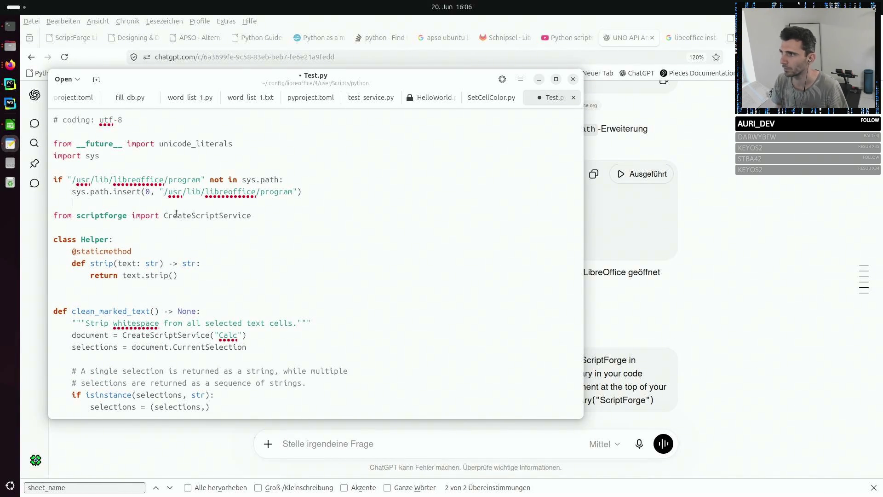
key(Return)
key(ctrl+s)
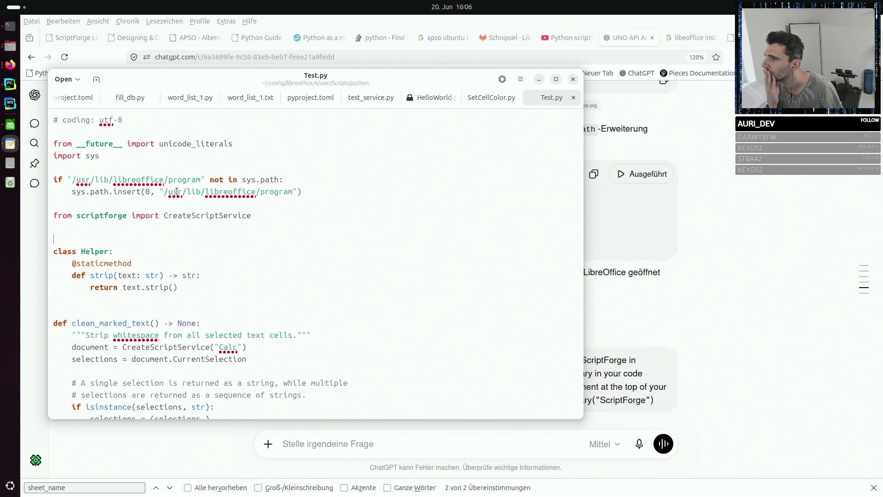
Select the /usr/lib/libreoffice/program path string and open the file manager.
drag(166, 193, 294, 192)
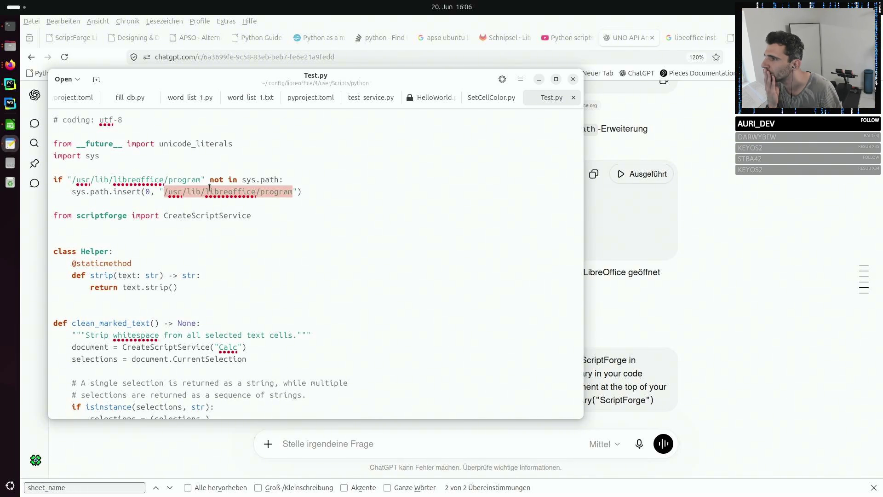
click(162, 193)
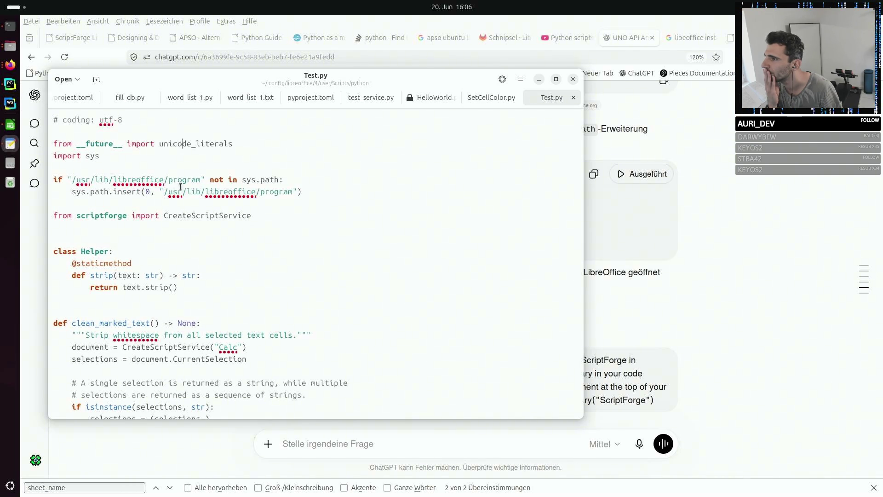
drag(163, 193, 293, 192)
key(ctrl+c)
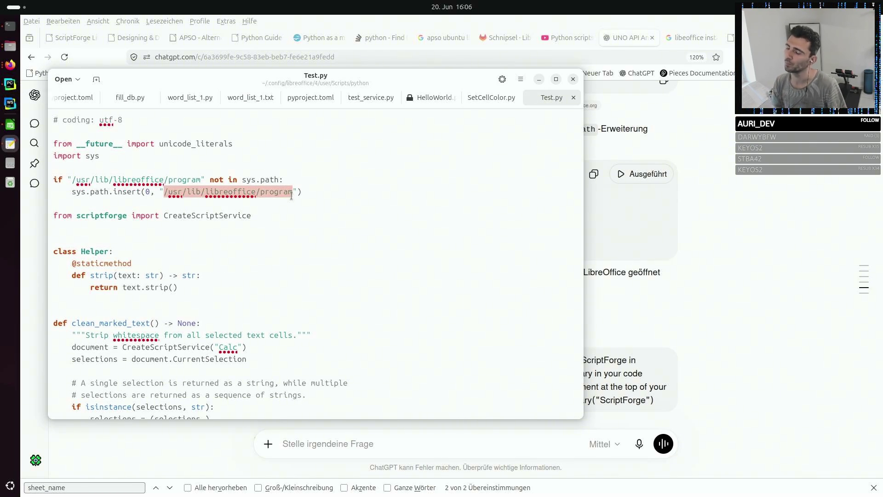
click(10, 45)
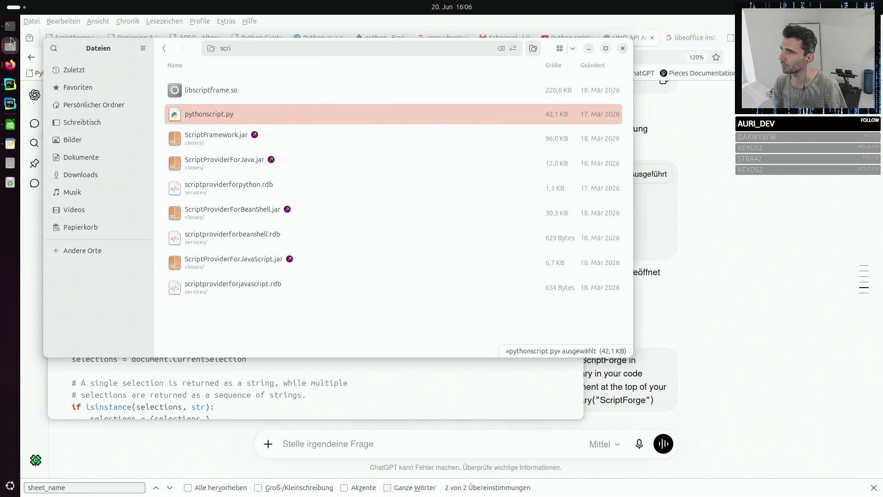
Navigate Files to /usr/lib/libreoffice/program via the pasted location path.
click(292, 53)
key(ctrl+v)
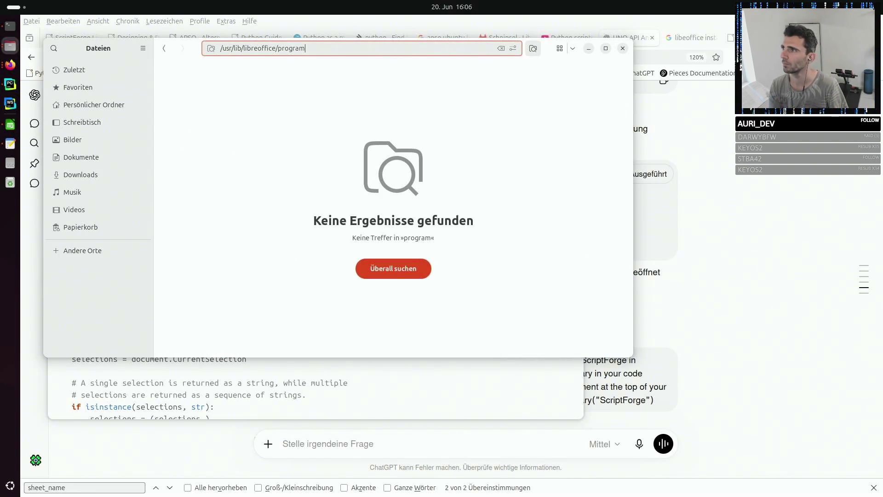
key(BackSpace)
key(BackSpace)
key(BackSpace)
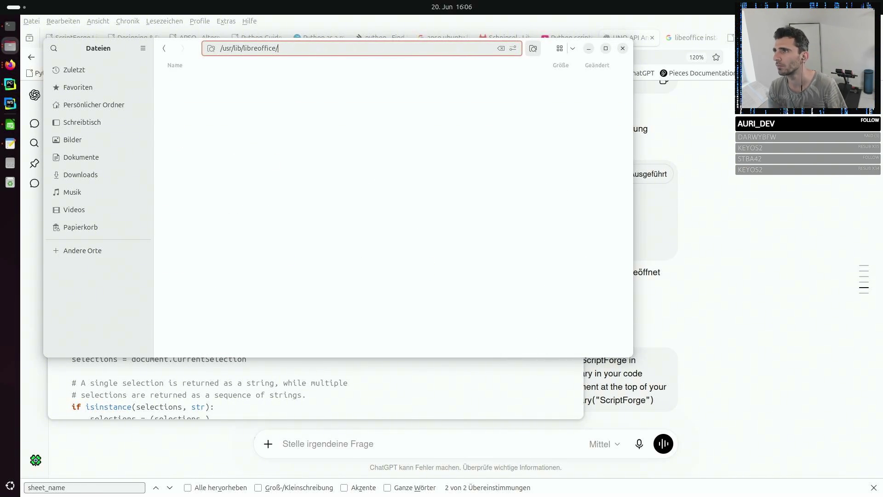
key(BackSpace)
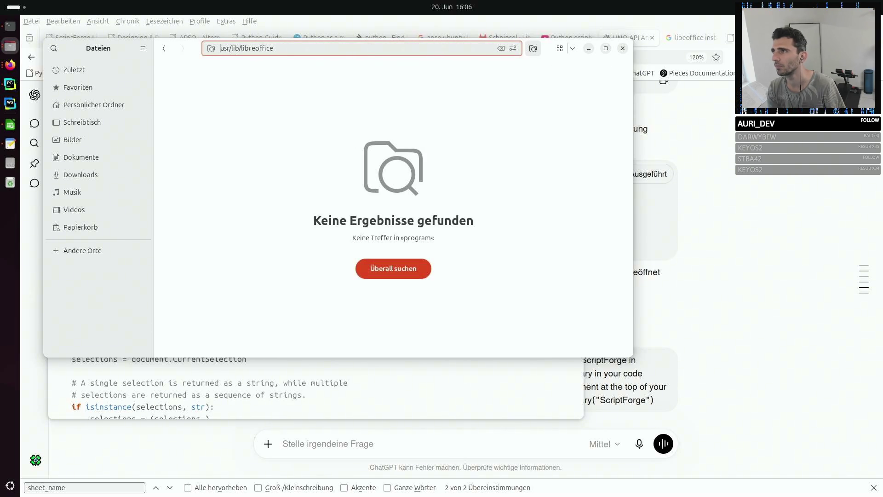
double_click(259, 48)
key(BackSpace)
key(BackSpace)
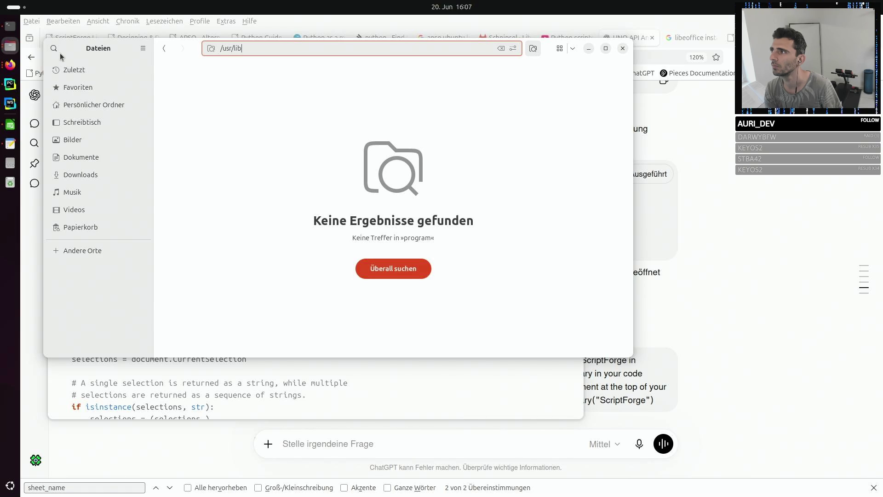
click(176, 92)
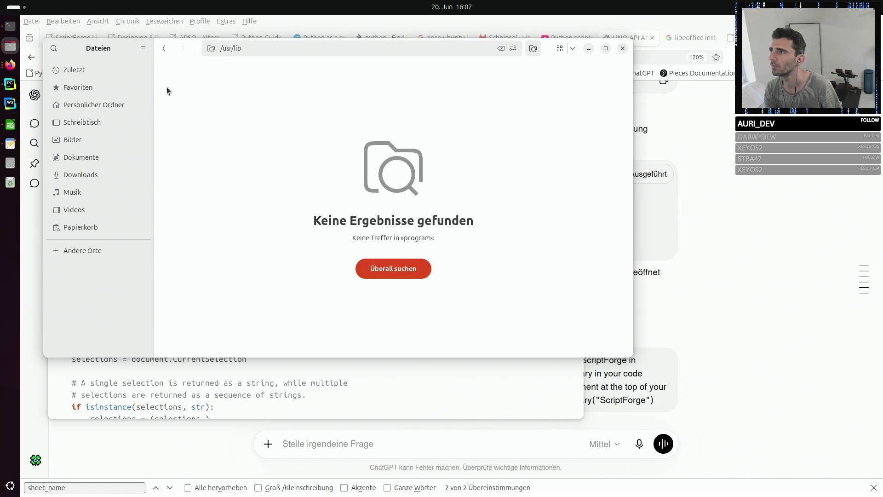
click(167, 46)
Browse into the services folder, then minimise the file manager.
click(403, 48)
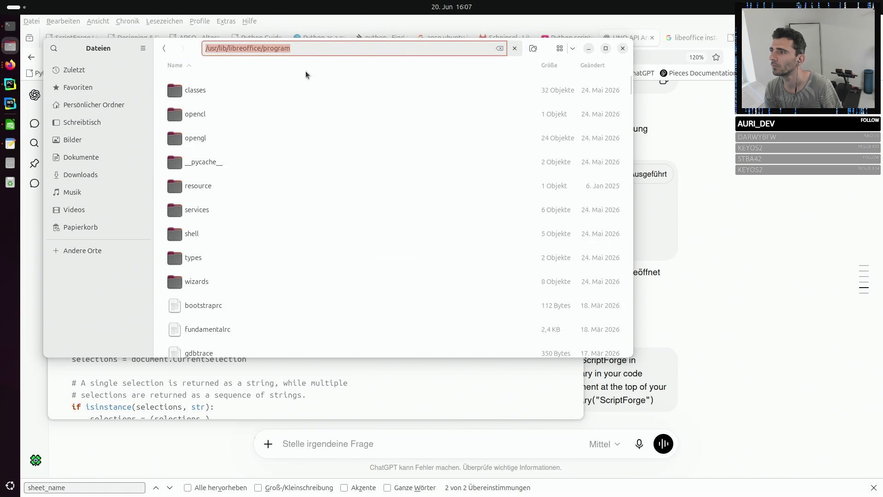
double_click(196, 210)
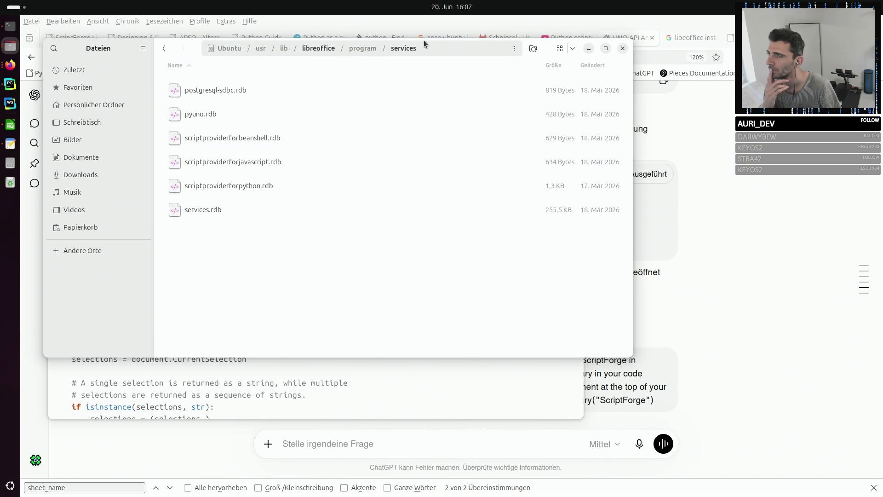
click(588, 48)
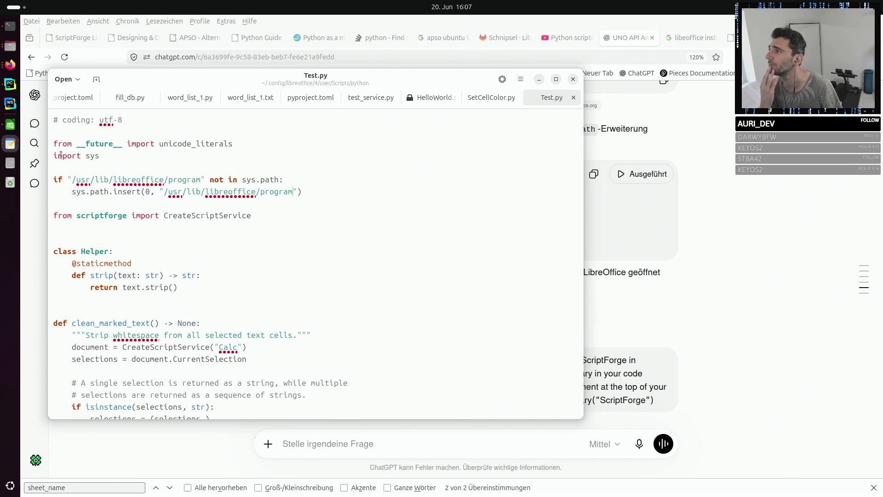
Select text cells B5:B7 in Calc and run the clean_marked_text macro from the APSO organiser.
click(11, 125)
click(227, 152)
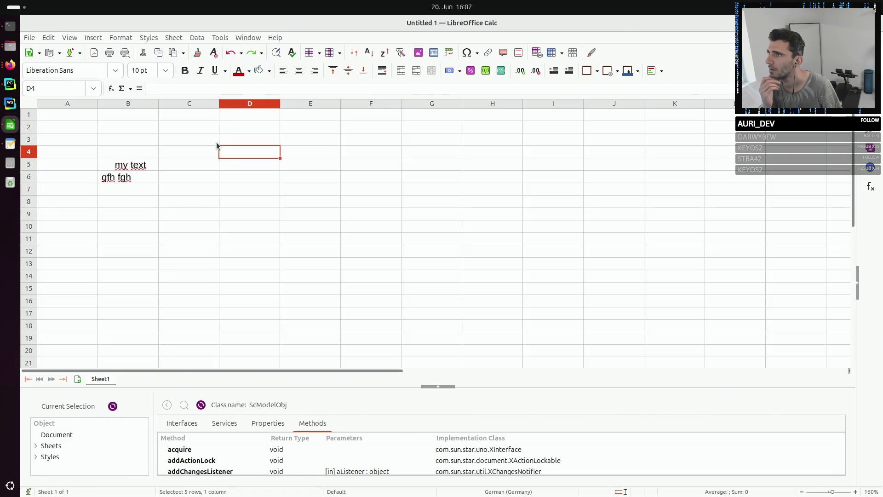
click(121, 166)
drag(120, 165, 124, 190)
click(219, 37)
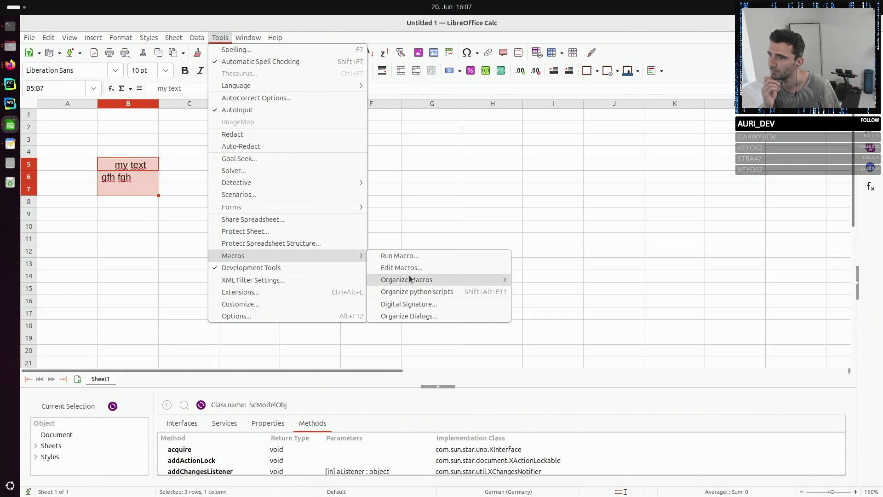
click(408, 292)
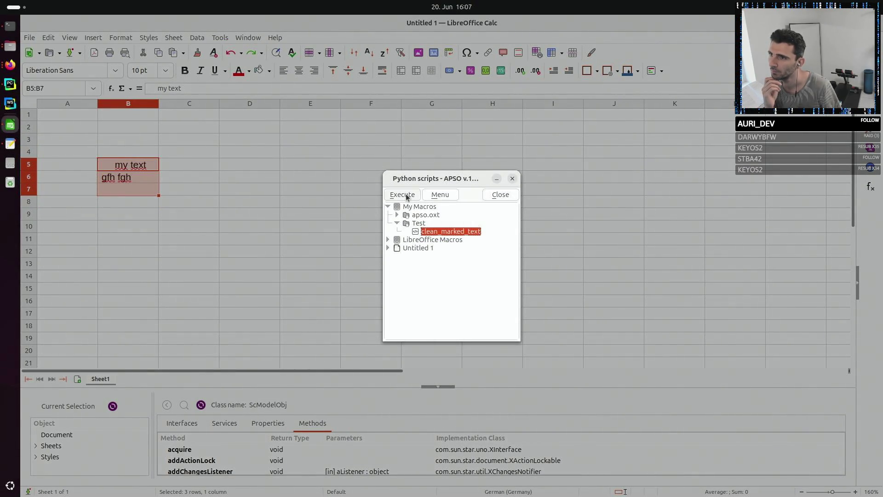
click(404, 194)
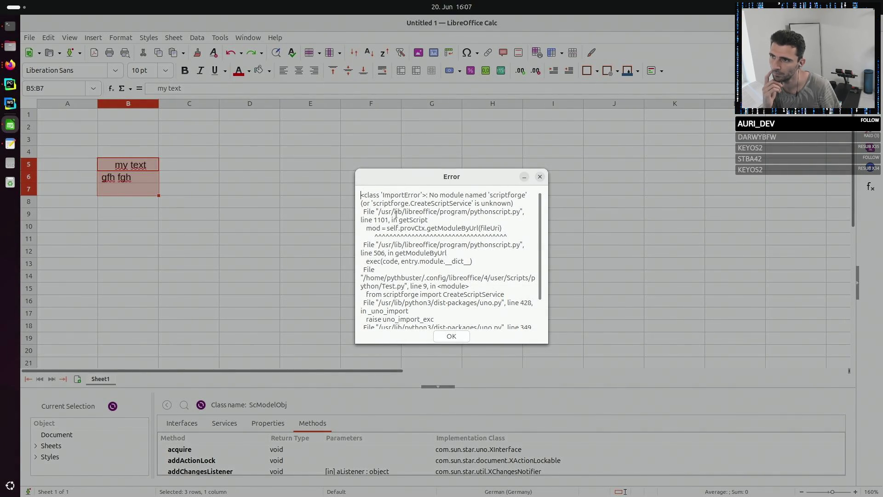
Inspect and dismiss the 'No module named scriptforge' ImportError, then switch to the browser.
drag(393, 213, 518, 212)
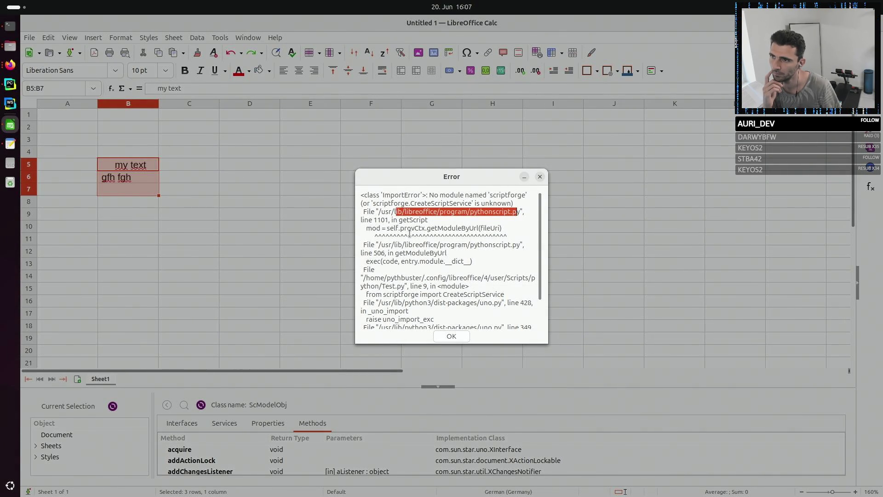
scroll(424, 266, down, 2)
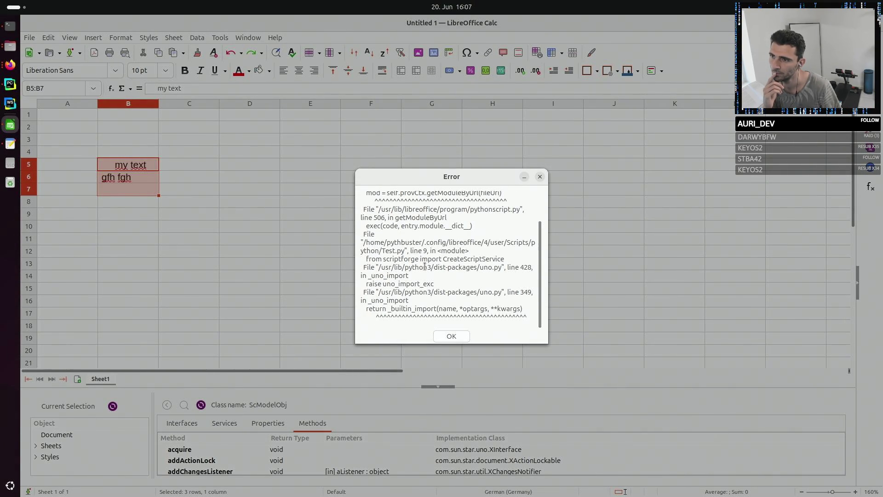
scroll(424, 264, up, 2)
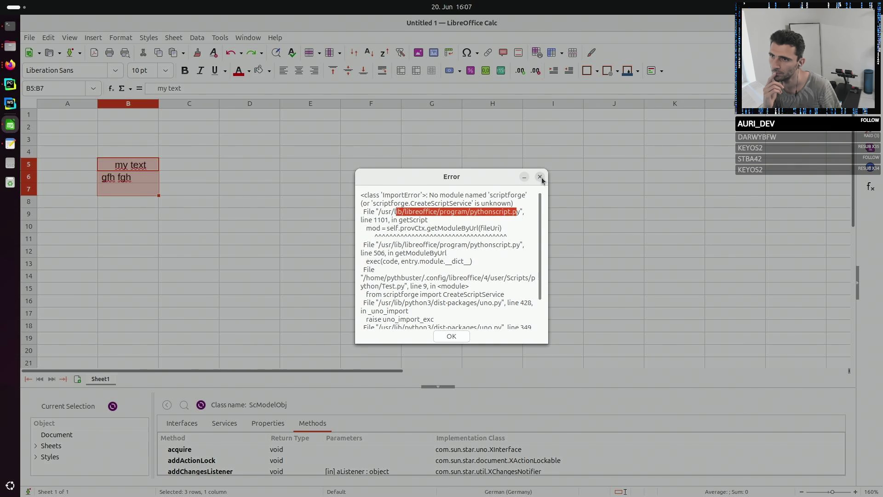
click(540, 177)
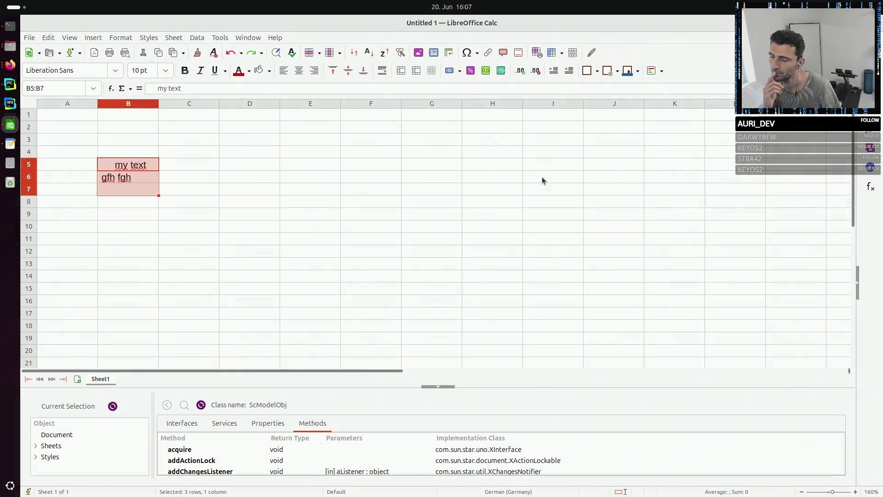
click(9, 67)
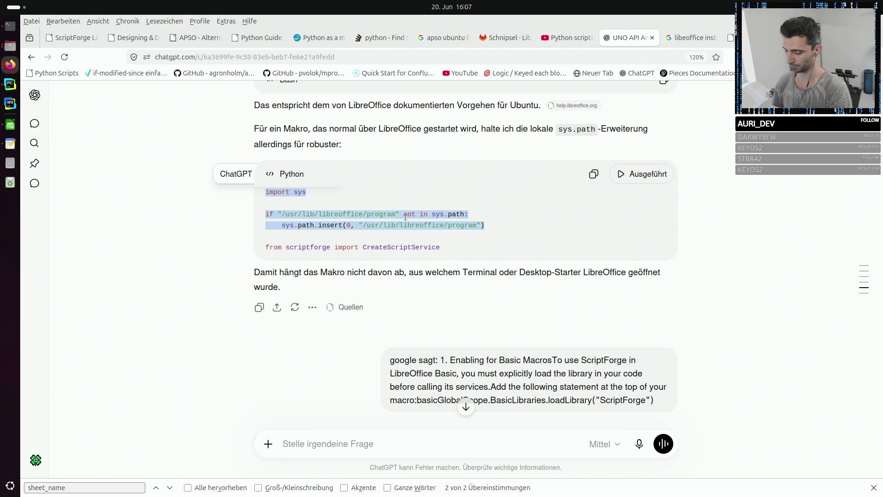
Search Google for 'missing scriptforge ubuntu libreoffice', expand the AI overview and open the Ask LibreOffice thread.
key(ctrl+t)
text(missing scriptforge ubuntu libreoffice)
key(Return)
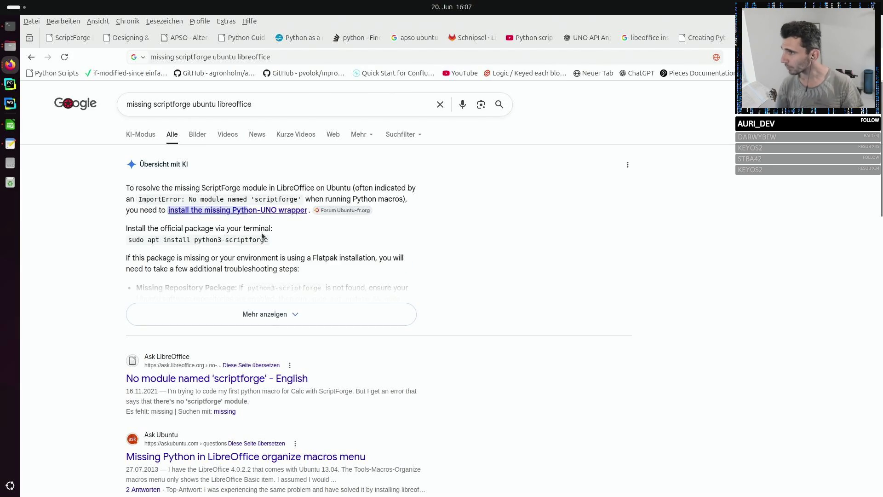
click(270, 315)
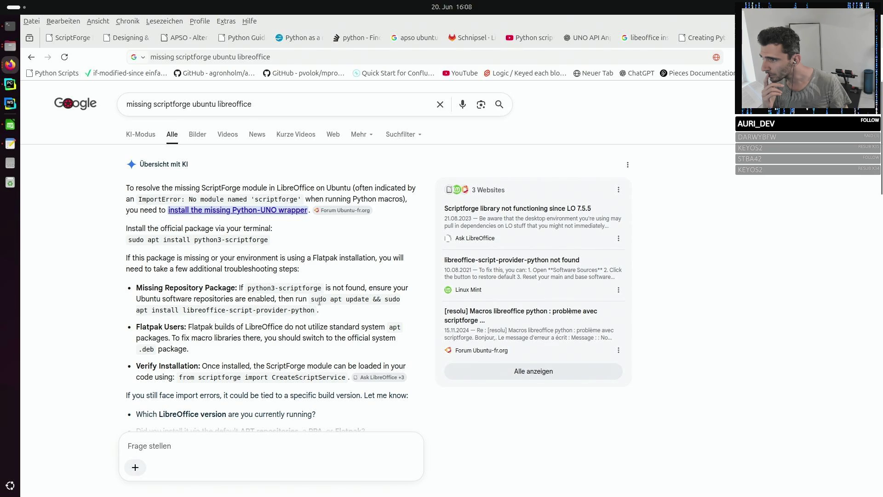
scroll(318, 302, down, 1)
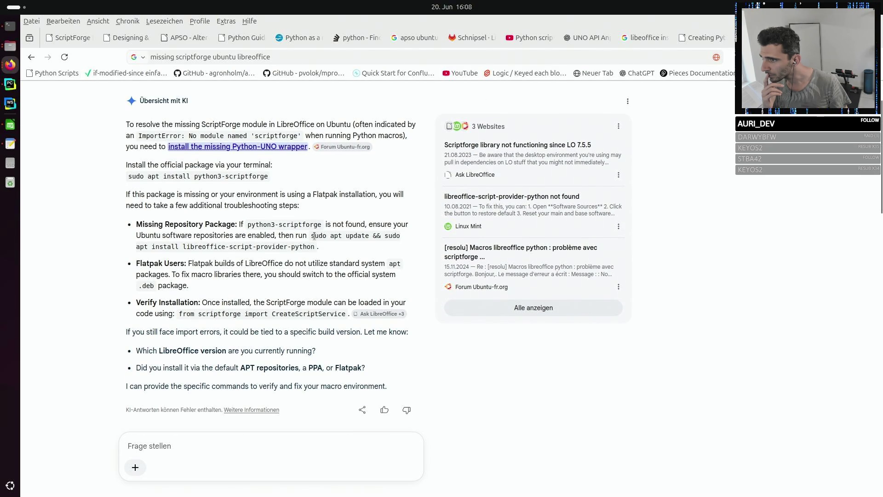
drag(318, 247, 185, 246)
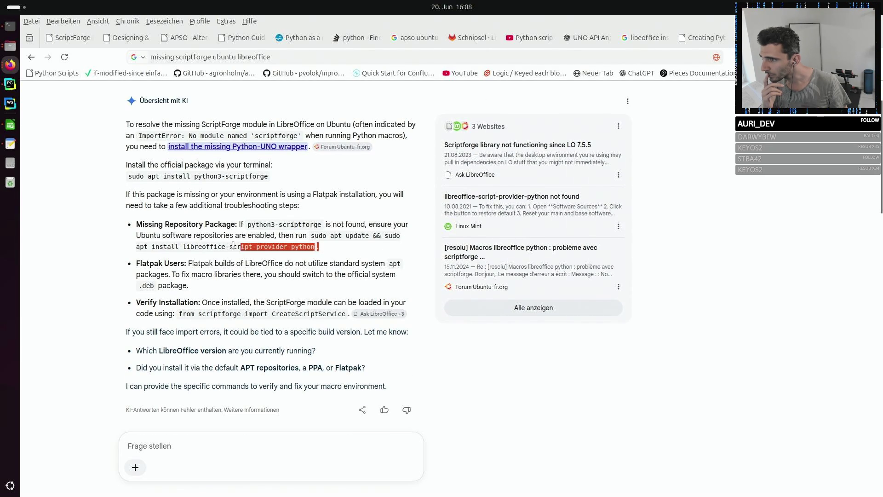
scroll(348, 274, down, 1)
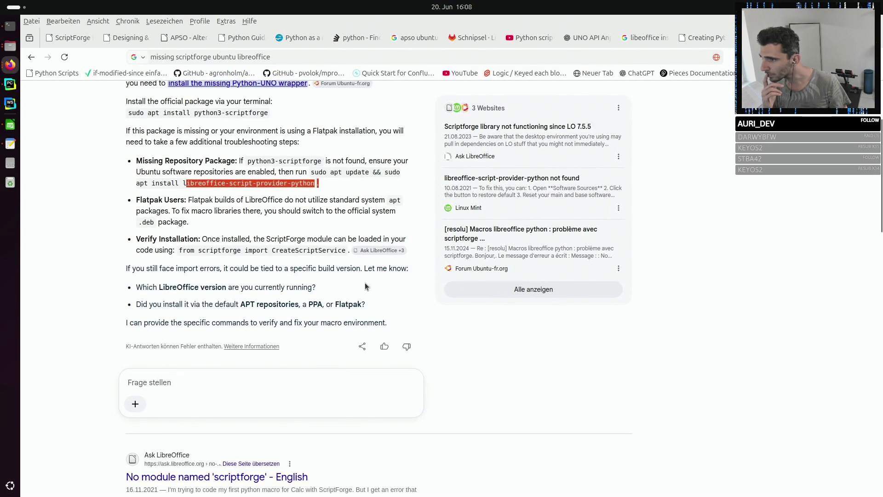
scroll(362, 283, down, 2)
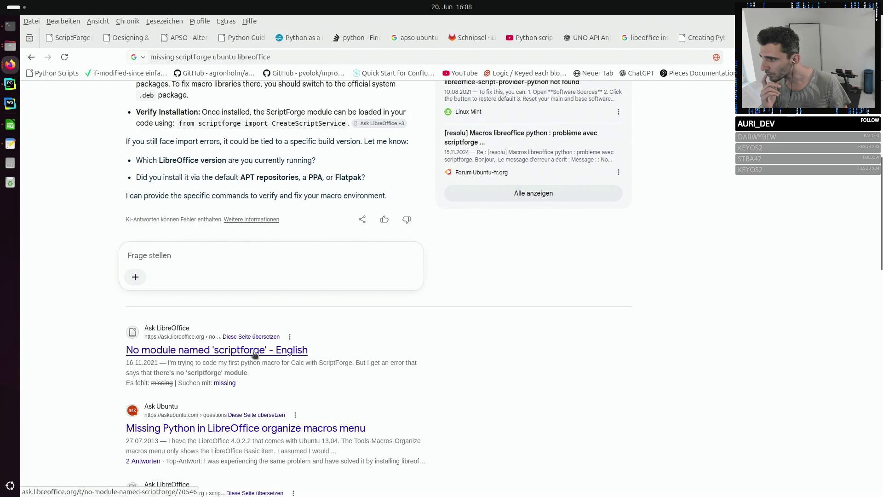
scroll(254, 354, down, 1)
click(237, 290)
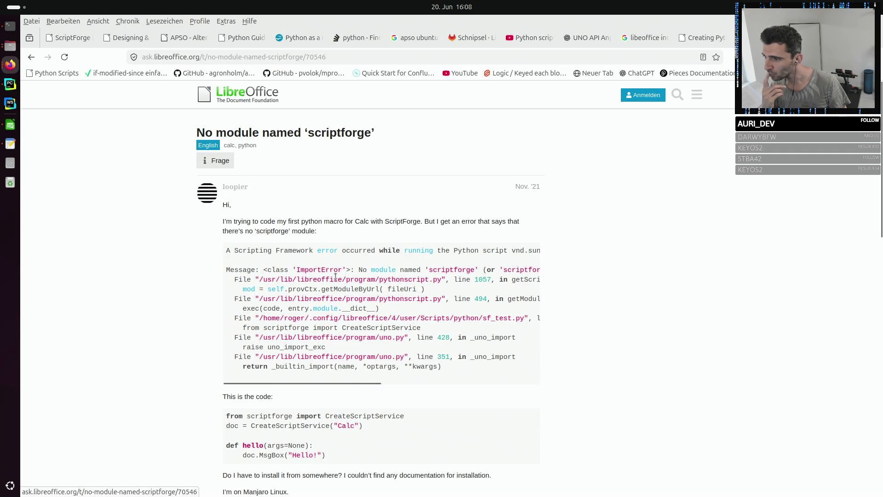
scroll(335, 277, down, 5)
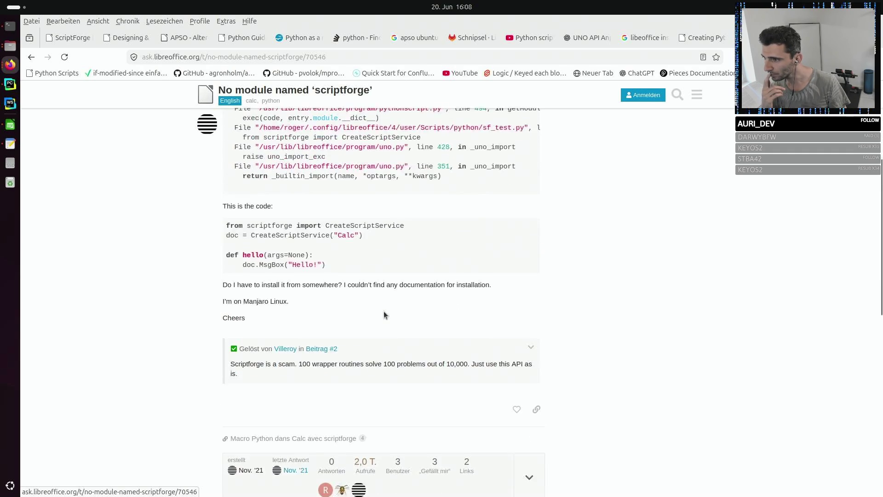
scroll(383, 316, down, 2)
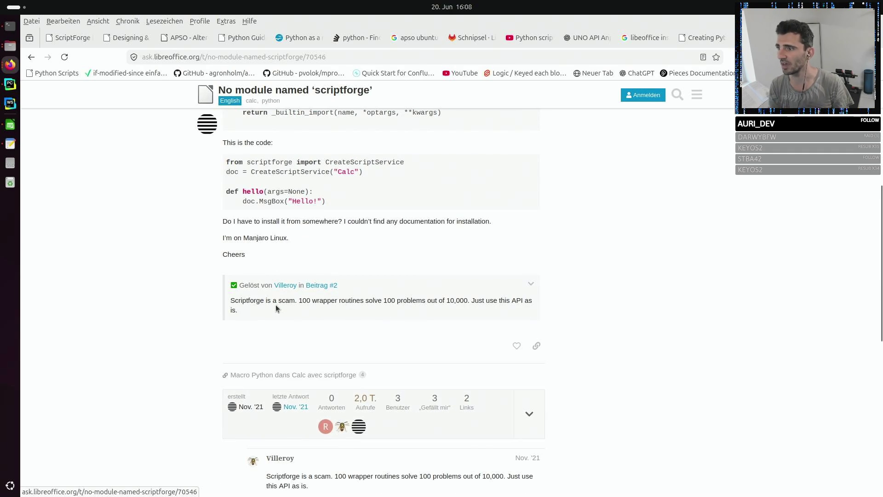
Read the thread's accepted answer, return to the results and open the bug 162962 ScriptForge report.
mouse_move(312, 302)
mouse_down()
mouse_move(477, 311)
mouse_move(504, 302)
mouse_up()
scroll(503, 306, down, 3)
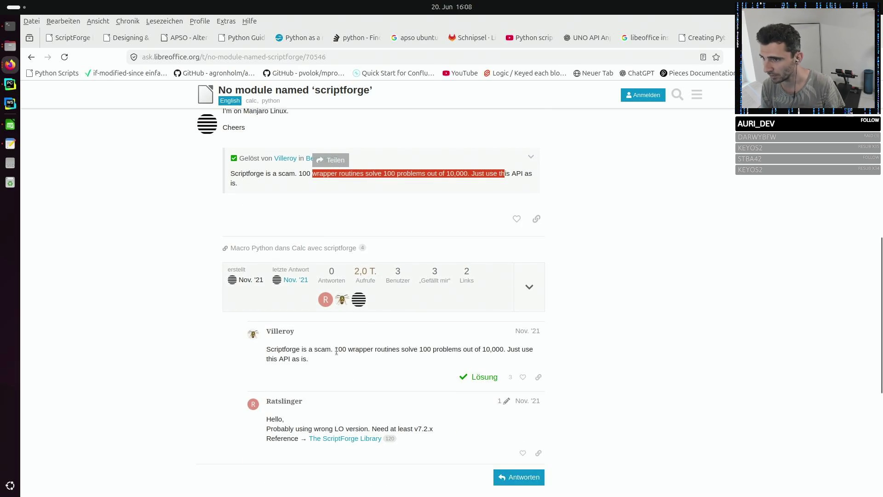
scroll(392, 354, down, 2)
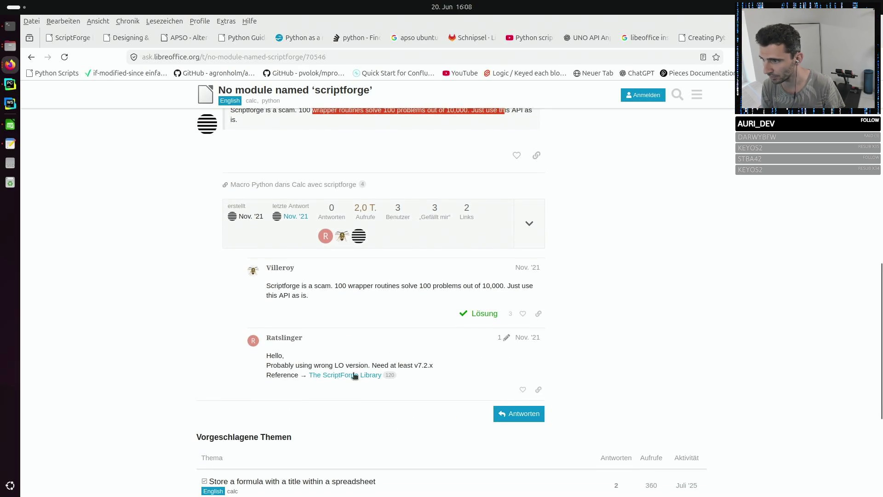
scroll(343, 376, down, 3)
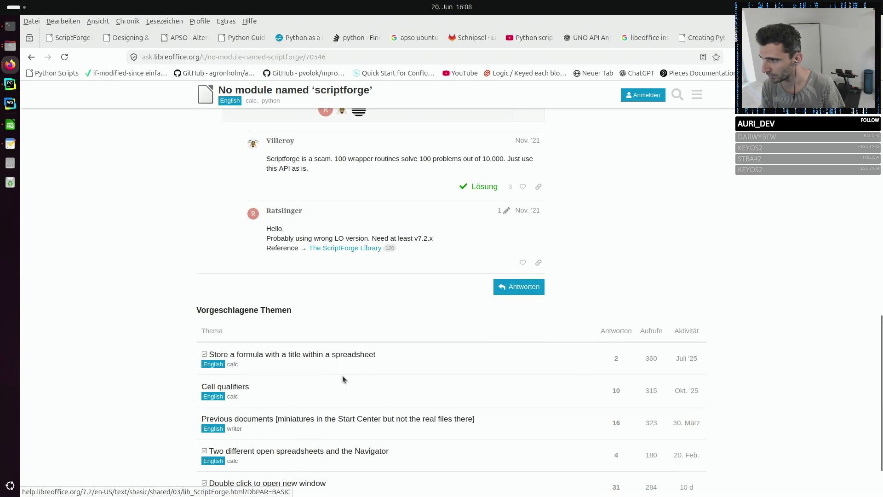
click(32, 59)
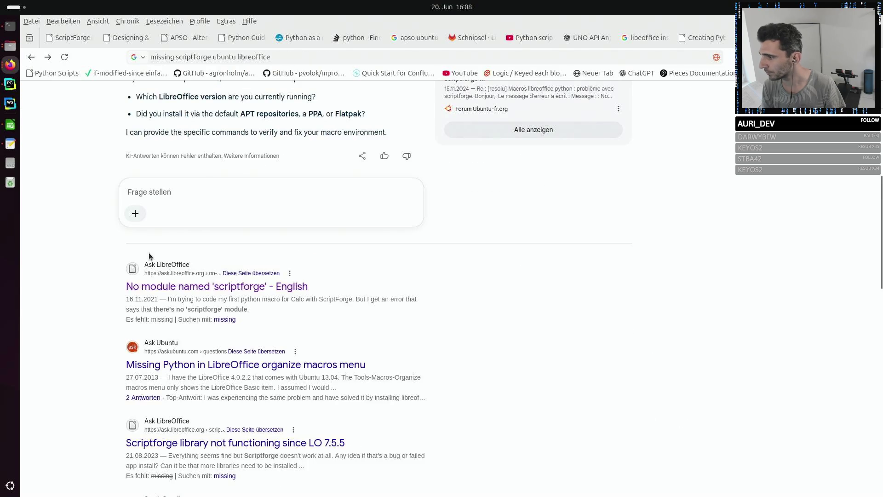
scroll(188, 353, down, 2)
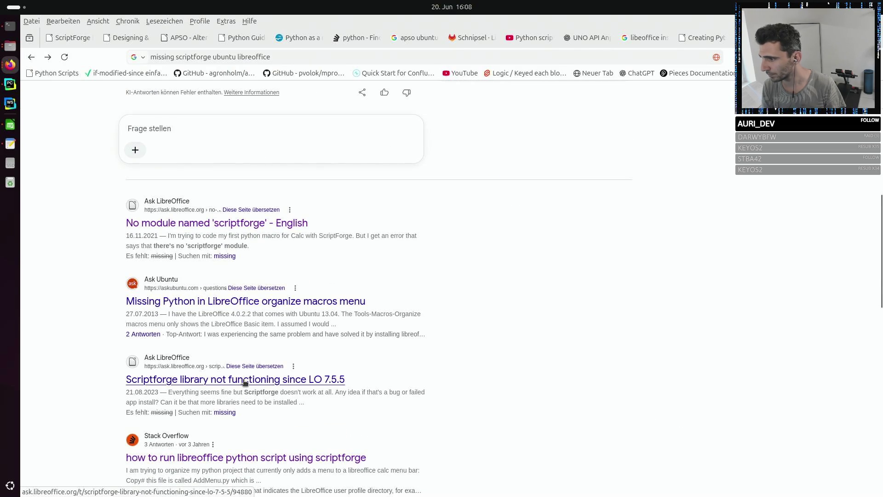
scroll(238, 386, down, 3)
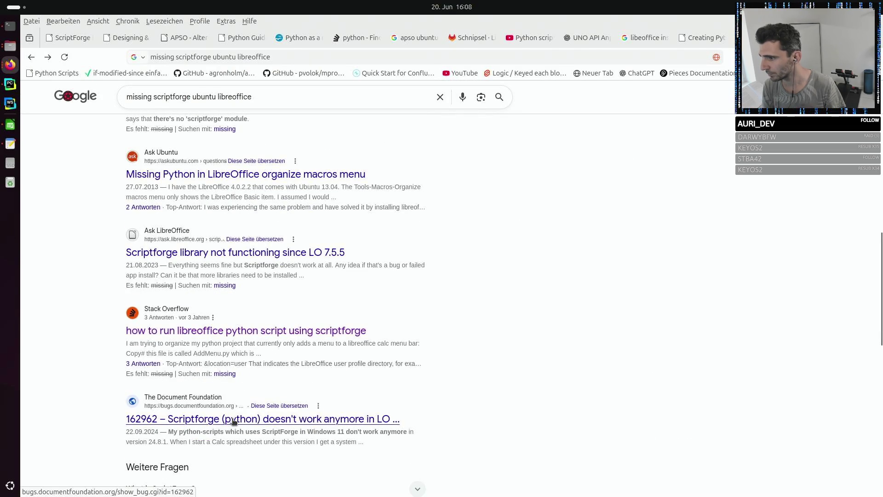
click(309, 423)
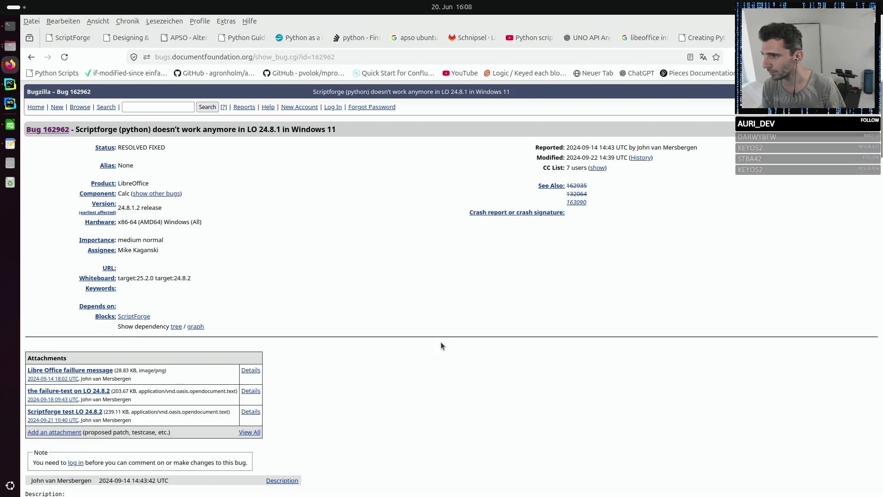
scroll(410, 336, down, 3)
scroll(411, 336, down, 3)
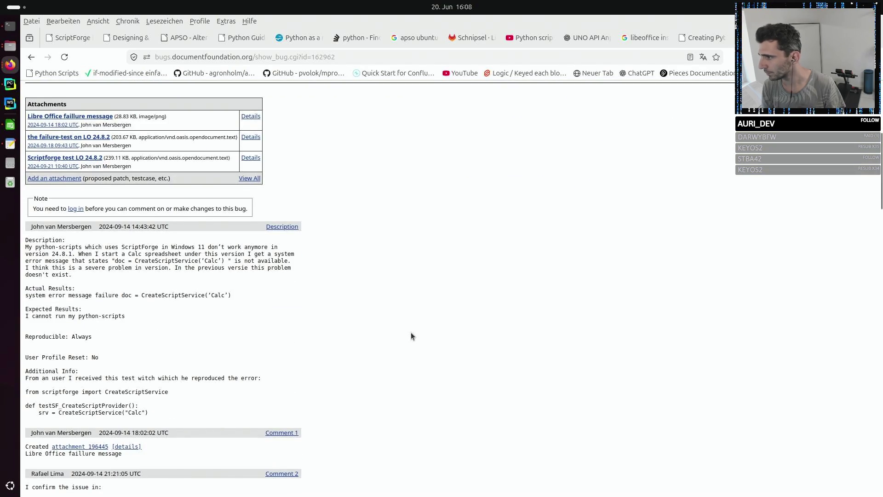
scroll(411, 336, down, 2)
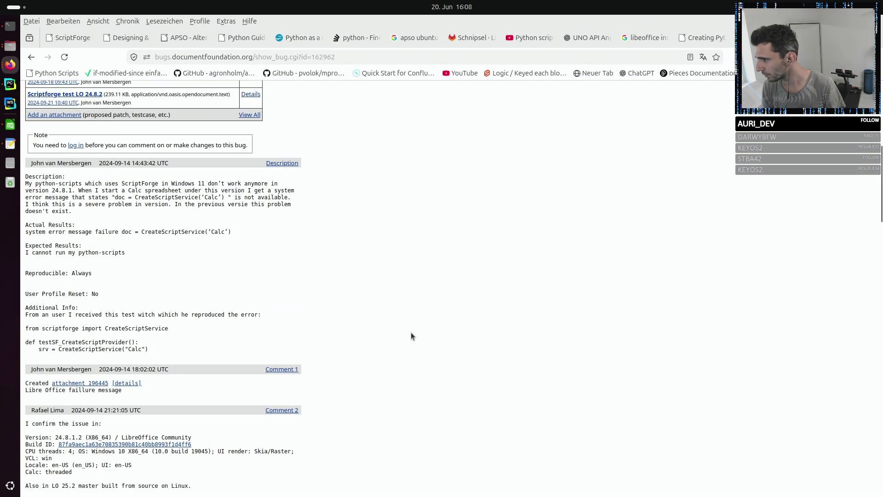
scroll(411, 333, down, 4)
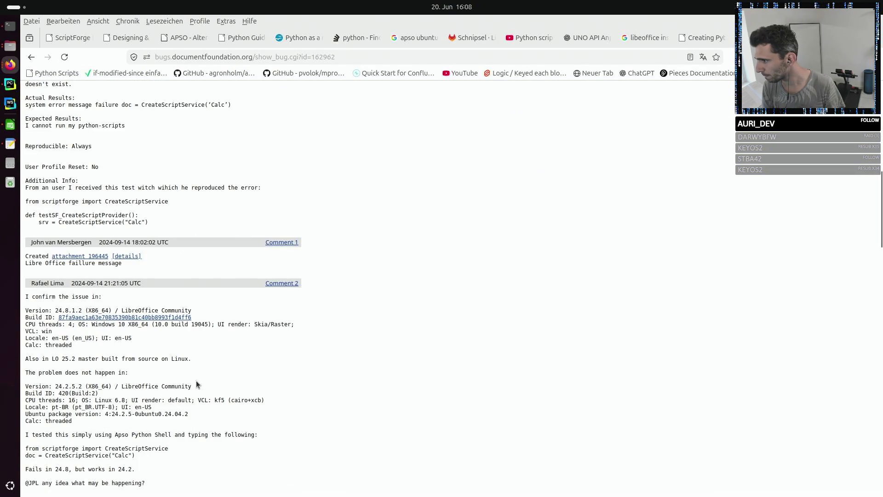
scroll(196, 385, down, 2)
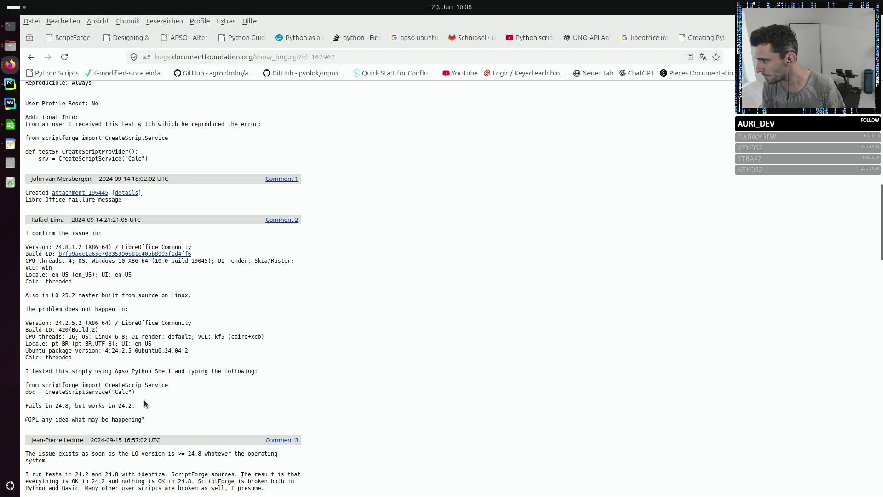
scroll(145, 403, down, 4)
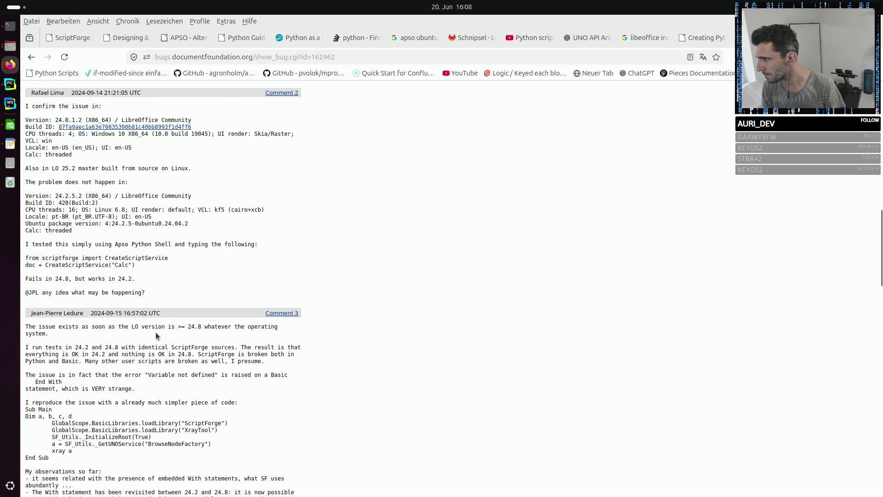
Review bug 162962's note that LO 24.8 and later fails through to the fix comment, then return to the results.
drag(132, 327, 279, 338)
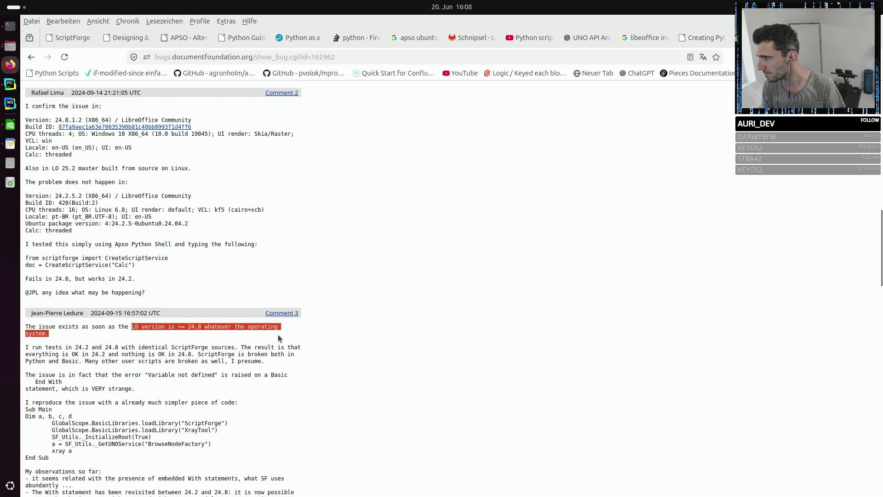
click(123, 379)
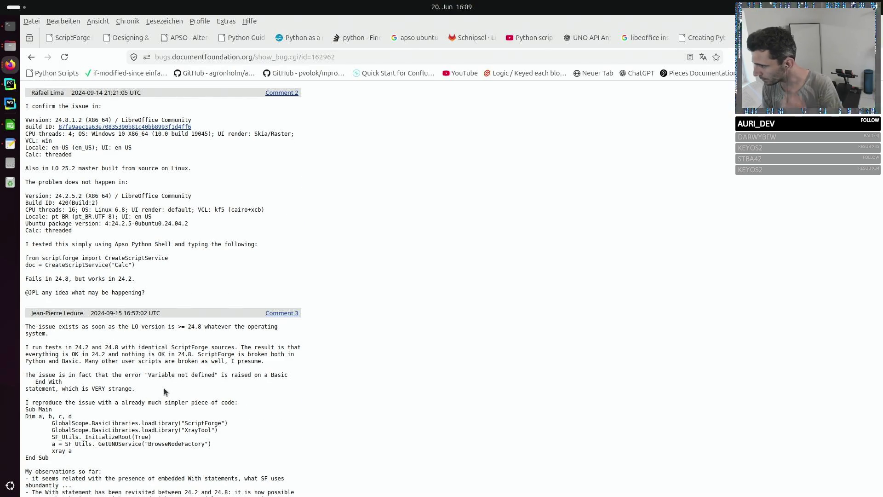
scroll(164, 392, down, 5)
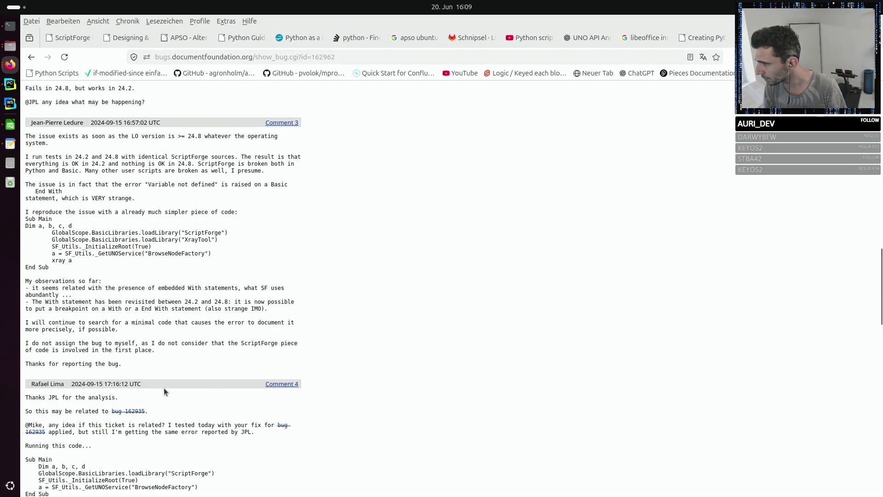
scroll(253, 412, down, 2)
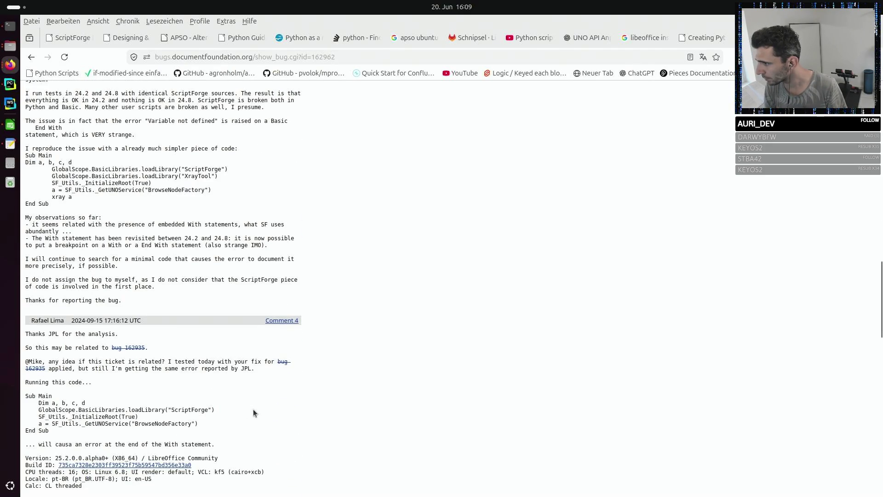
scroll(253, 412, down, 2)
scroll(252, 409, down, 2)
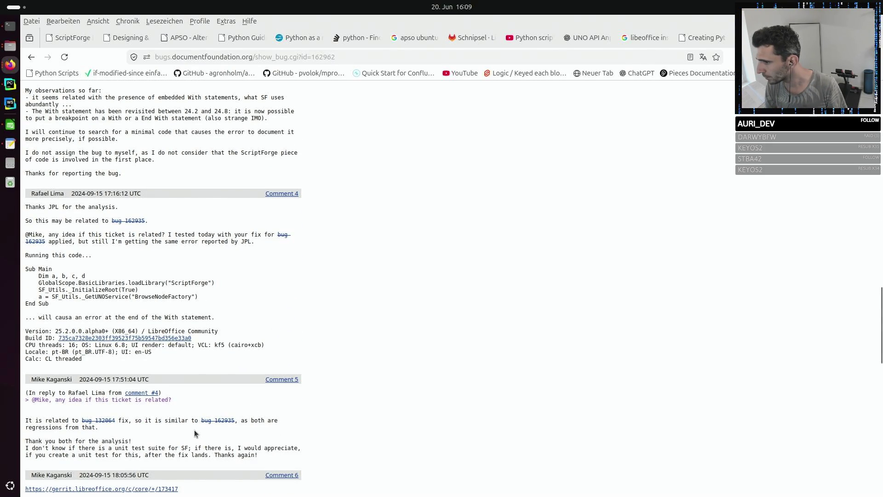
scroll(196, 433, down, 2)
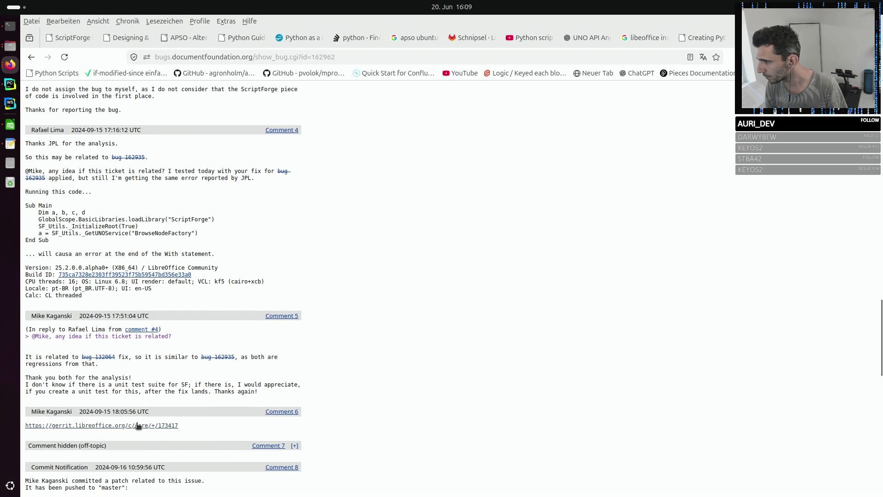
scroll(137, 426, down, 4)
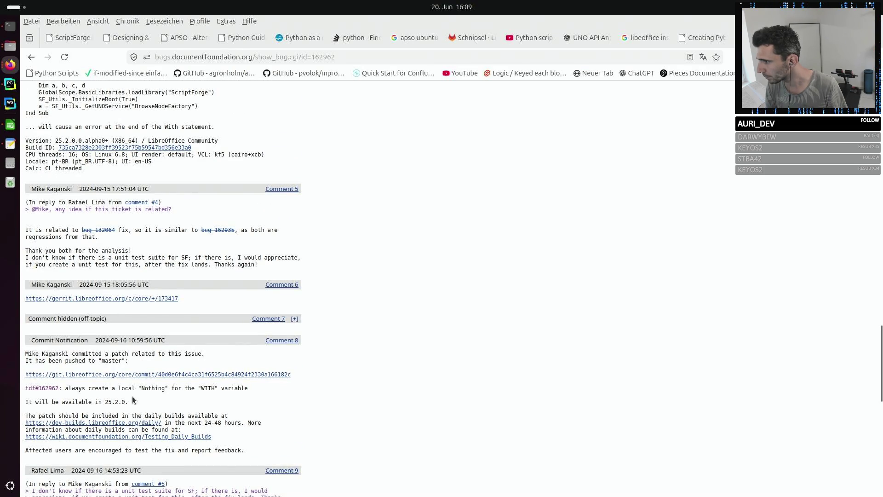
scroll(169, 391, down, 4)
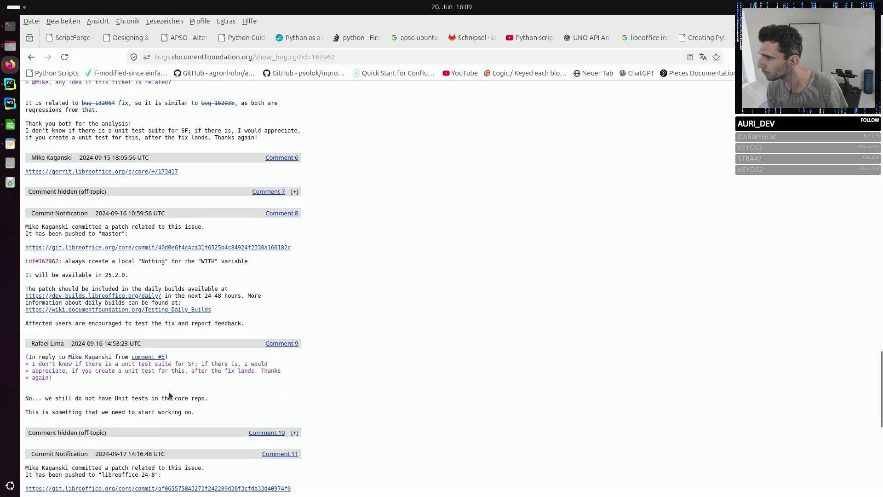
scroll(169, 392, down, 4)
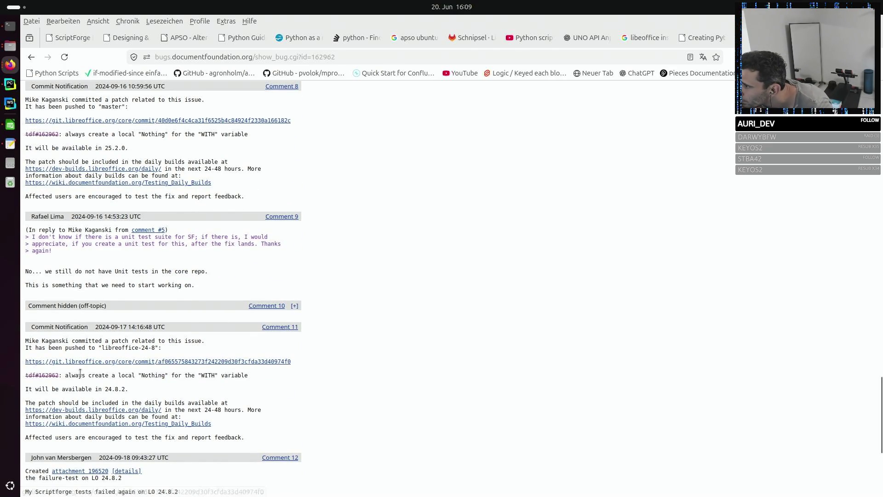
scroll(123, 389, down, 2)
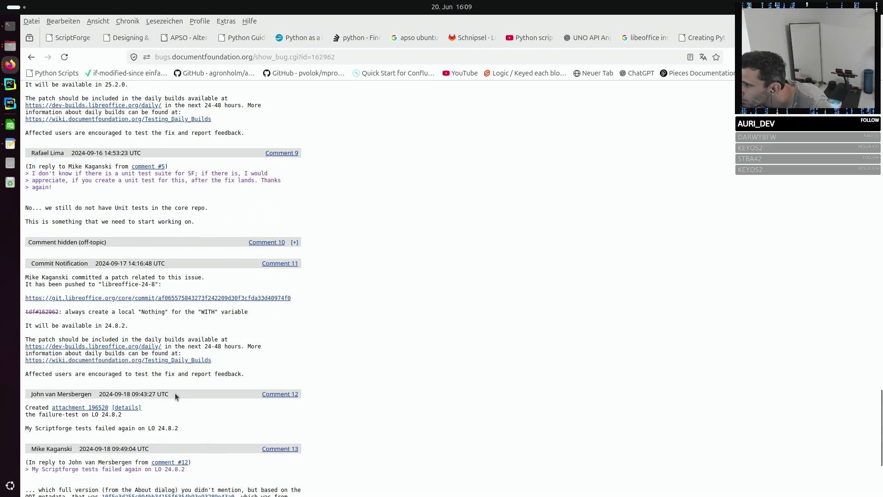
scroll(175, 395, down, 1)
scroll(175, 395, down, 3)
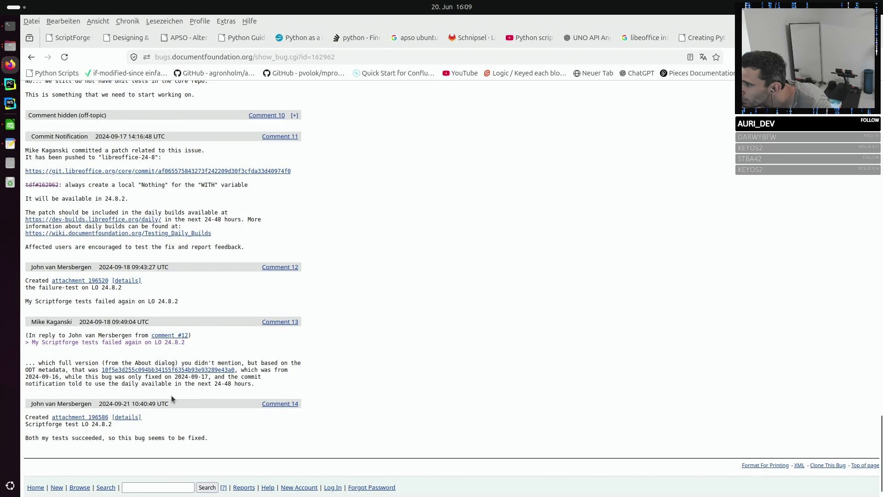
scroll(104, 446, down, 1)
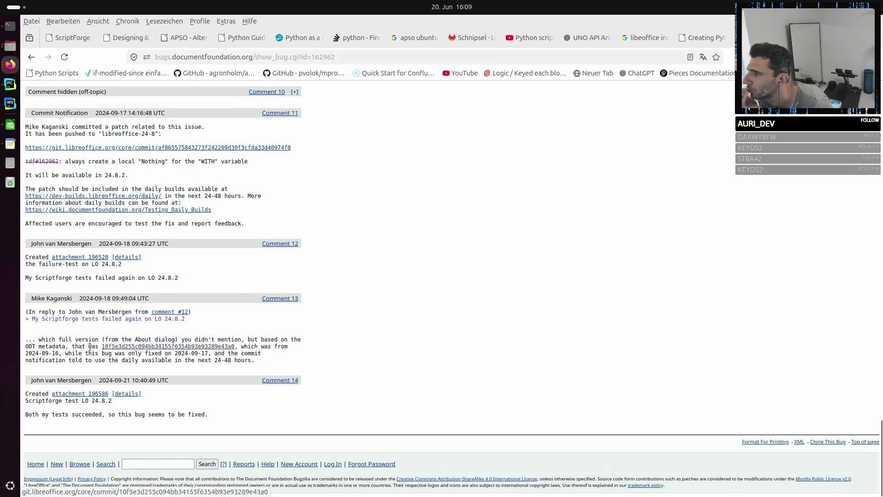
click(31, 56)
scroll(207, 290, down, 2)
scroll(266, 373, down, 2)
scroll(266, 373, down, 3)
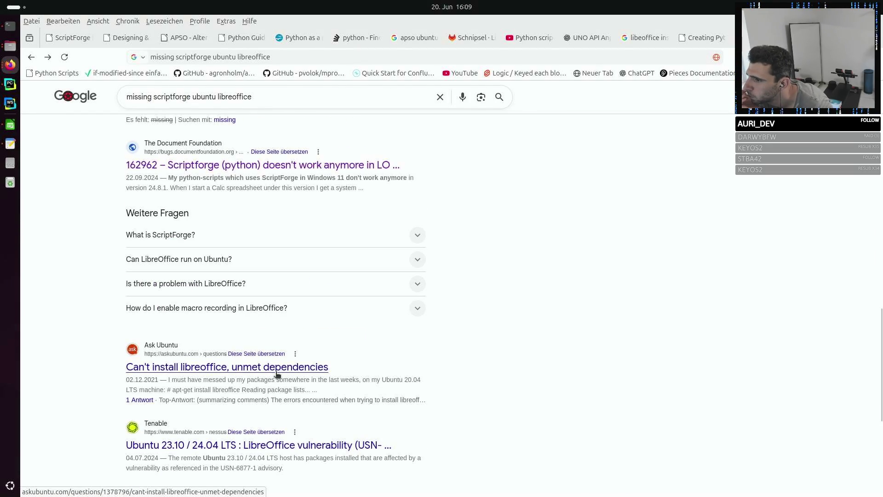
scroll(276, 373, down, 2)
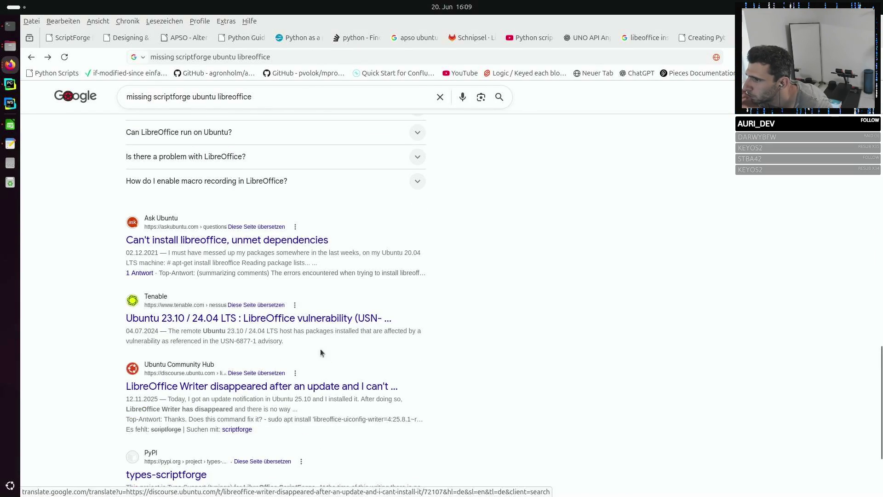
Briefly visit the 'LibreOffice Writer disappeared' result, return to the results and bring up Test.py.
click(343, 387)
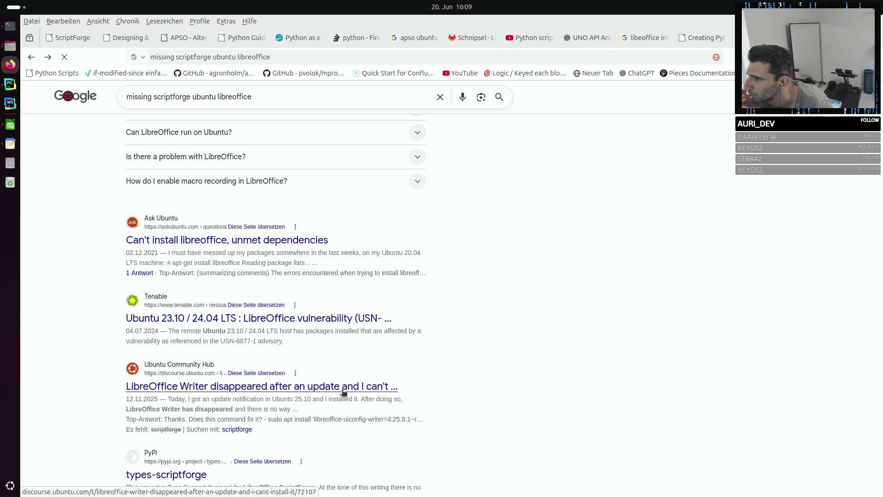
click(31, 57)
scroll(147, 200, down, 3)
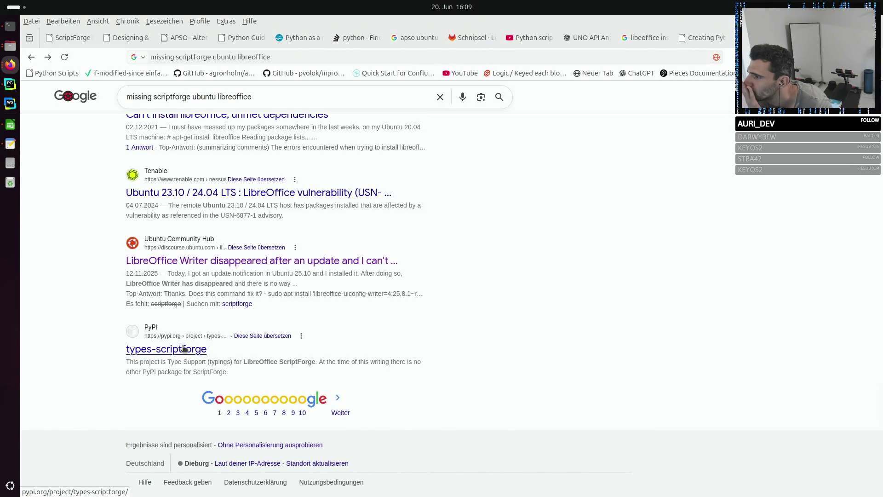
scroll(184, 350, up, 5)
scroll(159, 350, up, 5)
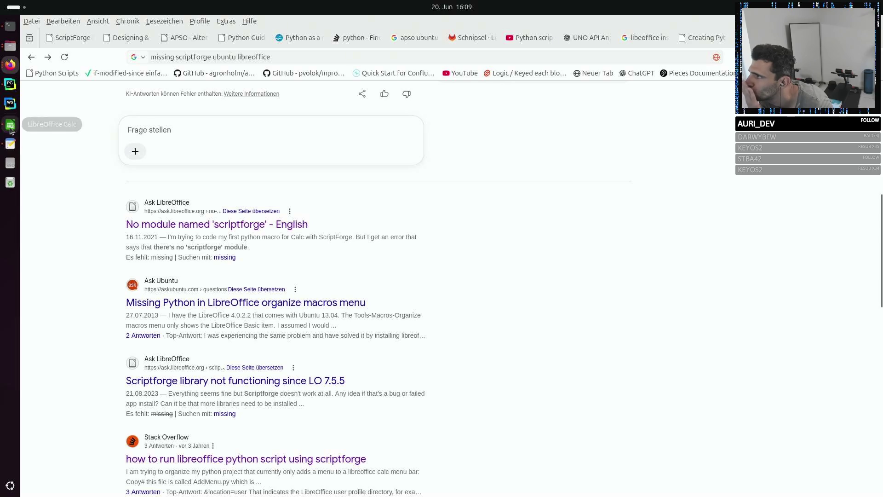
click(11, 153)
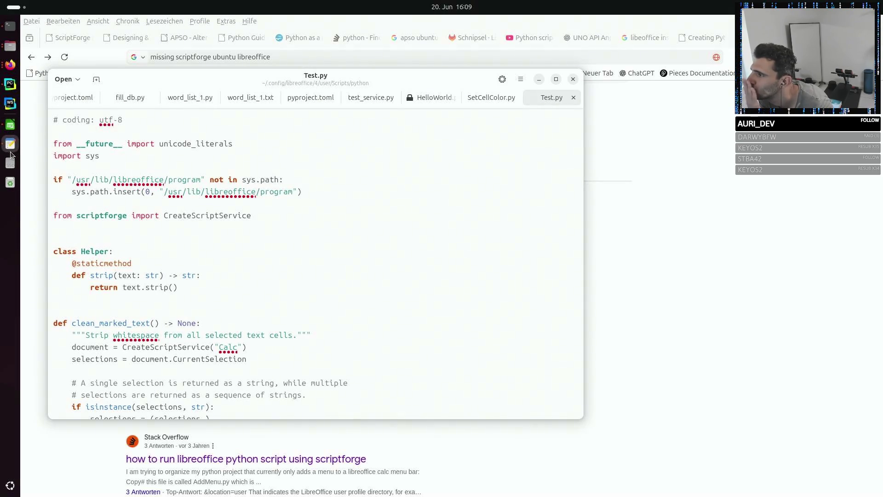
scroll(199, 231, down, 2)
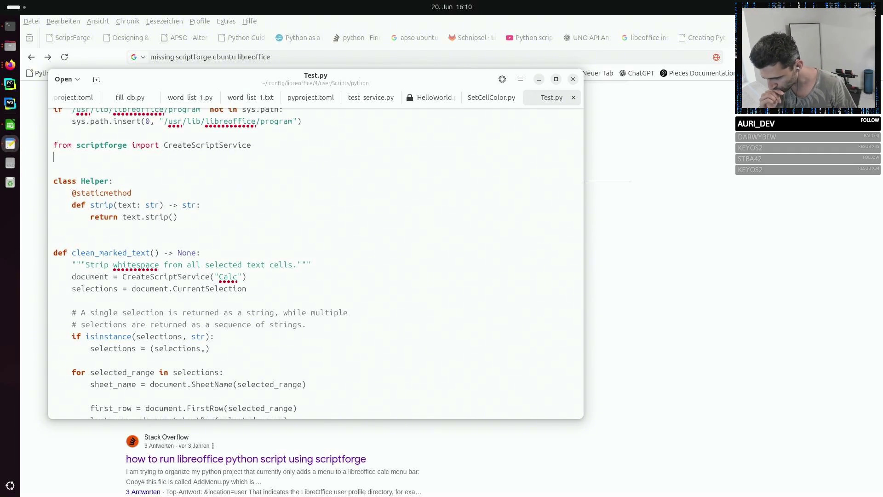
Leave the Test.py editor and bring the terminal window to the front.
key(alt+Tab)
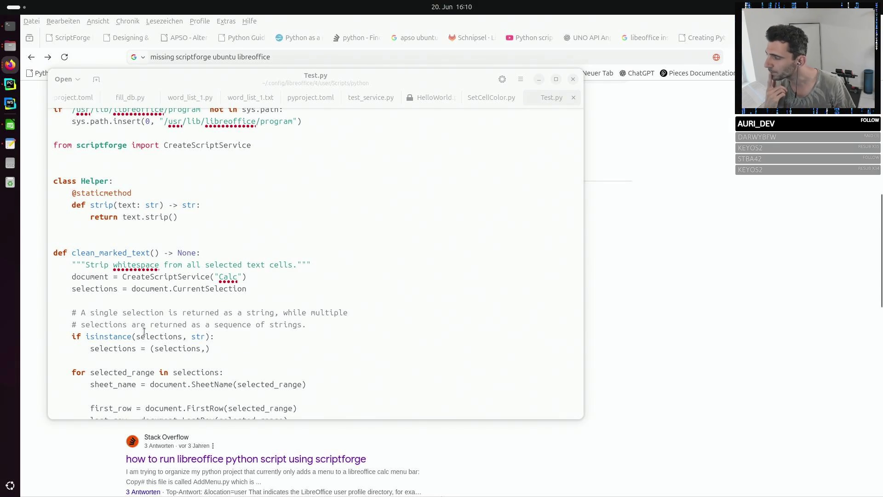
click(10, 27)
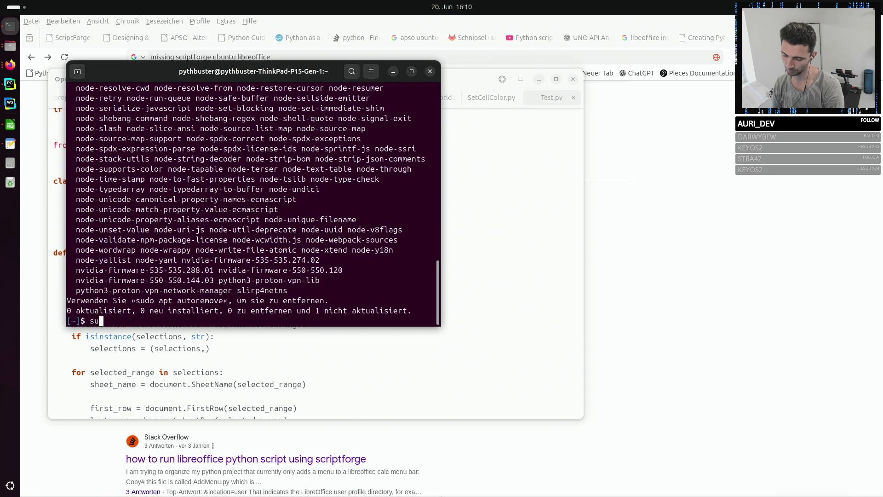
text(sudoe)
Run 'sudo apt install python3-scriptforge', which fails with a 404 download error.
key(Return)
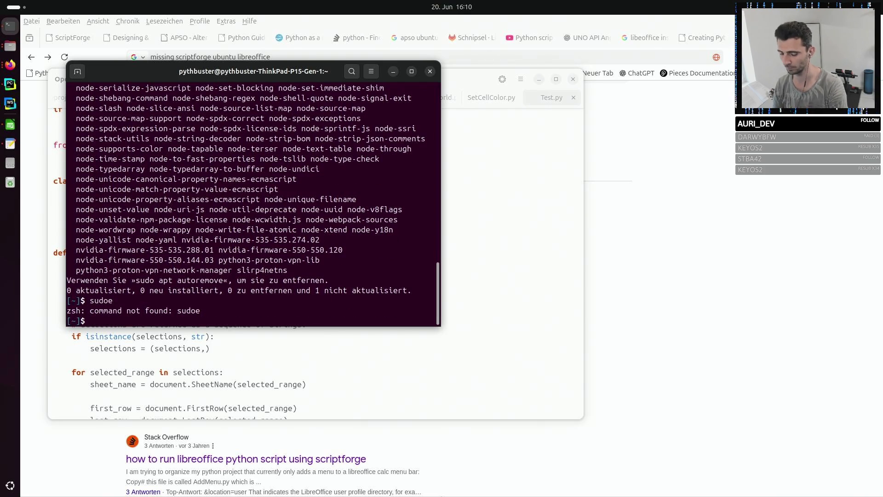
text(sudo)
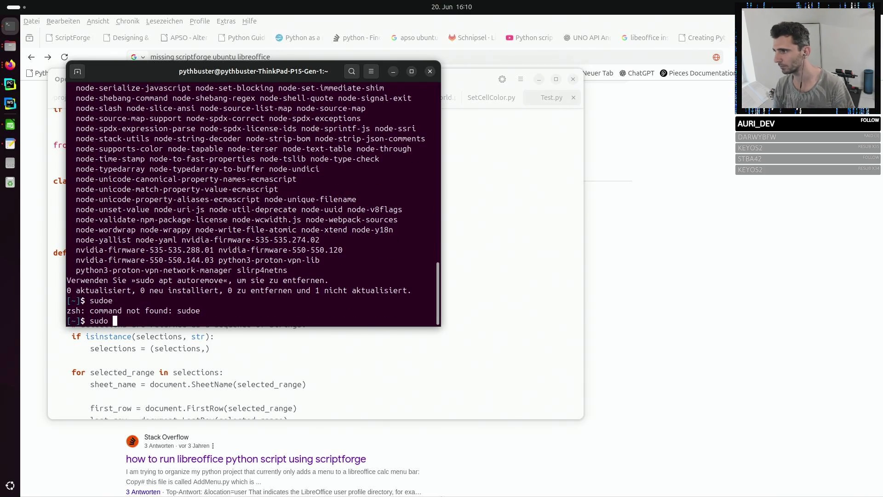
right_click(281, 258)
click(306, 285)
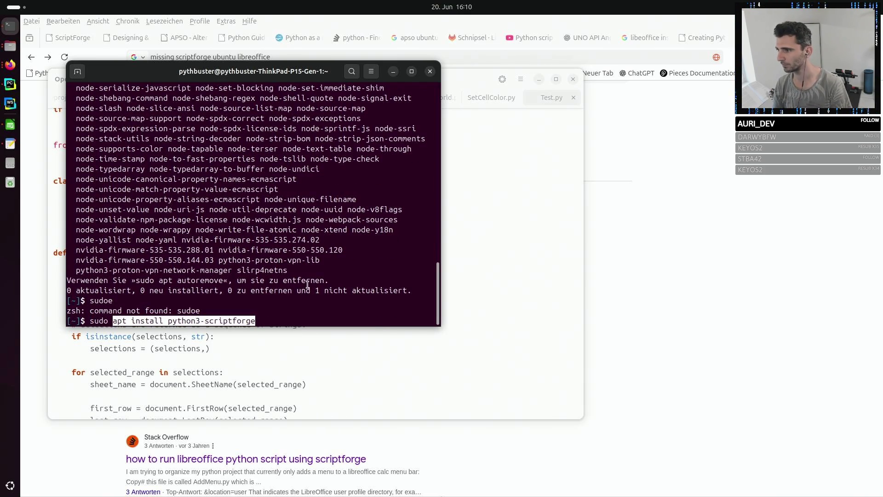
key(Return)
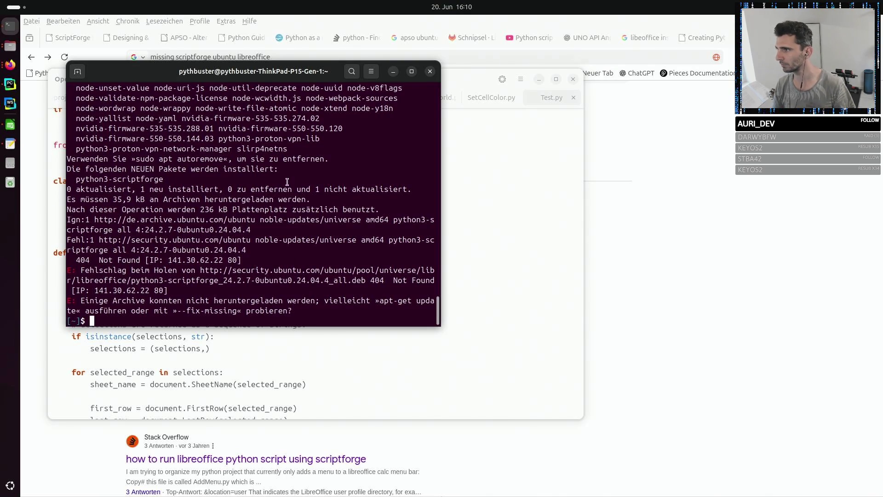
text(sudo up)
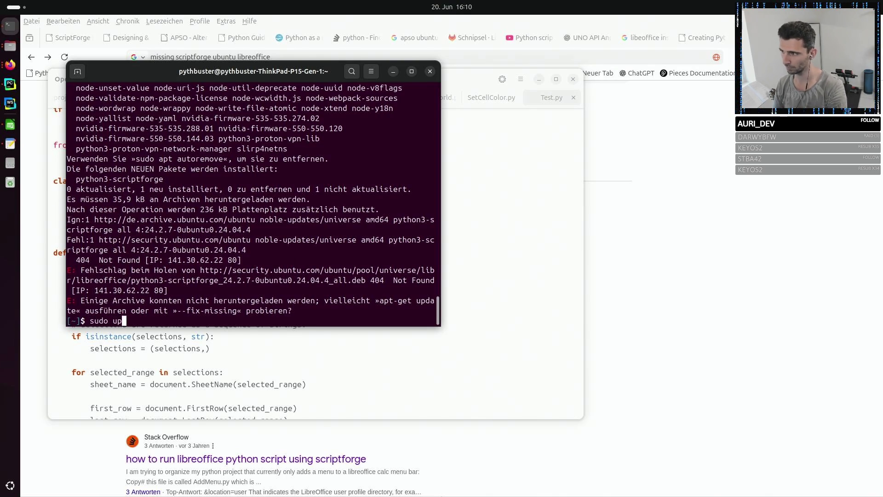
Refresh the package lists with 'sudo apt update'.
key(BackSpace)
text(apt update)
key(Return)
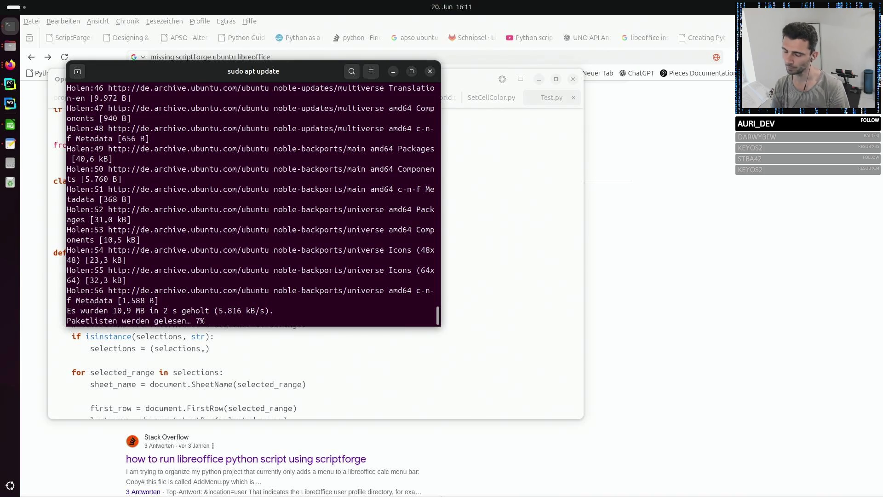
text(sudo apt update)
Run 'sudo apt autoremove' and confirm removing the unused packages.
key(BackSpace)
key(BackSpace)
key(BackSpace)
key(BackSpace)
key(BackSpace)
text(utoremov)
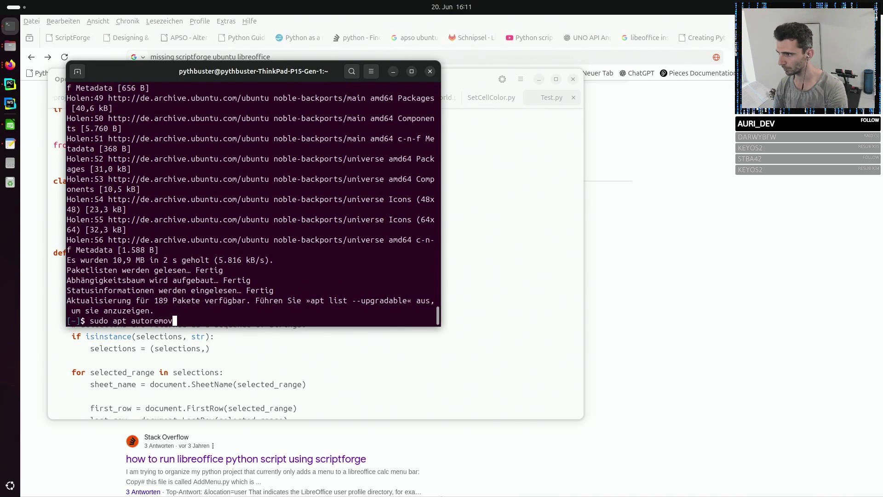
text(e)
key(Return)
text(j)
key(Return)
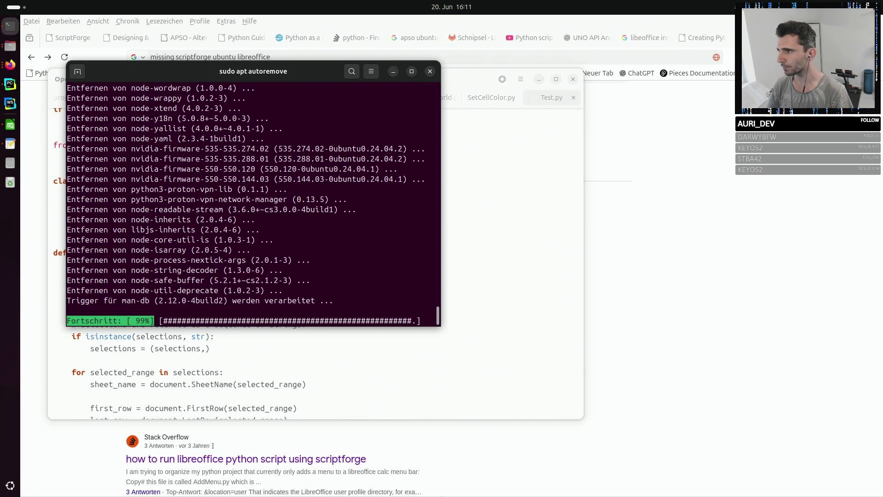
Recall and rerun 'sudo apt install python3-scriptforge', which now installs successfully.
key(Up)
key(Up)
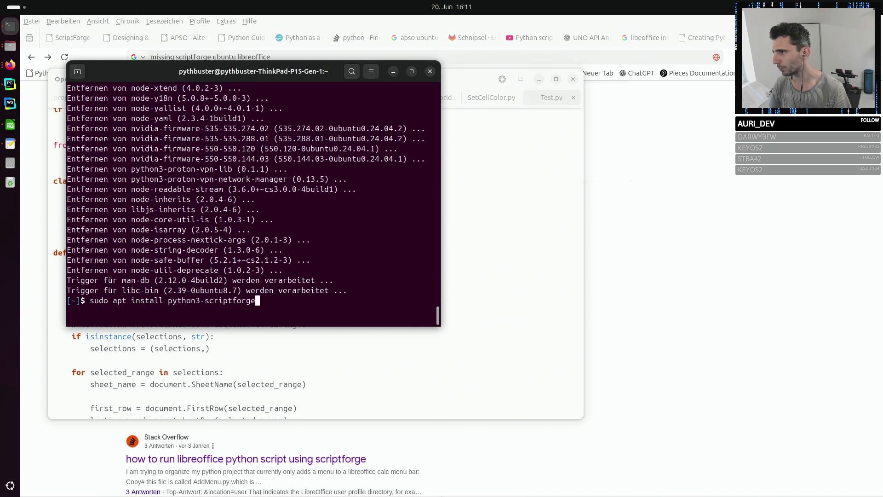
key(Return)
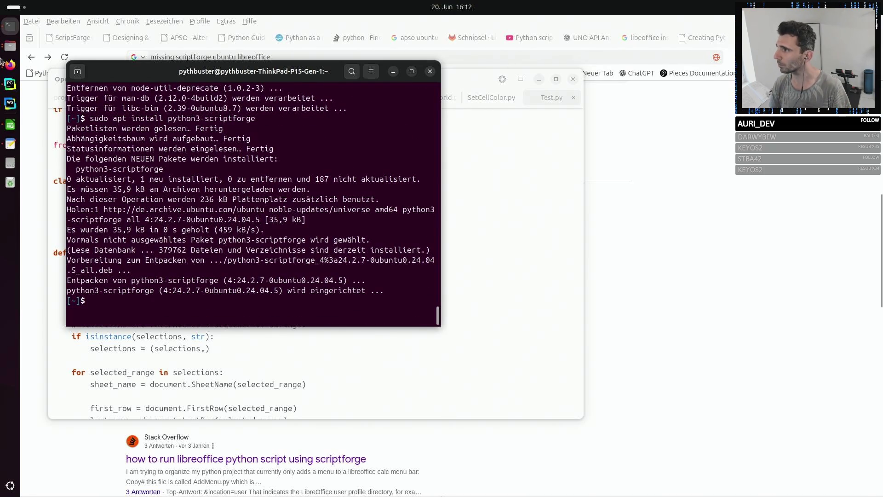
In Calc, run clean_marked_text from the Python scripts organiser on the text cells B4:B7.
click(10, 124)
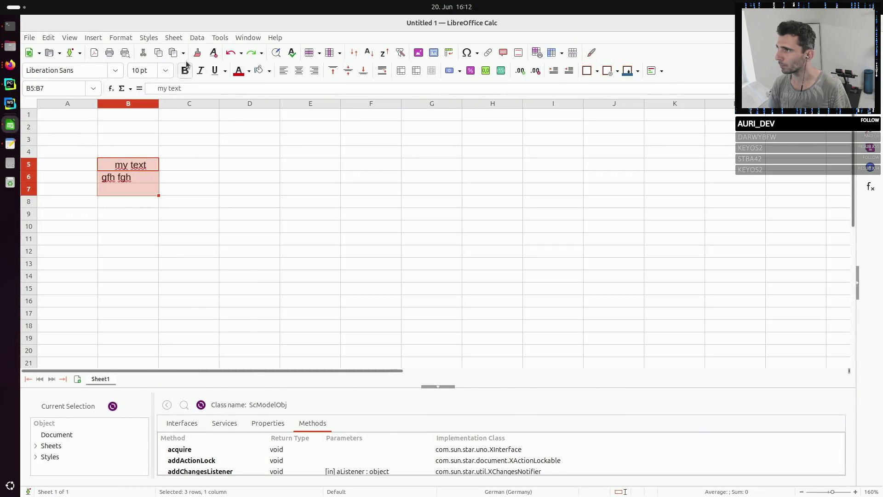
click(197, 37)
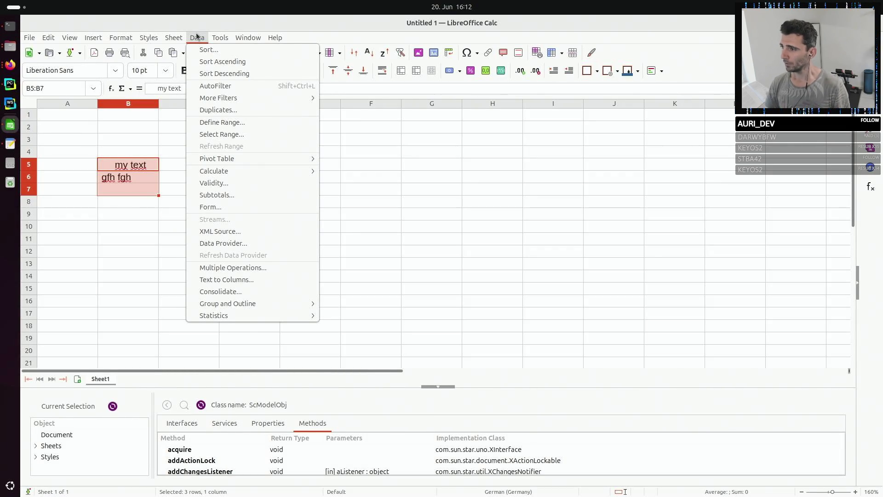
mouse_move(219, 37)
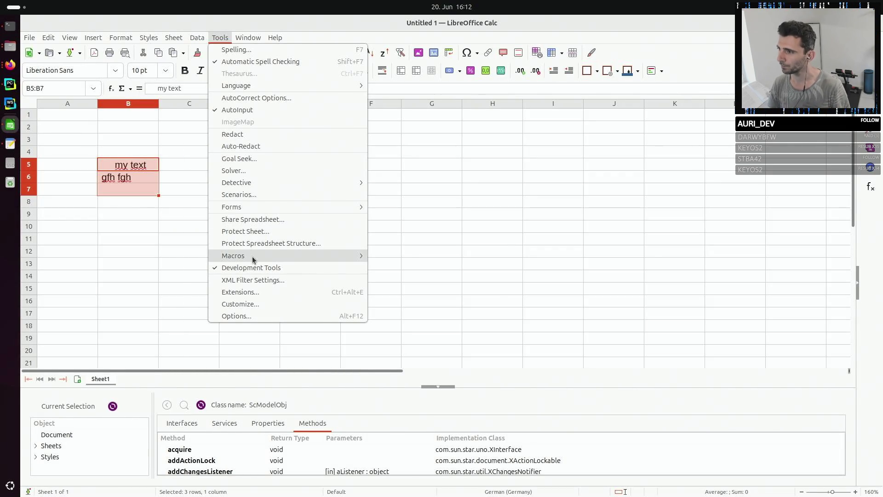
mouse_move(234, 255)
click(407, 293)
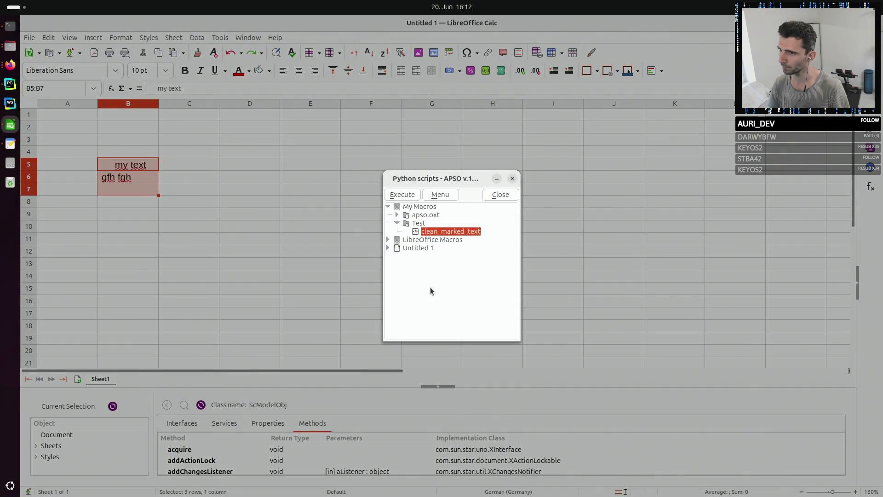
click(402, 194)
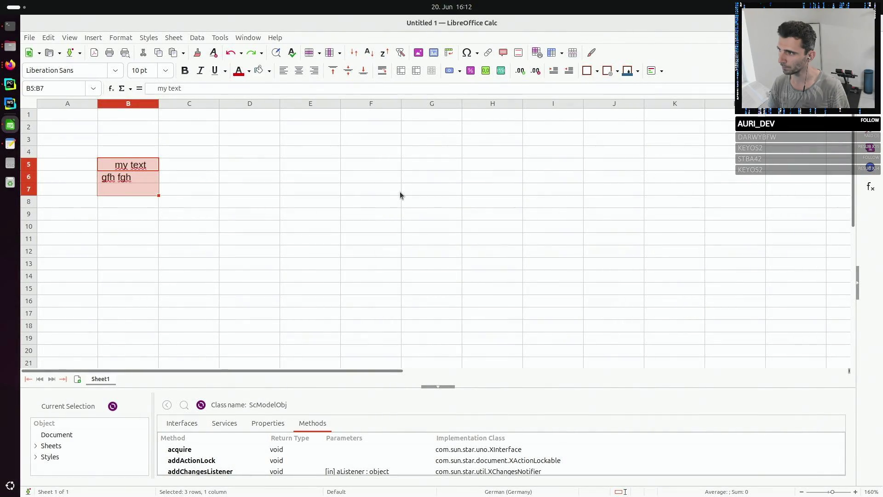
click(400, 195)
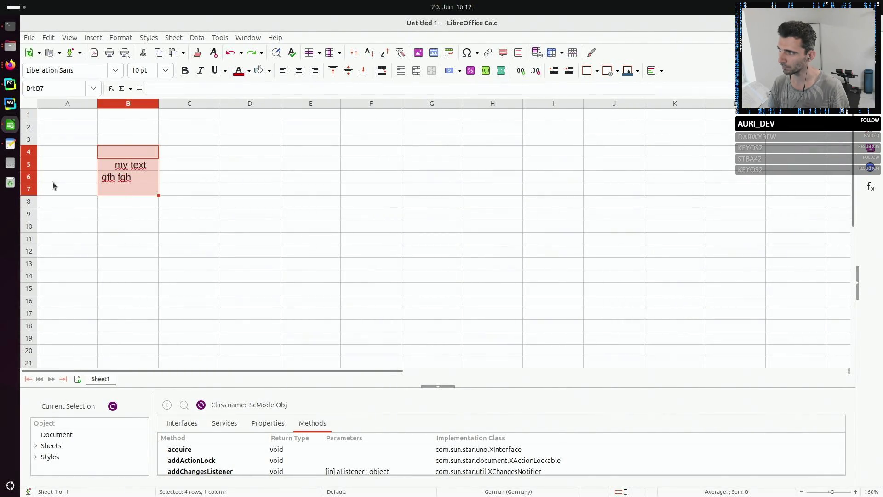
click(9, 144)
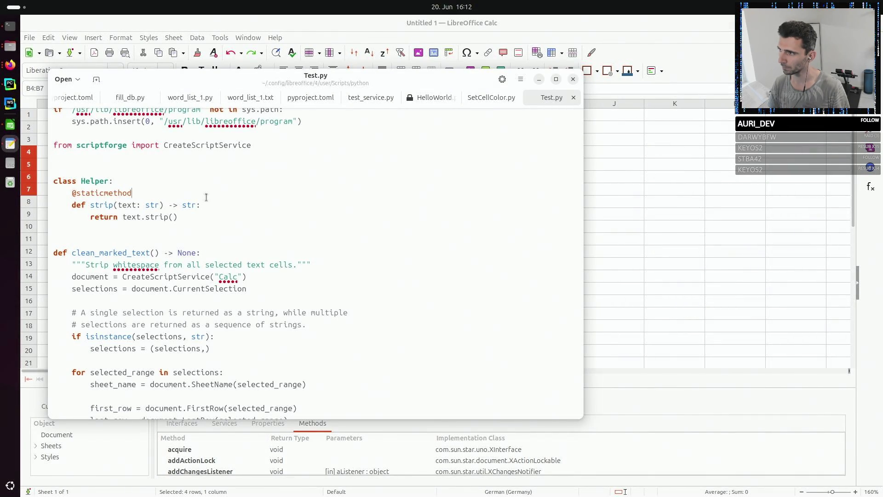
scroll(234, 159, up, 1)
Delete the sys.path insertion block and the 'import sys' line from Test.py.
drag(124, 170, 38, 140)
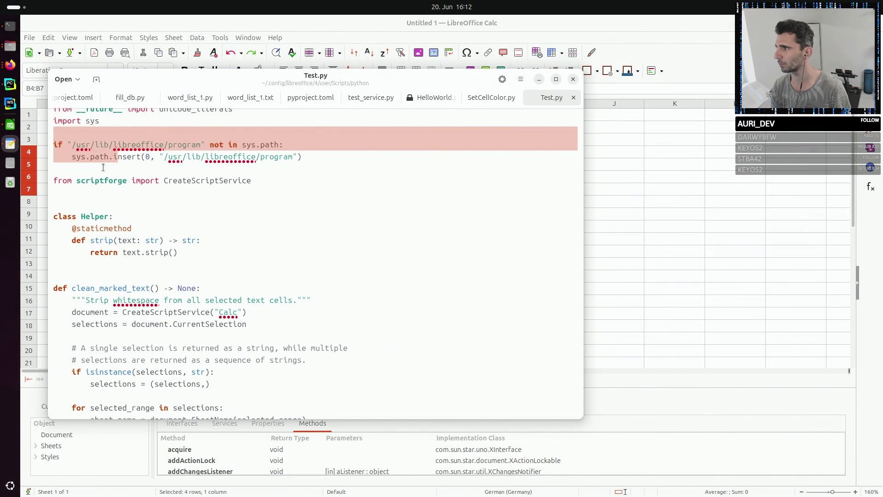
key(BackSpace)
drag(104, 129, 39, 124)
key(BackSpace)
key(BackSpace)
Save Test.py, return to Calc, select the column B text cells and check the Python scripts organiser.
key(ctrl+s)
click(10, 123)
drag(154, 138, 128, 190)
click(149, 141)
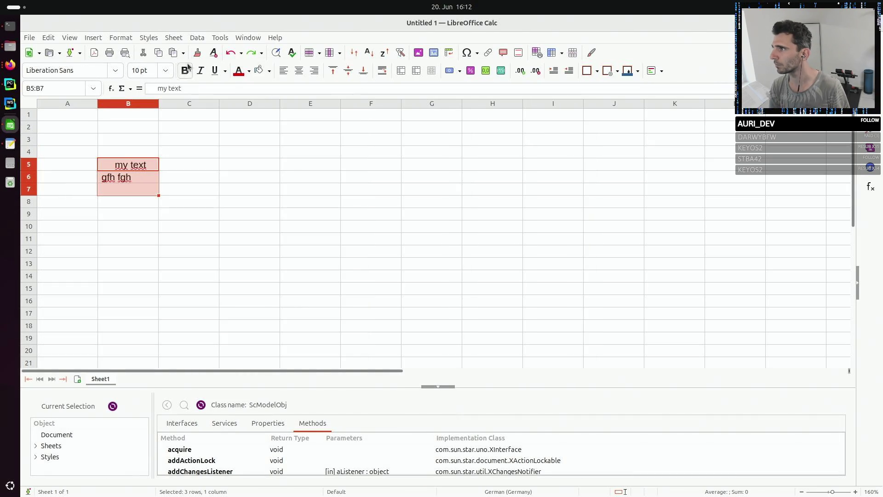
click(211, 37)
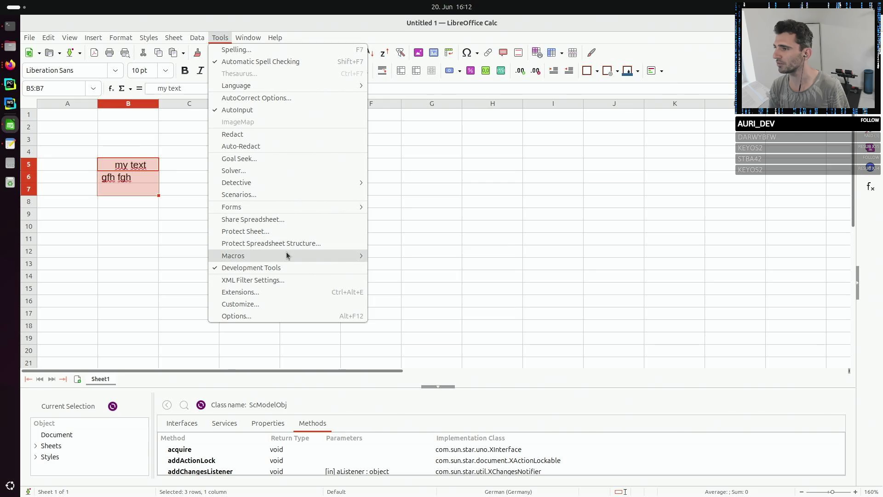
mouse_move(233, 255)
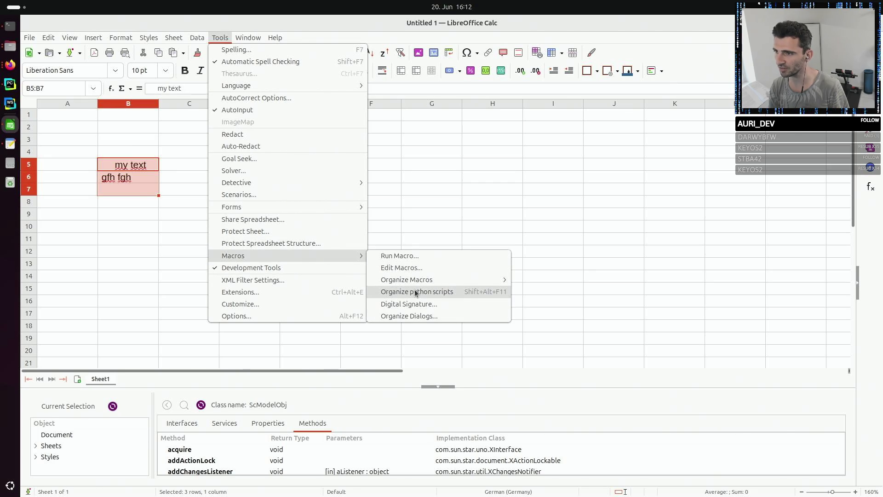
click(416, 293)
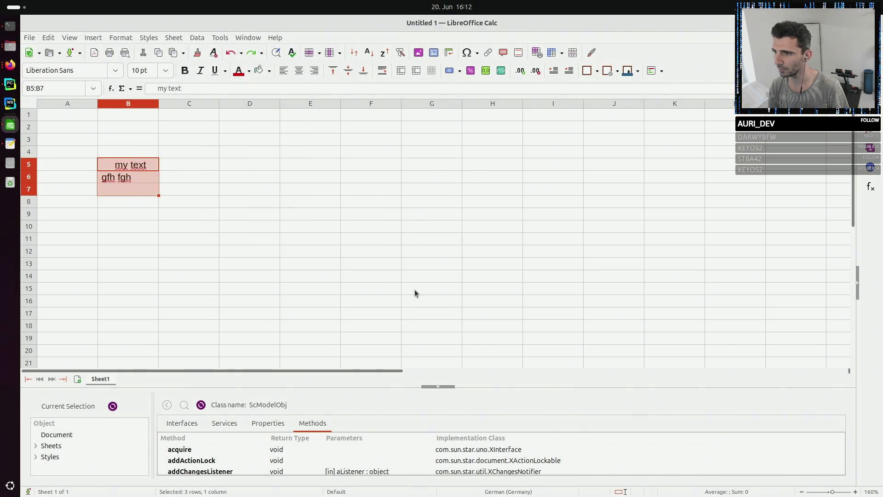
click(412, 196)
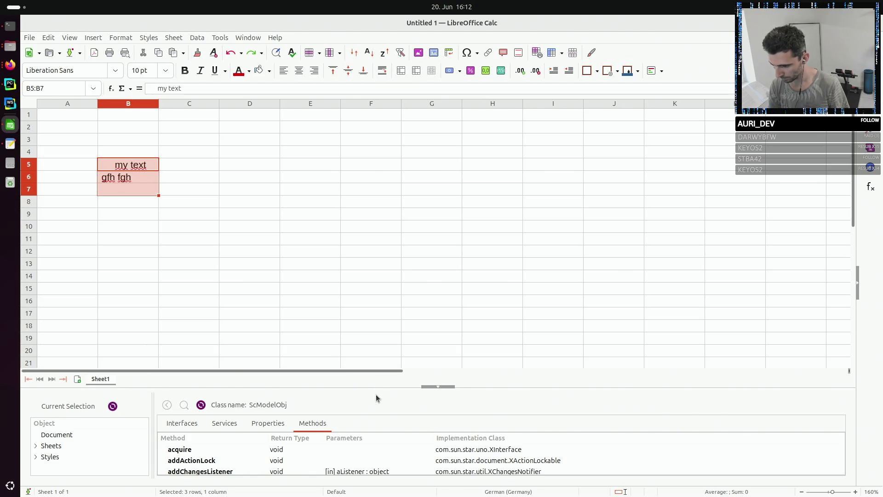
Reselect cells B5:B6 in the sheet and bring Test.py back to the front.
click(200, 260)
drag(131, 166, 148, 190)
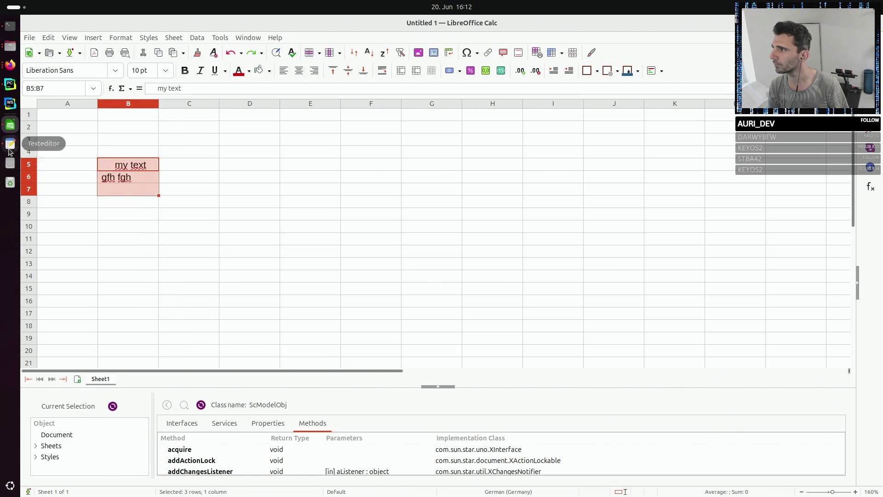
click(10, 144)
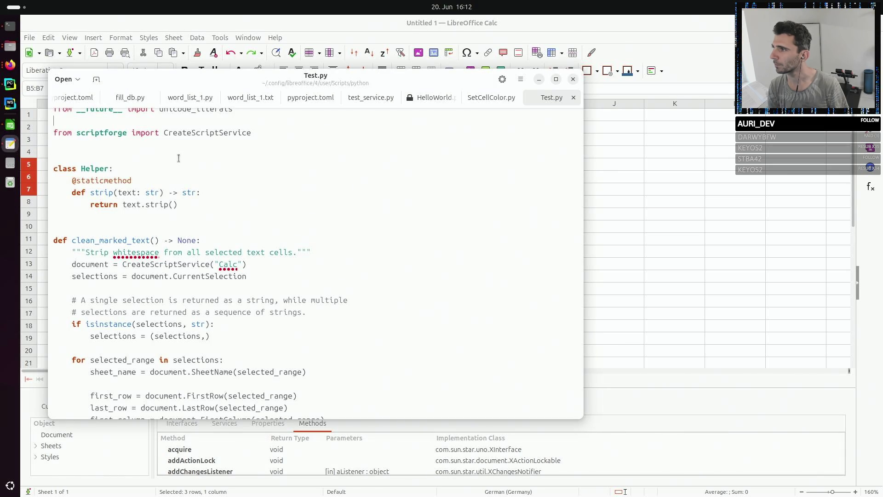
scroll(169, 162, up, 3)
In a terminal Python 3 session, confirm 'import scriptforge' succeeds without error.
double_click(105, 168)
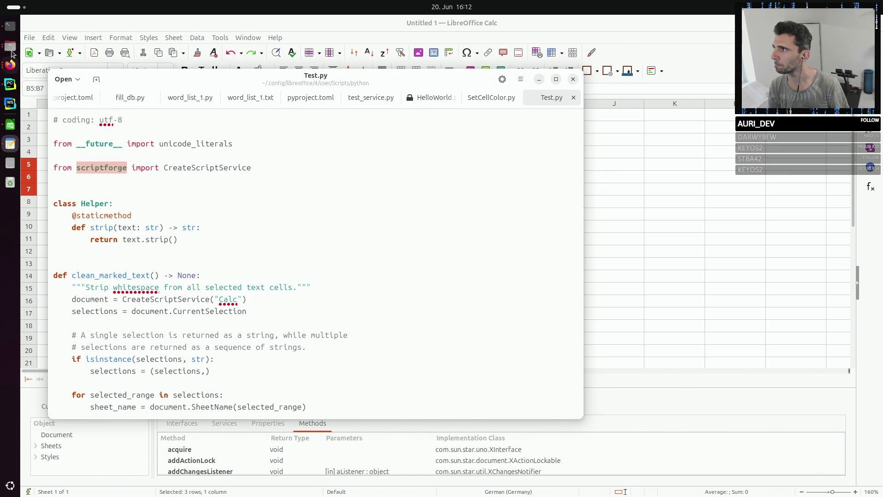
click(8, 25)
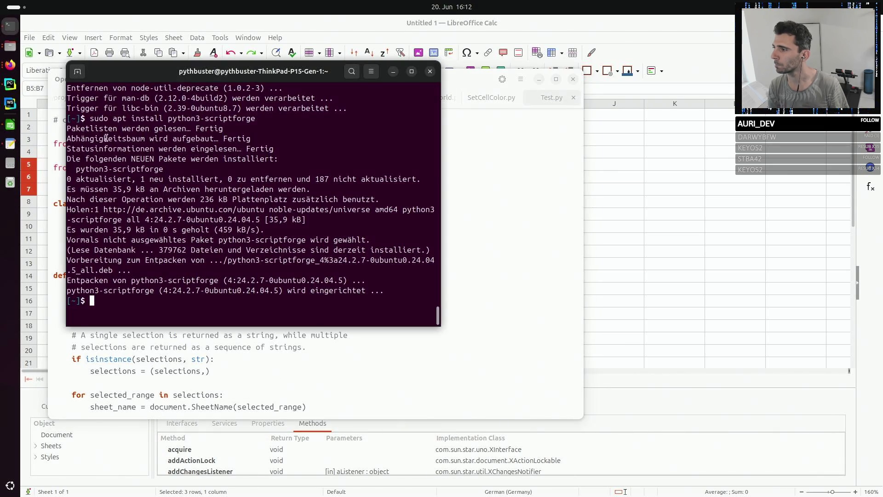
text(python3)
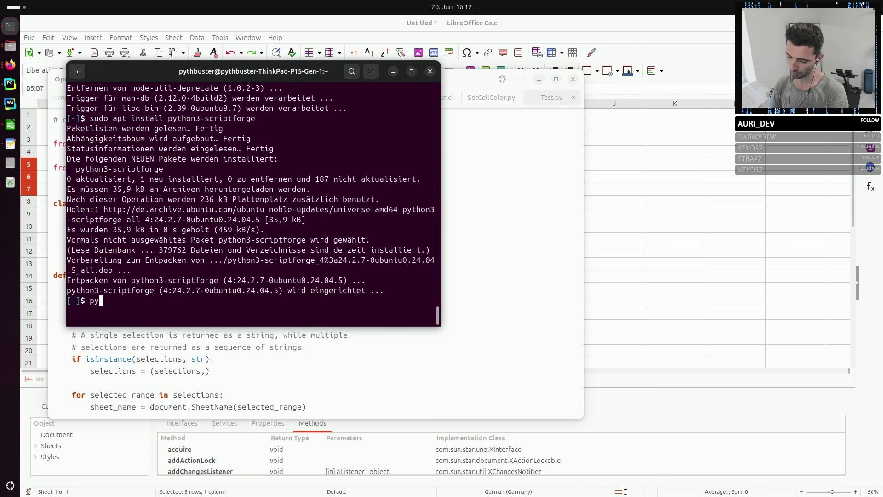
key(Return)
text(import scriptforge)
key(Return)
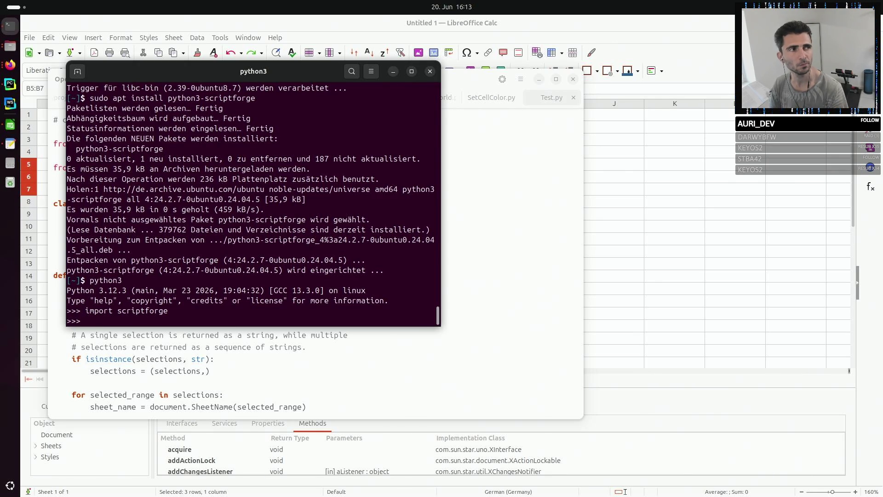
text(exit)
Exit the Python interpreter and close the terminal, leaving Test.py showing.
key(Return)
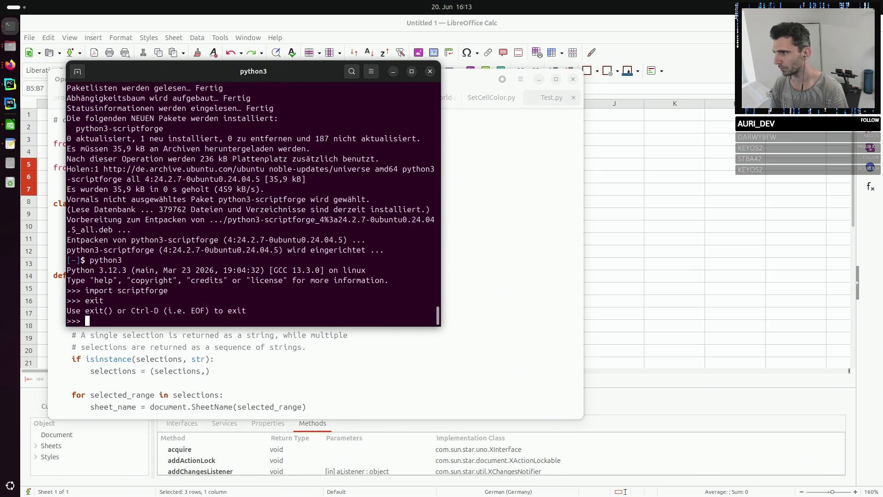
text(xit())
key(Return)
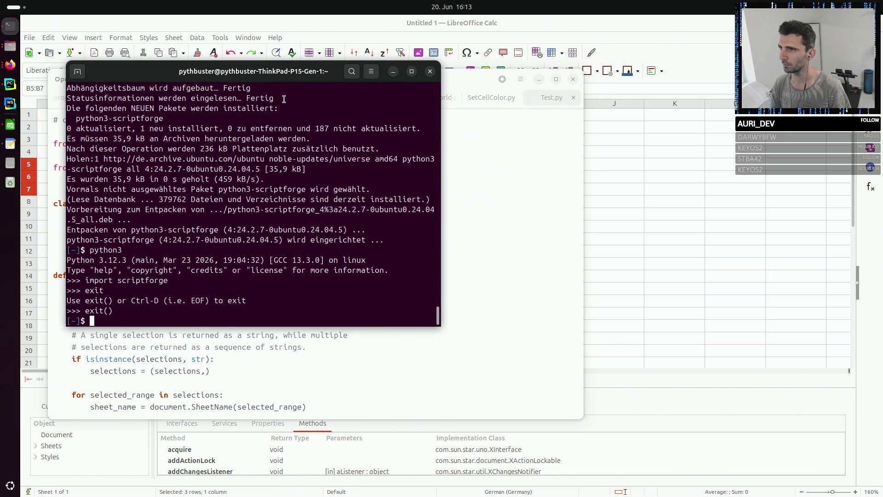
click(431, 72)
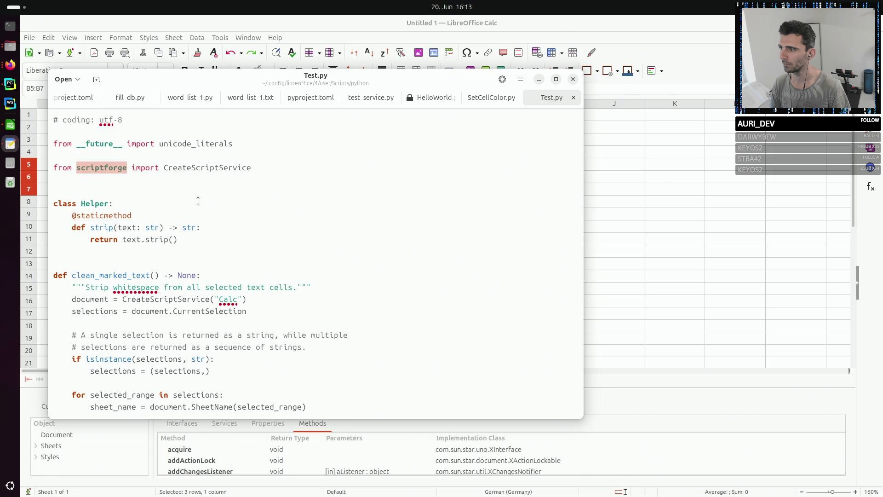
scroll(245, 299, down, 1)
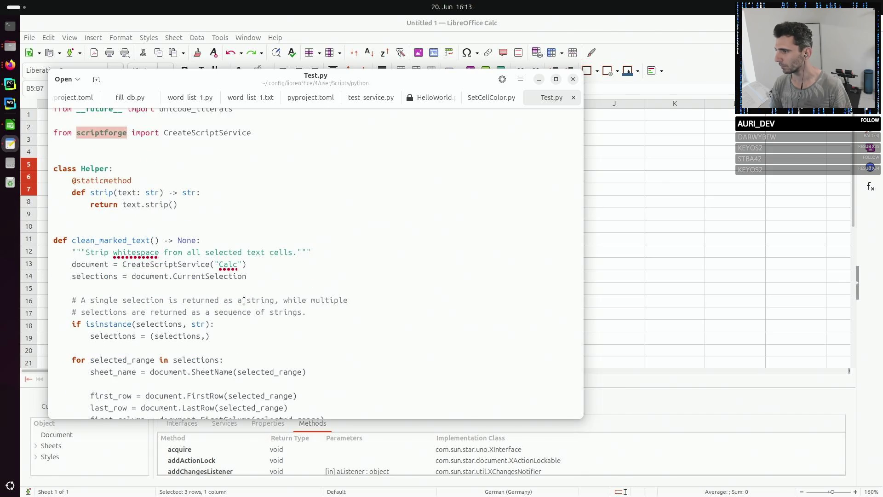
scroll(244, 299, down, 2)
scroll(244, 299, down, 2)
scroll(244, 301, down, 2)
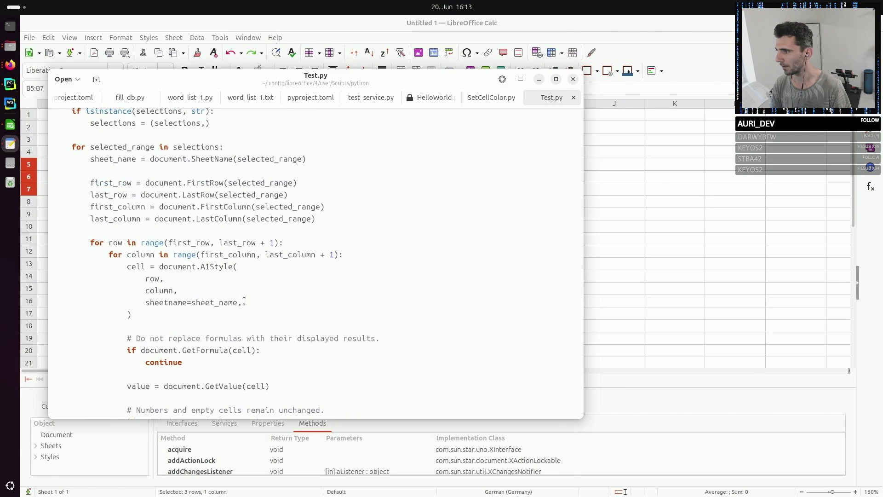
scroll(243, 301, down, 2)
scroll(243, 301, down, 3)
scroll(244, 301, down, 1)
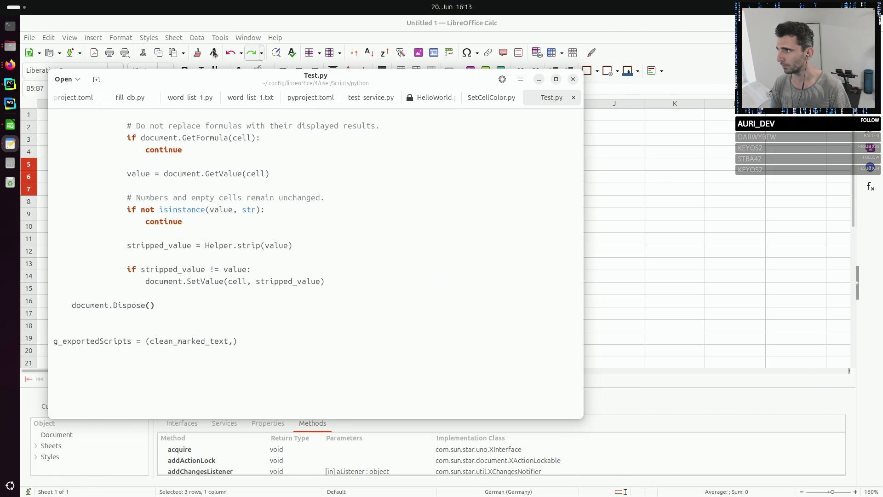
Quit LibreOffice without saving the sheet and bring up the application search.
click(29, 37)
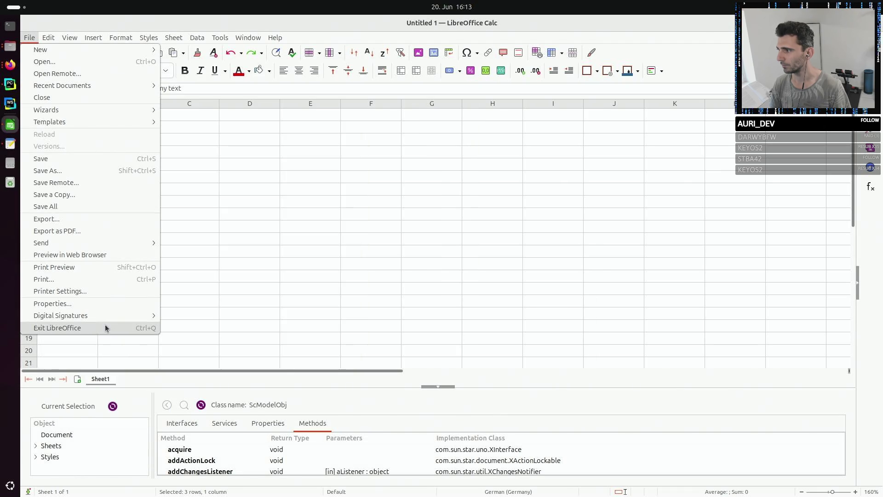
click(97, 329)
click(363, 282)
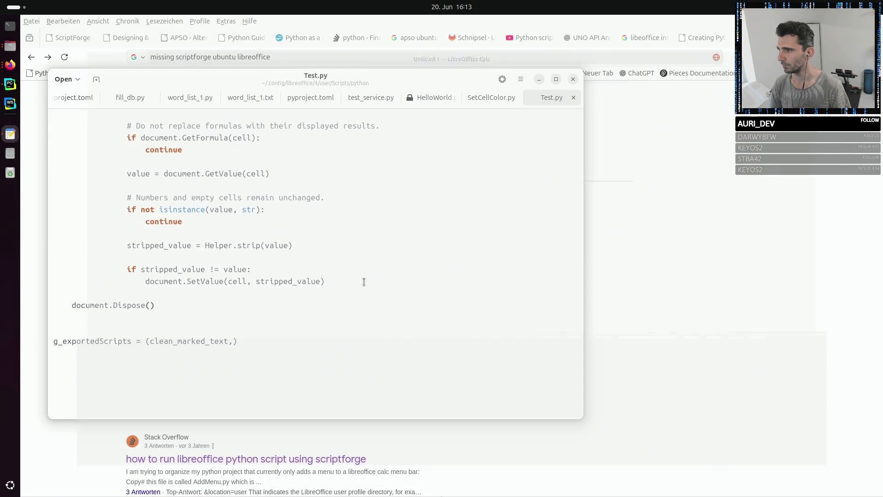
key(super)
text(li)
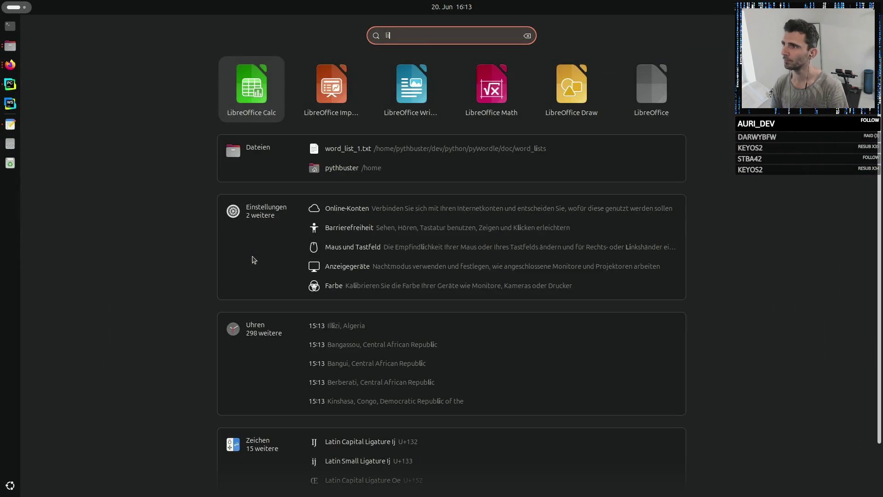
Relaunch Calc and enter 'dsaf das' in B7 and 'sag g fgg' in B8.
key(Return)
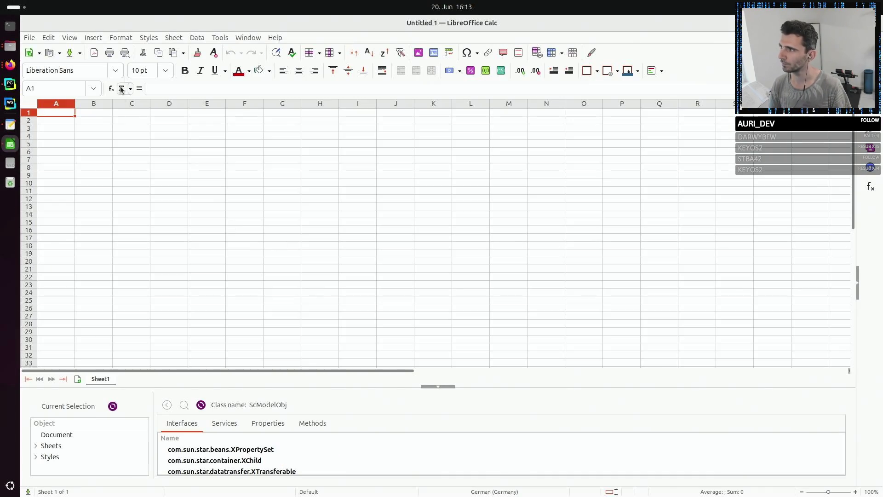
click(169, 159)
click(93, 159)
text(dsf)
click(158, 197)
click(86, 159)
double_click(86, 160)
key(BackSpace)
text(dsaf das)
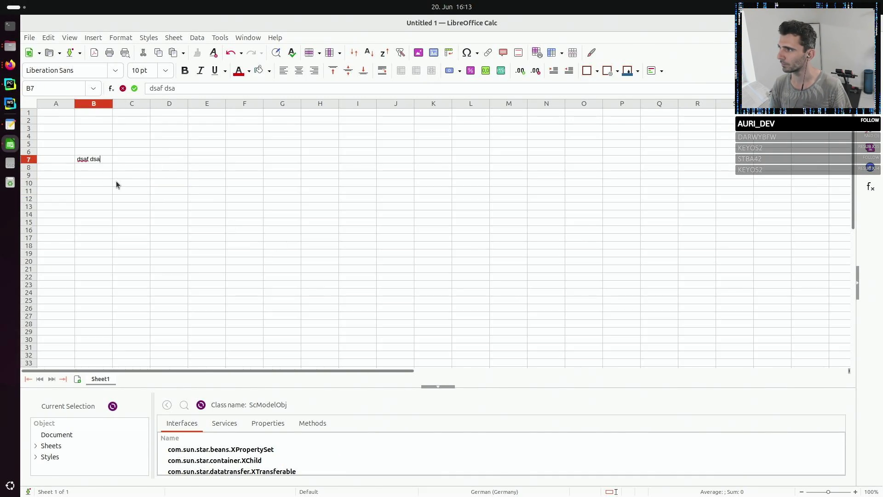
key(Return)
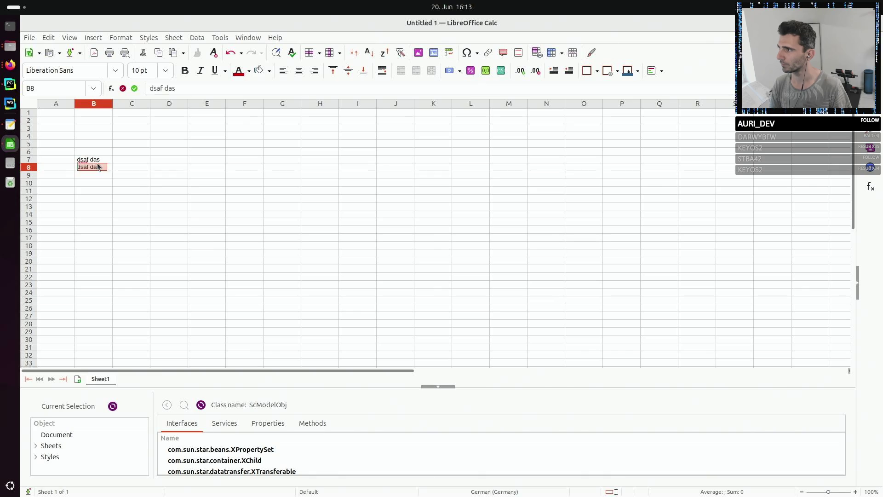
text(sag g fgg)
click(172, 193)
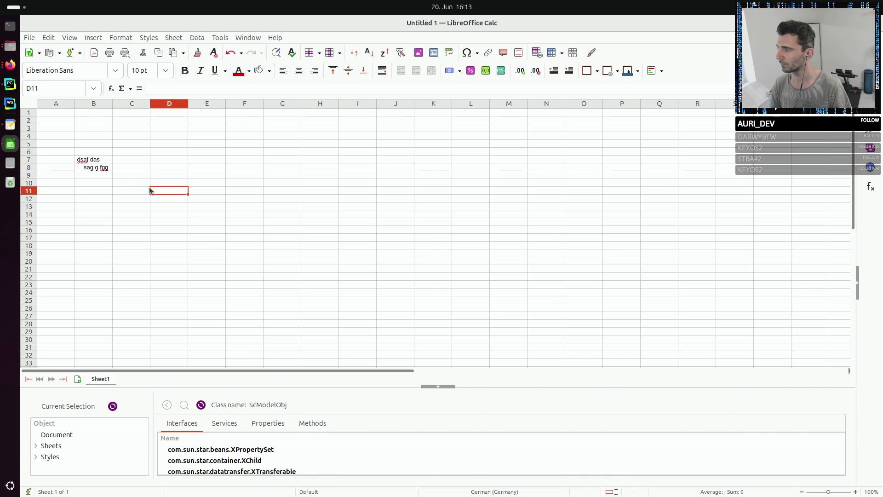
scroll(152, 195, up, 3)
Select B7:B8 and execute My Macros > Test > clean_marked_text from the Python scripts organiser.
drag(114, 181, 132, 191)
click(197, 37)
click(220, 37)
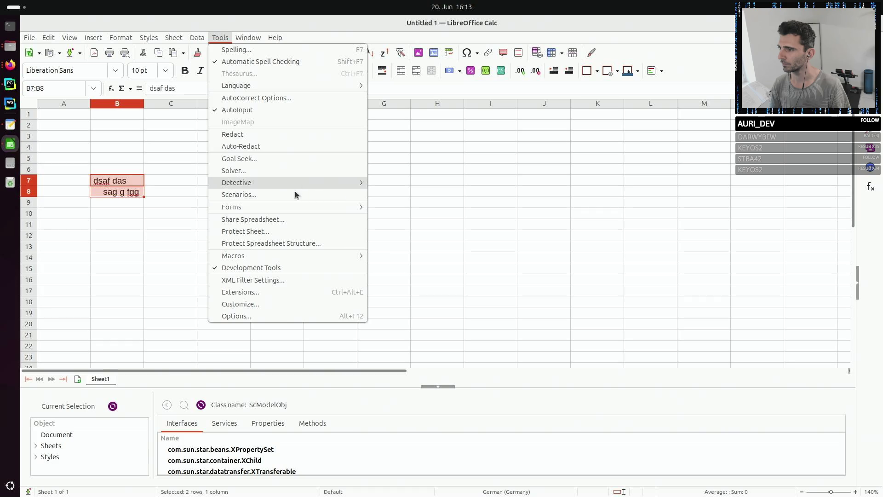
mouse_move(233, 255)
click(417, 291)
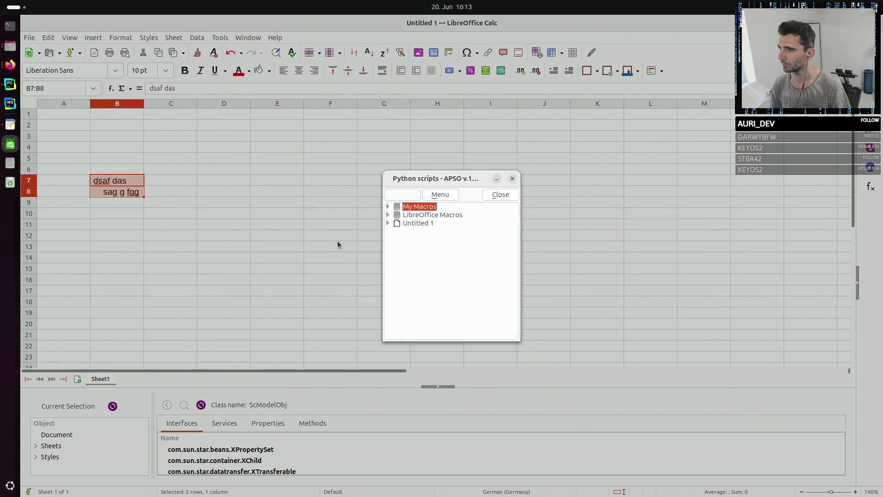
click(388, 206)
click(398, 222)
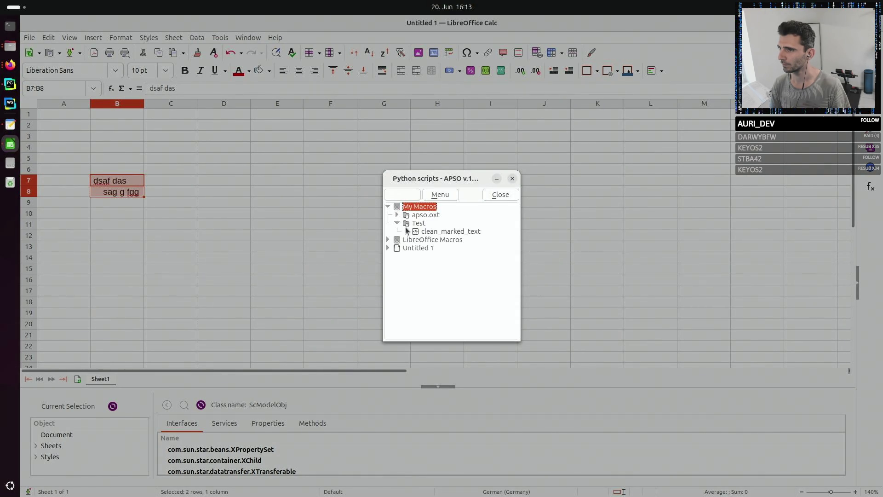
click(420, 231)
click(402, 194)
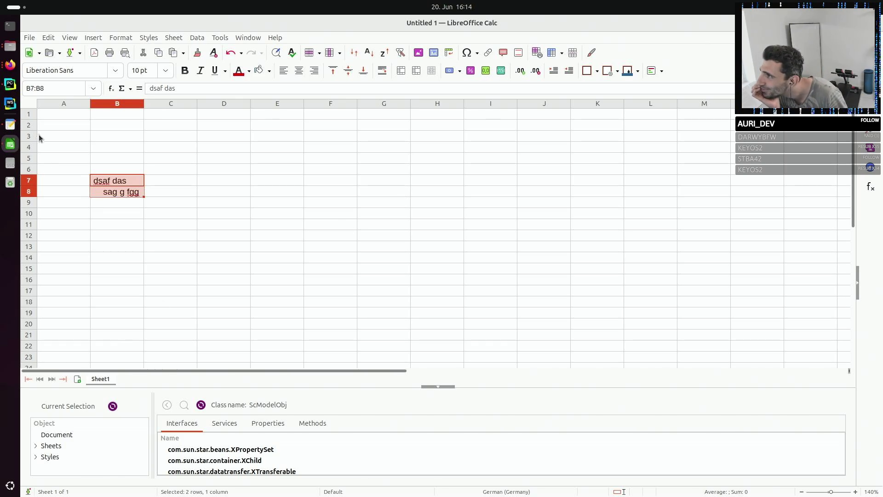
click(14, 26)
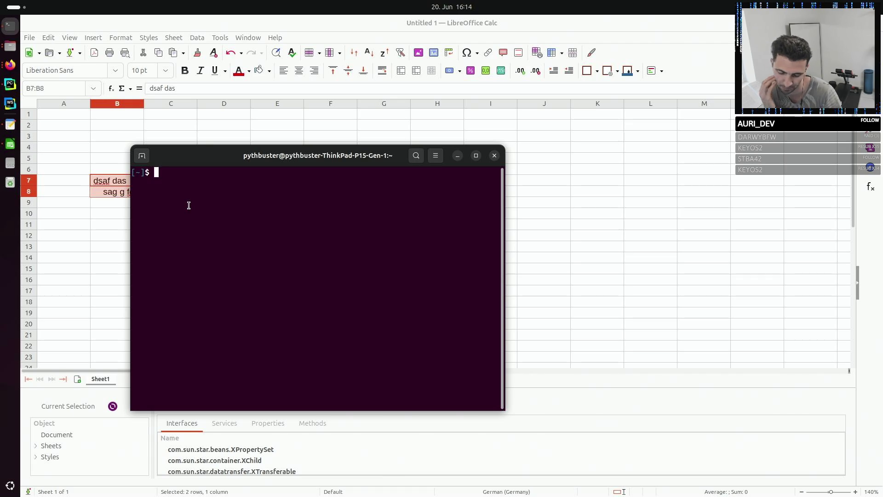
text(sudo apt install python3-scriptforge)
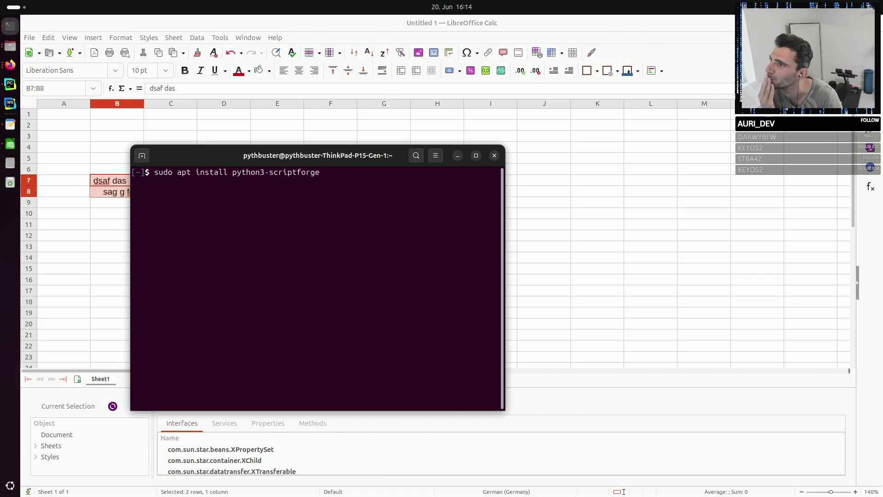
Run 'sudo apt install libreoffice-script-provider-python', confirm the upgrade, and return to Calc.
key(Up)
key(Up)
key(Down)
key(Down)
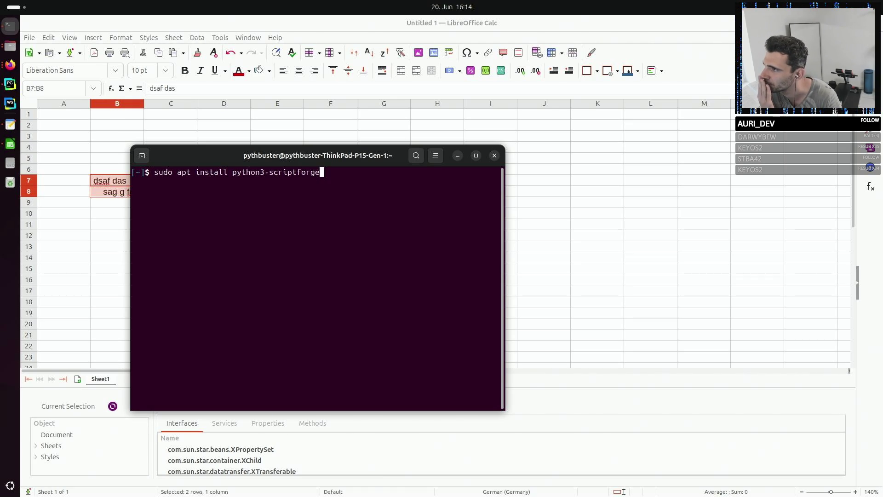
key(Up)
key(Up)
key(Up)
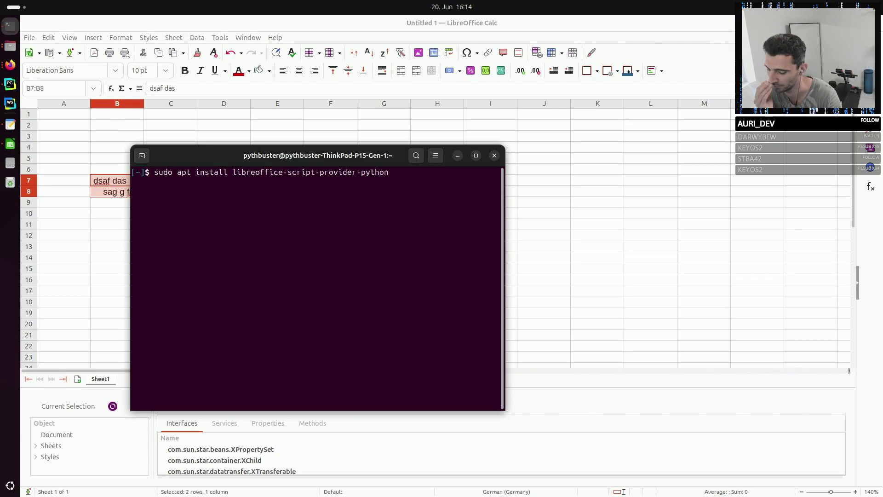
key(Return)
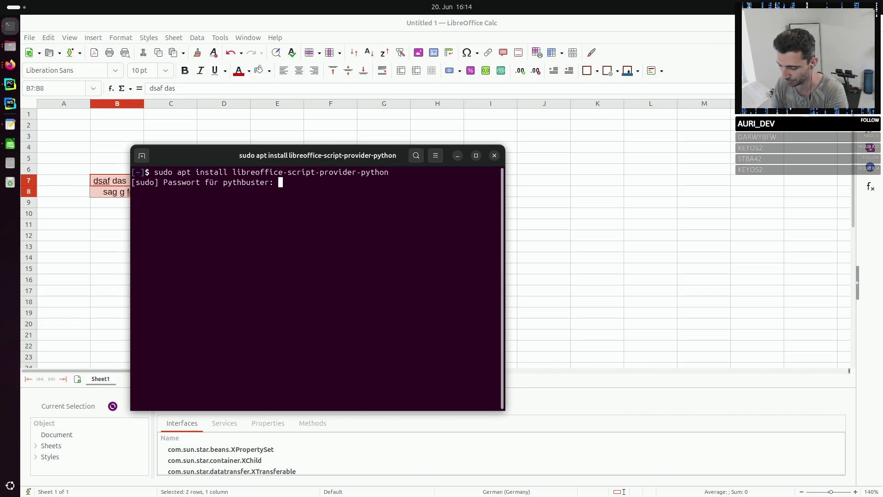
key(Return)
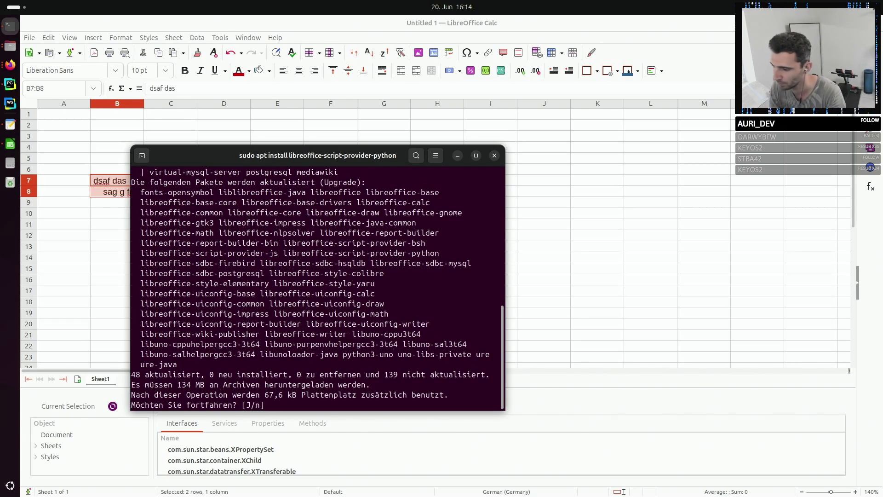
text(j)
key(Return)
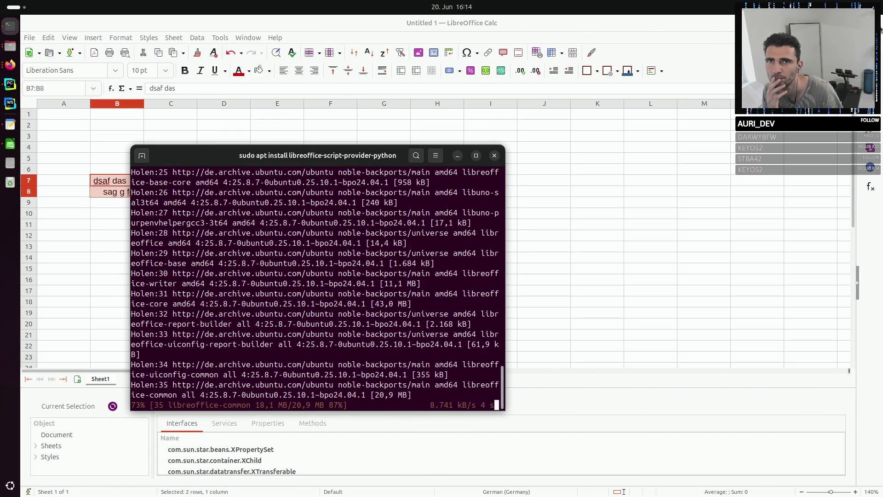
click(695, 30)
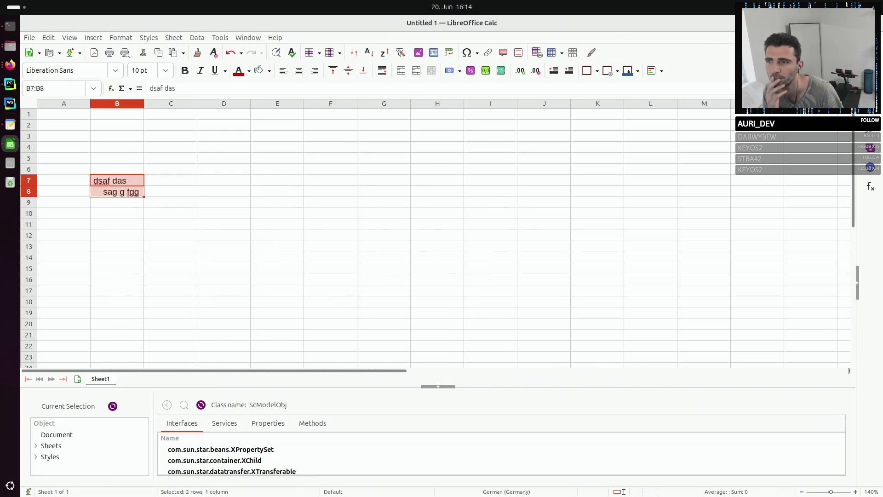
Close Calc without saving and authorise the script-provider install in Terminal.
click(880, 22)
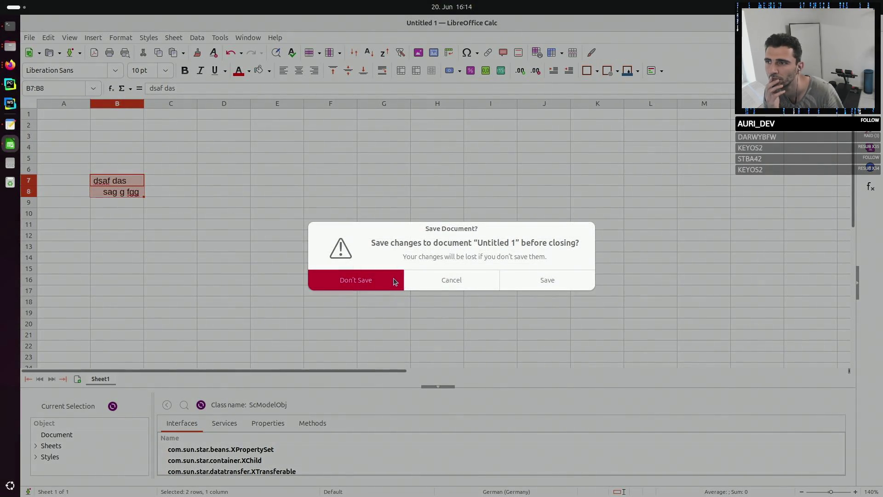
click(355, 281)
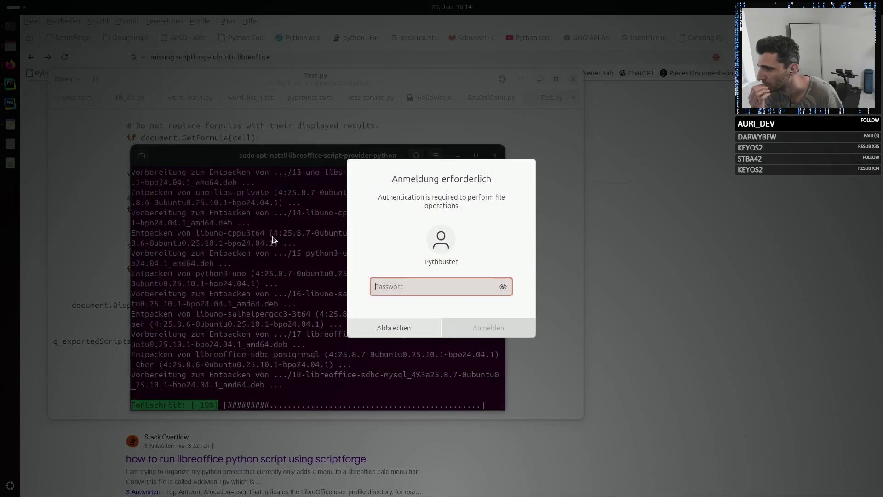
text(••••••••••)
key(Return)
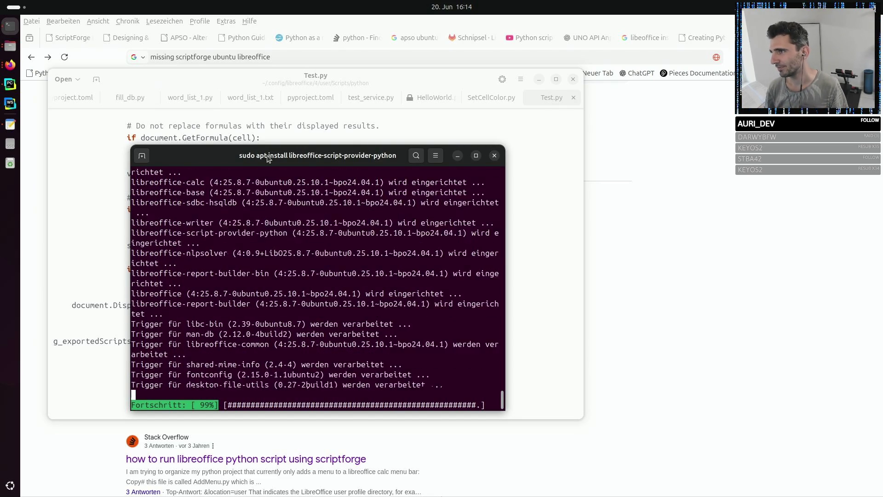
drag(268, 158, 207, 154)
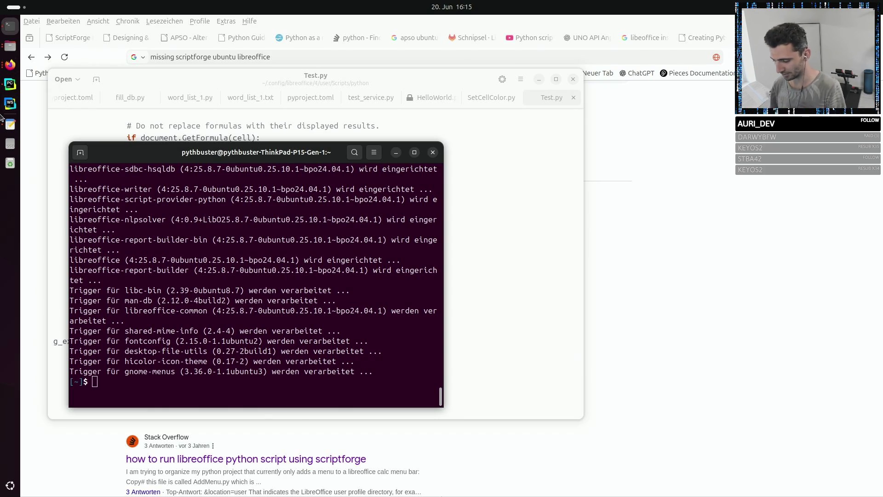
Relaunch LibreOffice Calc from Activities search with a blank sheet.
key(super)
text(li)
key(Return)
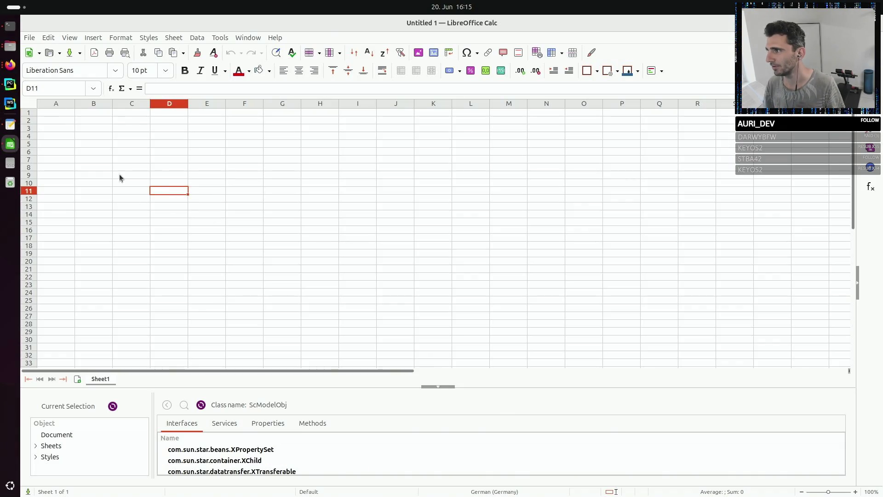
ctrl+scroll(116, 177, up, 1)
Enter two test texts in C9:C10, widen column C and select both cells.
click(126, 178)
text(dsfdsf dsf ds)
key(Return)
text(dsfsdf dsfdsdsf)
click(247, 182)
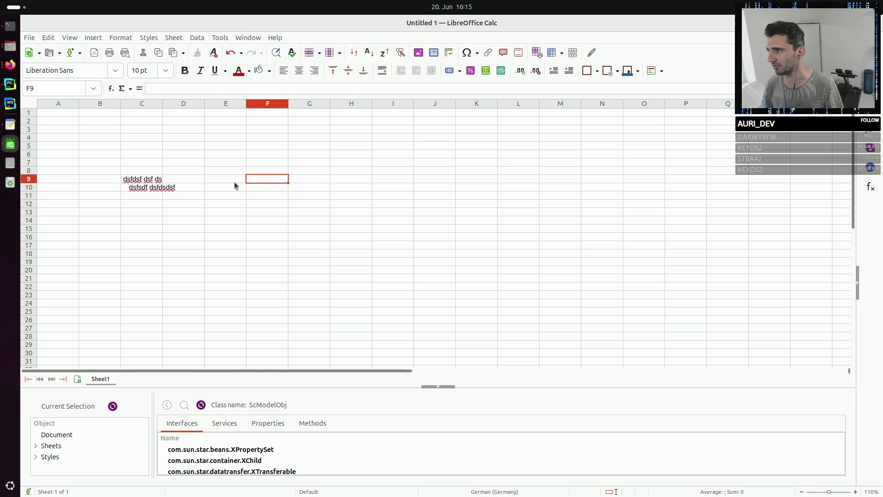
drag(164, 104, 218, 104)
drag(168, 181, 167, 189)
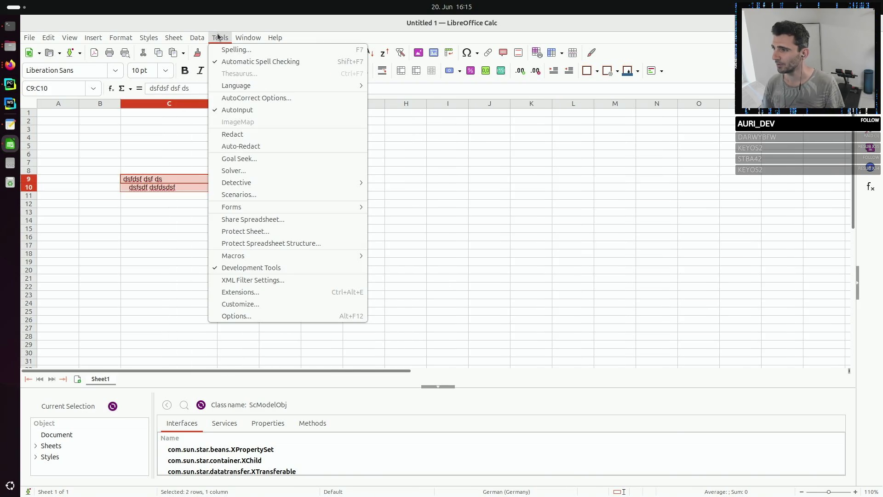
mouse_move(233, 256)
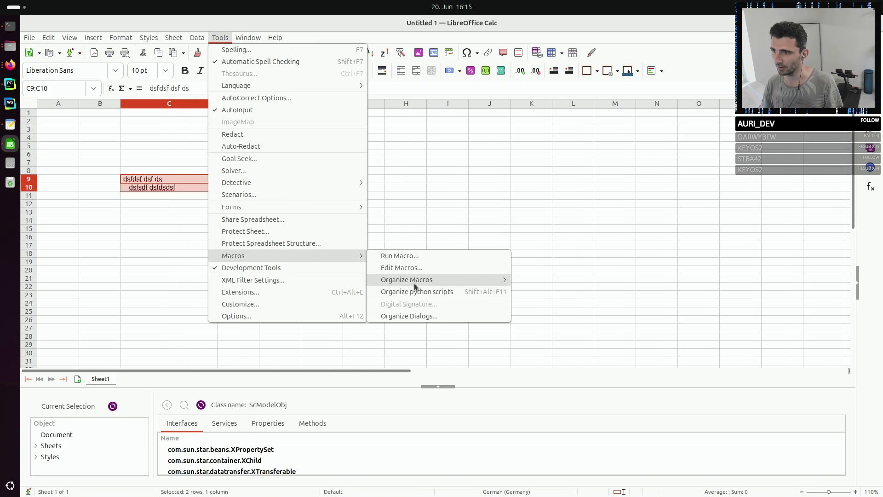
Run clean_marked_text from My Macros > Test on the selected cells and inspect the result.
click(414, 291)
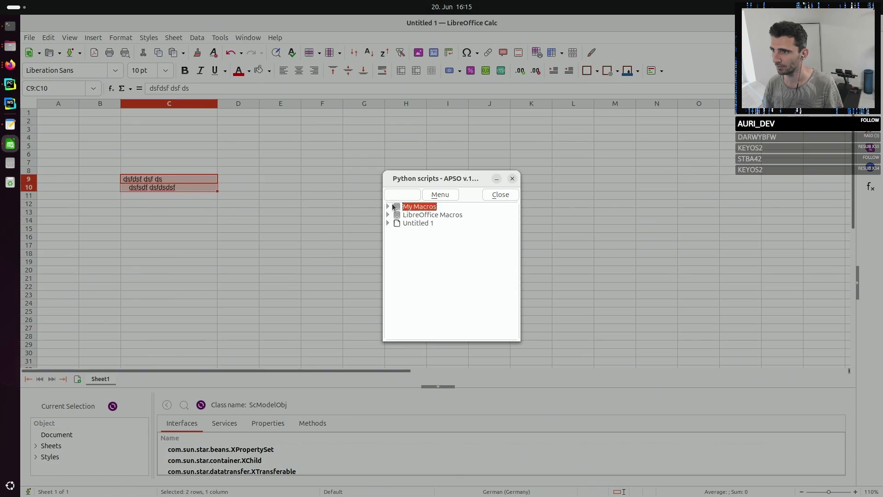
click(388, 206)
click(398, 223)
click(418, 233)
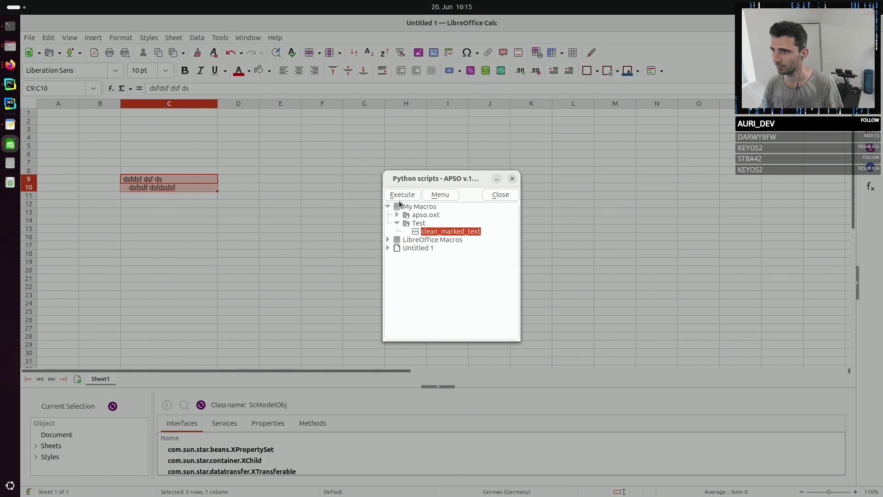
click(402, 195)
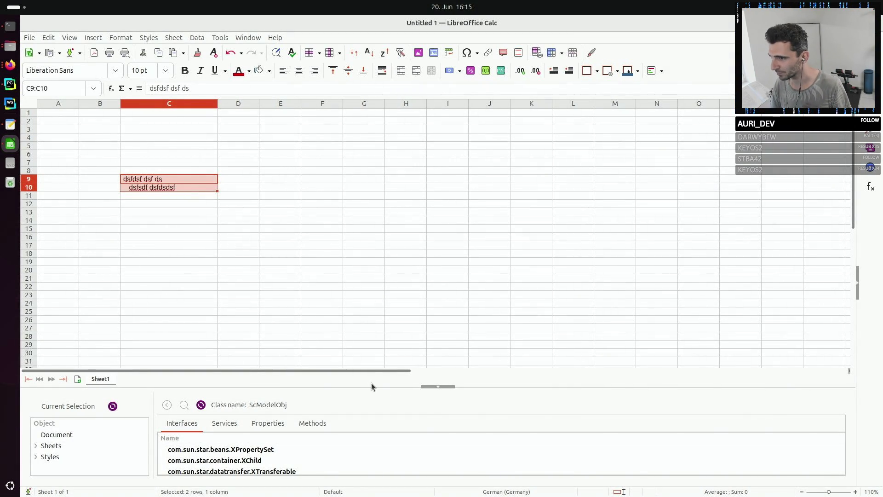
click(291, 187)
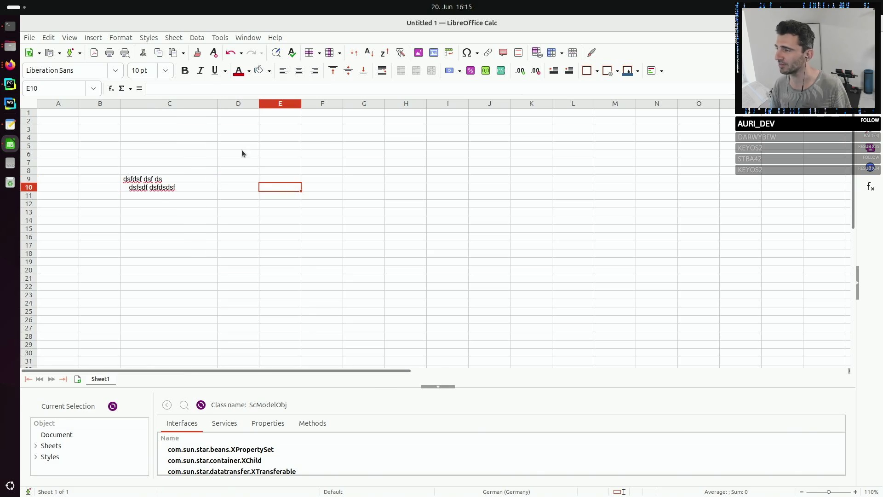
Close Calc without saving and close the terminal window.
key(ctrl+q)
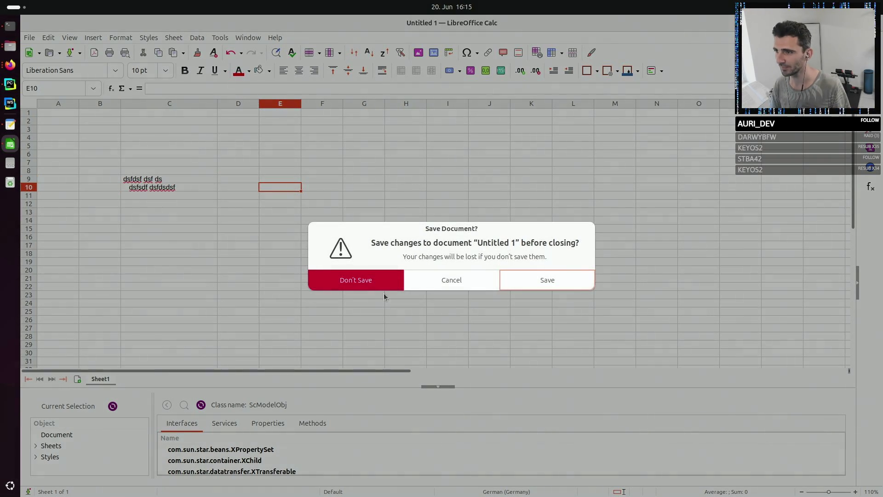
click(370, 283)
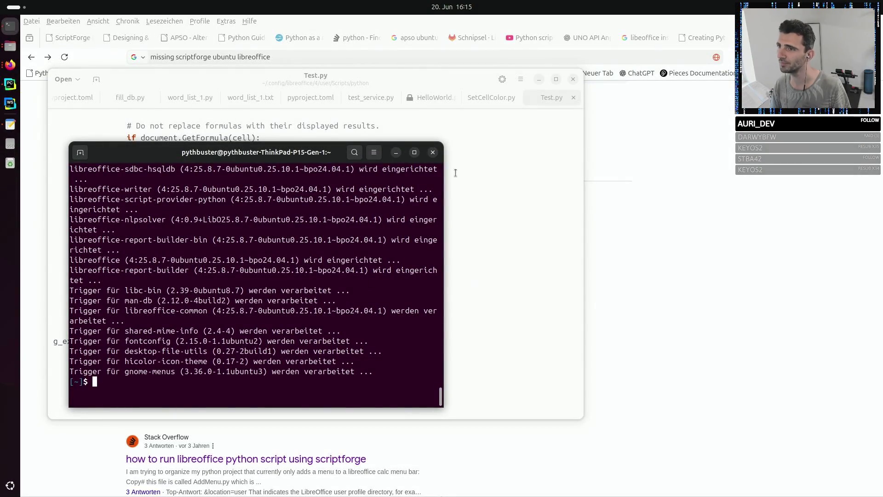
click(433, 152)
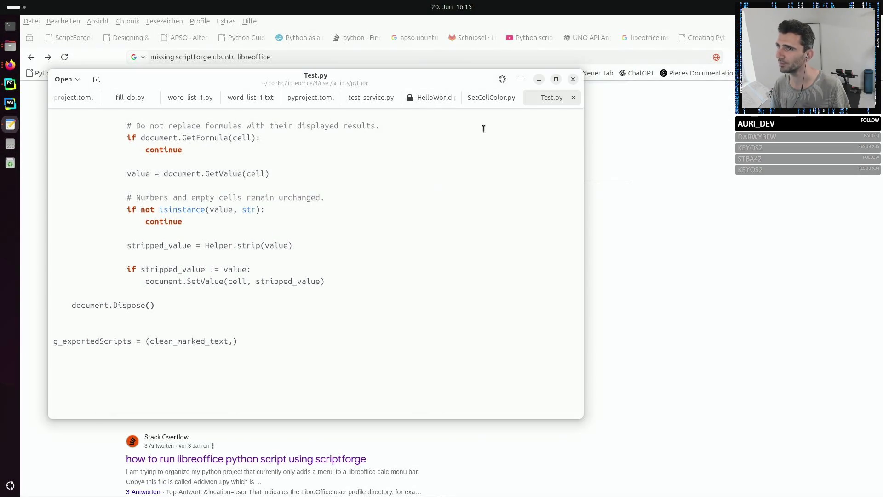
Close the Test.py editor, show the Python Design Guide page and start a new terminal.
click(572, 79)
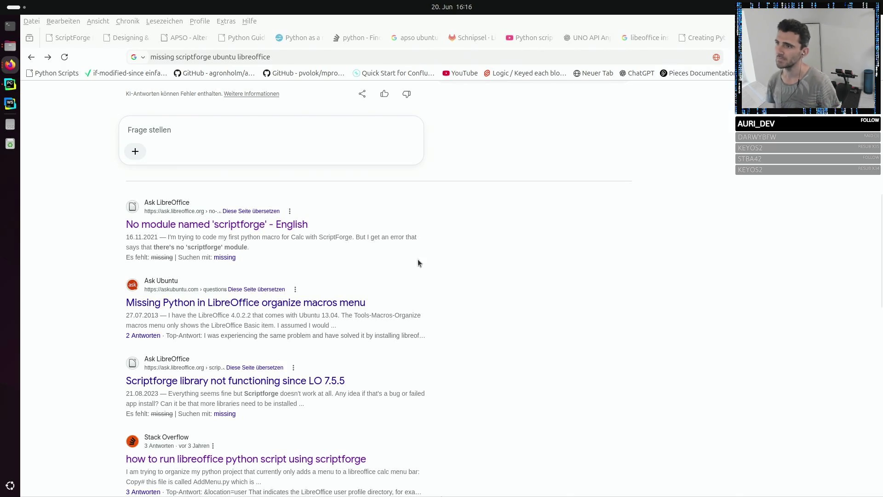
click(121, 37)
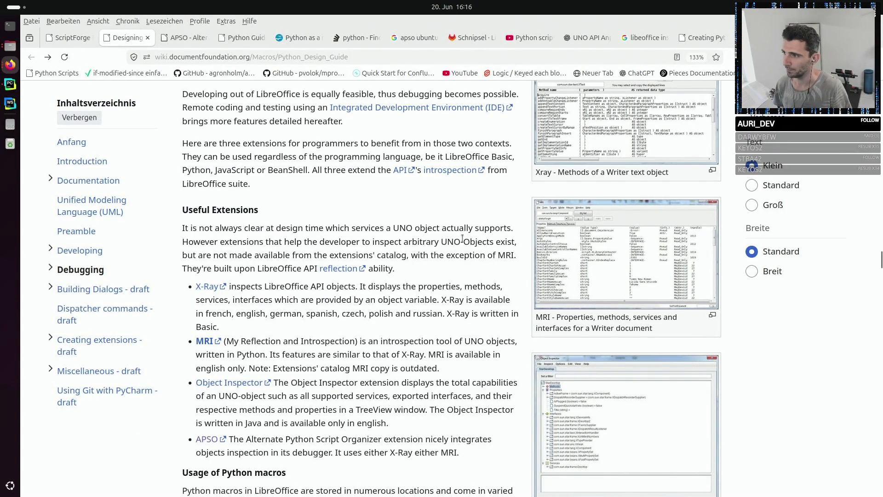
scroll(462, 238, up, 5)
scroll(462, 238, up, 5)
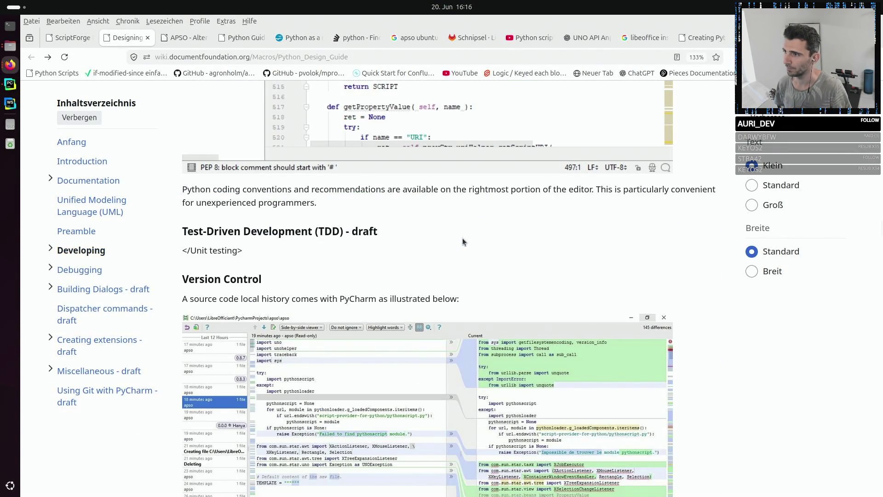
scroll(463, 238, up, 5)
scroll(459, 225, up, 5)
scroll(459, 226, up, 1)
click(9, 27)
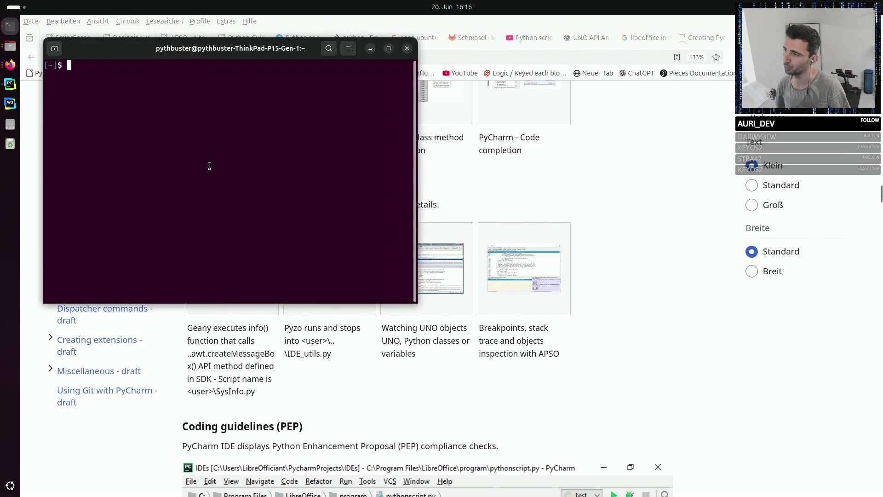
text(sudo)
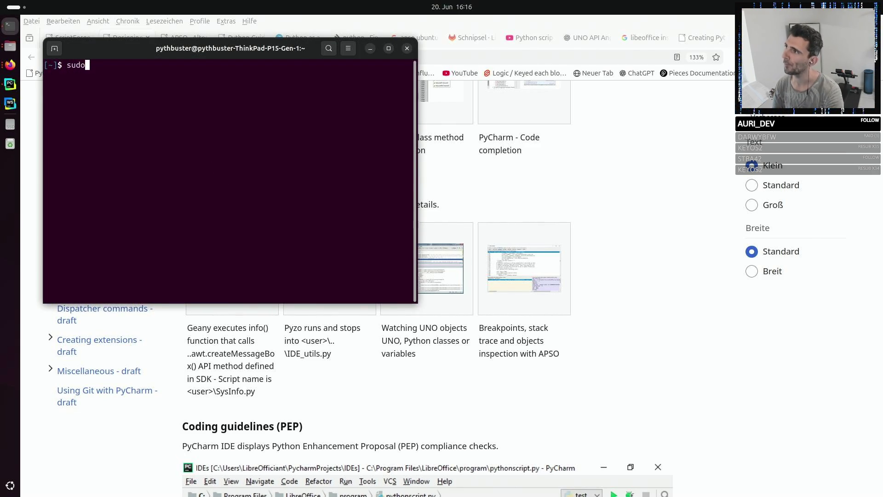
Recall the scriptforge install command and rerun it as sudo apt remove python3-scriptforge.
key(BackSpace)
key(BackSpace)
key(BackSpace)
key(Up)
key(Up)
key(Up)
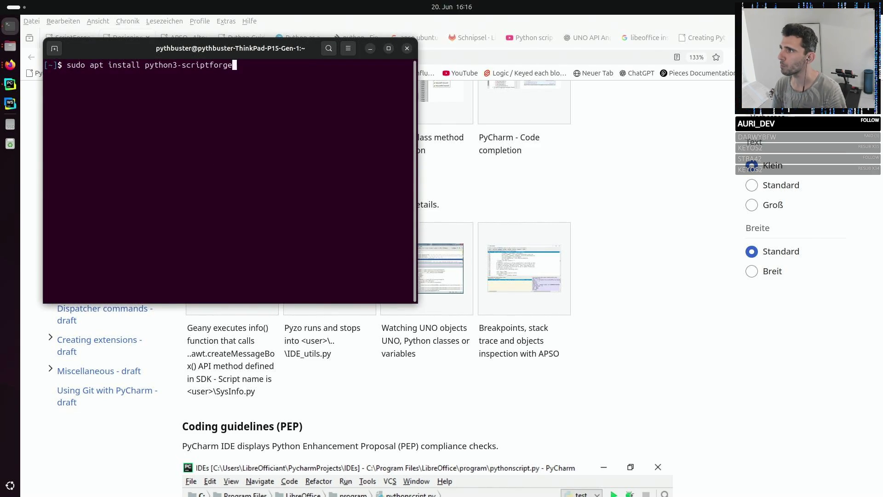
text(remove)
key(Delete)
key(Delete)
key(Delete)
key(Delete)
key(Delete)
key(Delete)
key(Return)
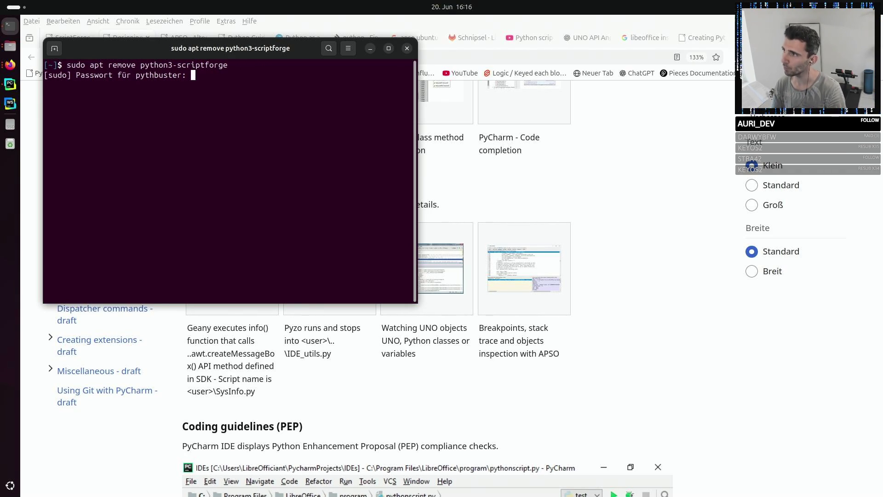
Authenticate, confirm removing python3-scriptforge, then exit the terminal.
key(Return)
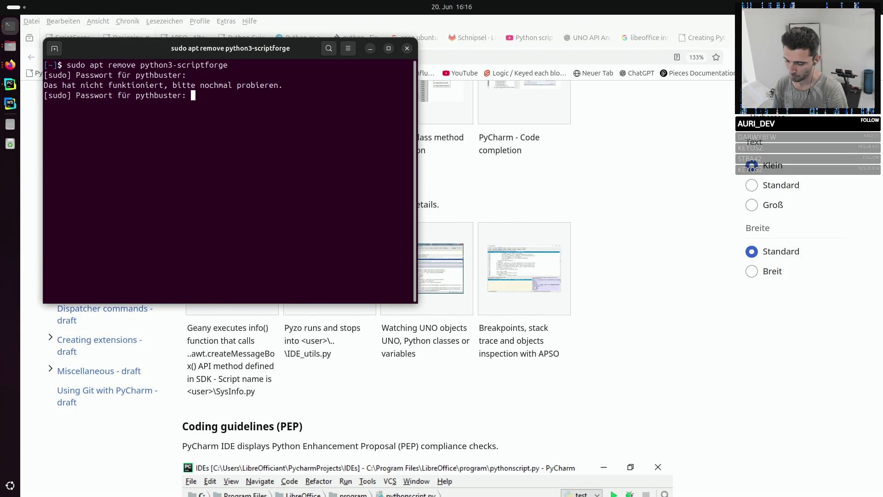
key(Return)
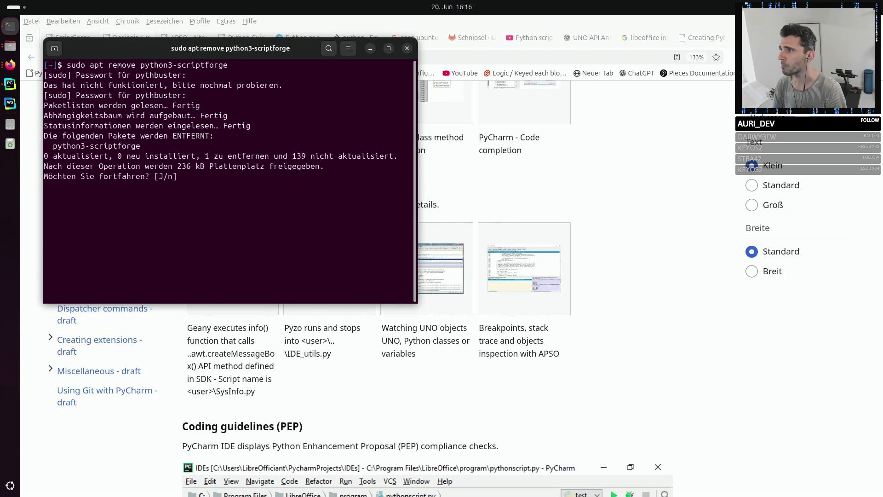
text(j)
key(Return)
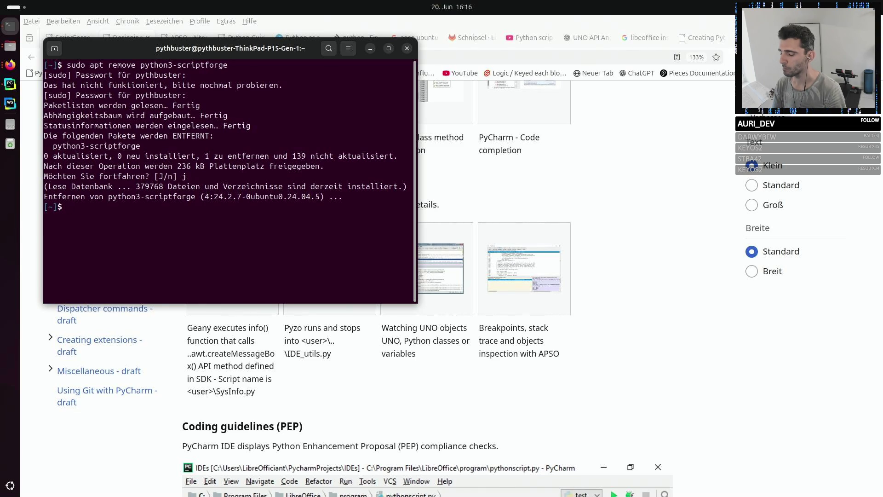
text(it)
key(Return)
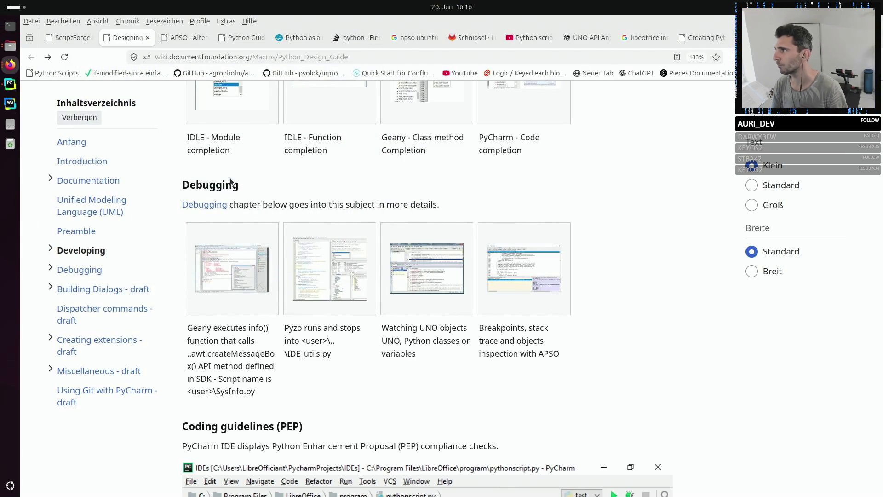
Relaunch LibreOffice Calc and enter test text in D8.
key(super)
text(l)
key(Return)
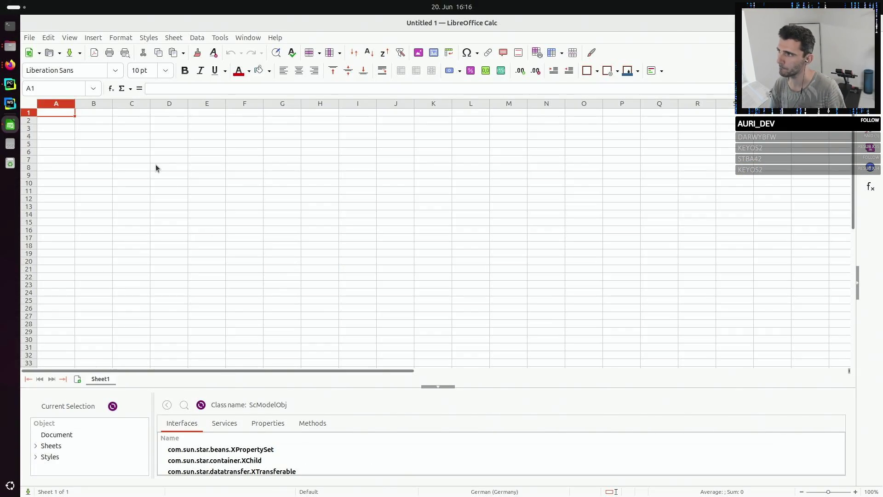
click(156, 167)
text(sadf dsaf dsaf dsf)
click(200, 183)
Enter a second test text in D9, select D8:D9 and bring up the macro commands.
click(175, 177)
text(dsaf sadf f)
click(212, 191)
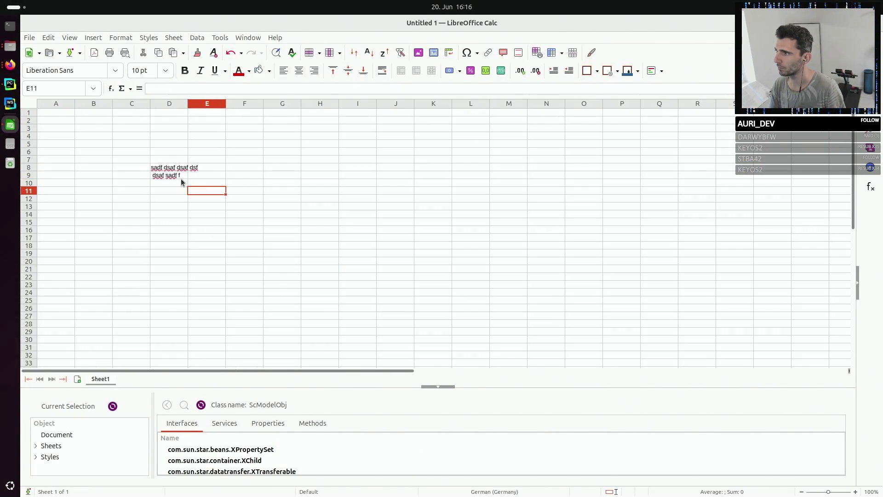
drag(173, 168, 182, 177)
ctrl+scroll(182, 178, up, 2)
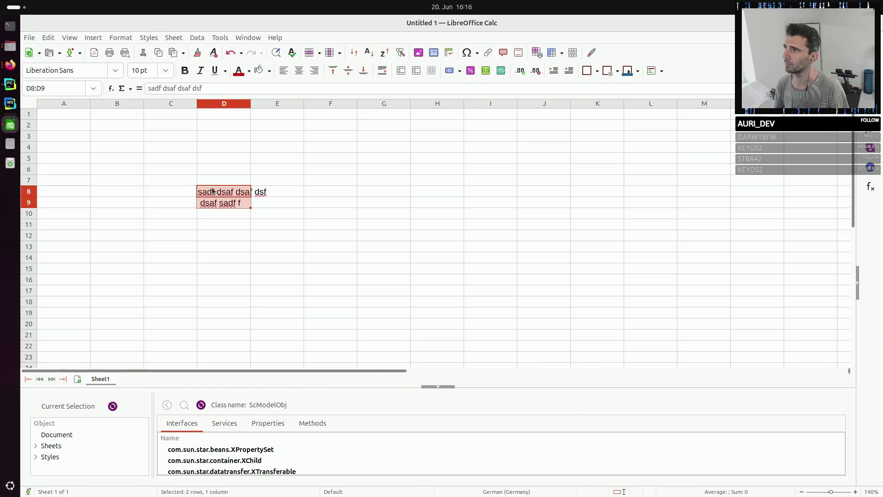
click(169, 39)
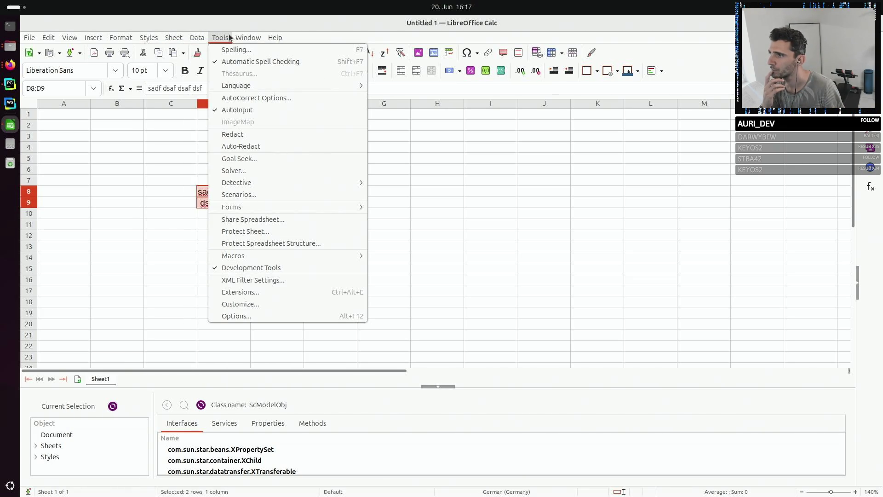
mouse_move(233, 255)
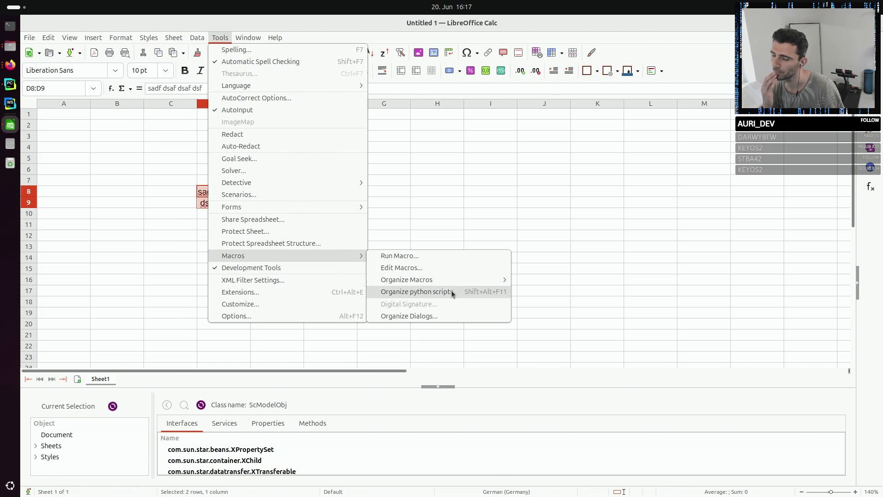
Run the Test macro from My Macros via the Python scripts organizer.
click(451, 290)
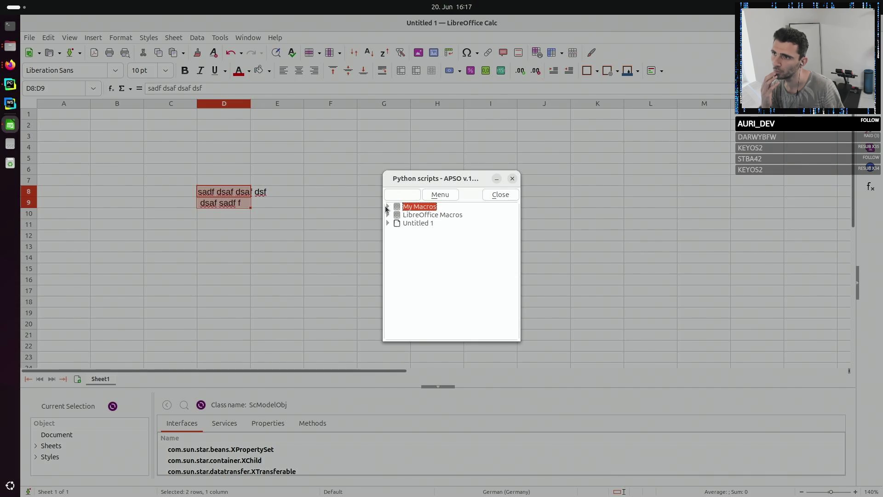
click(388, 208)
click(396, 223)
click(403, 195)
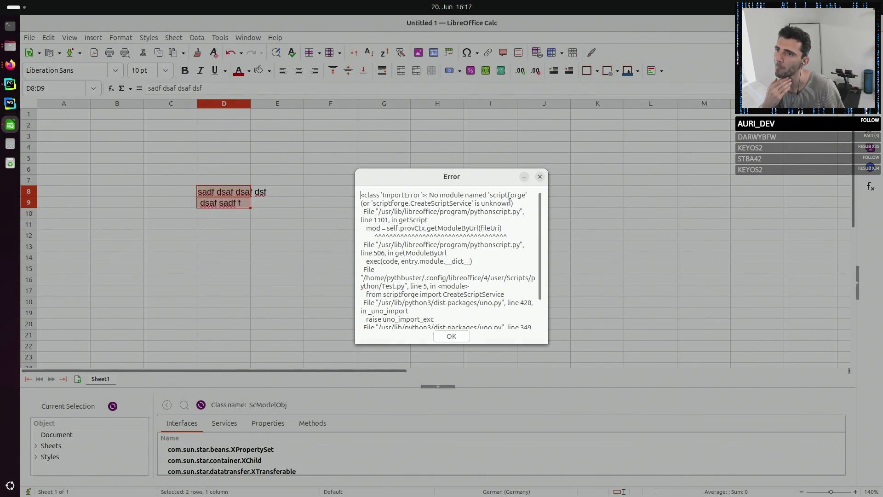
Read the 'No module named scriptforge' ImportError, dismiss it and switch to Firefox.
double_click(515, 195)
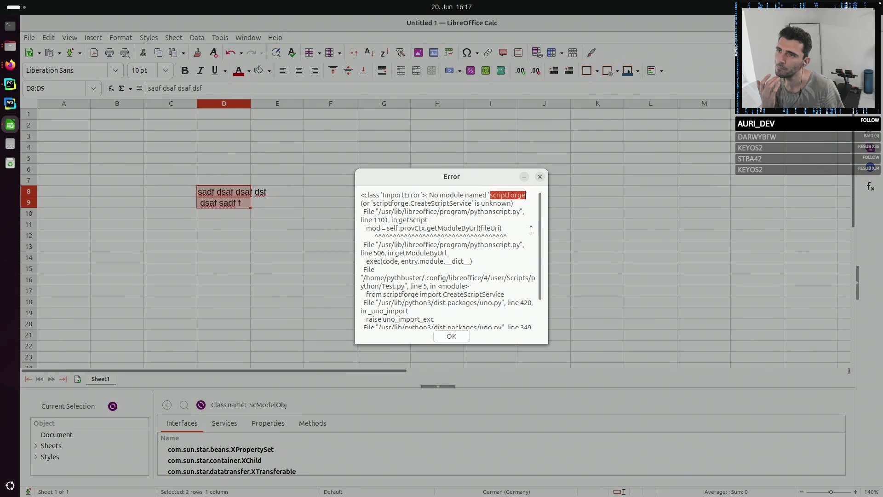
click(539, 177)
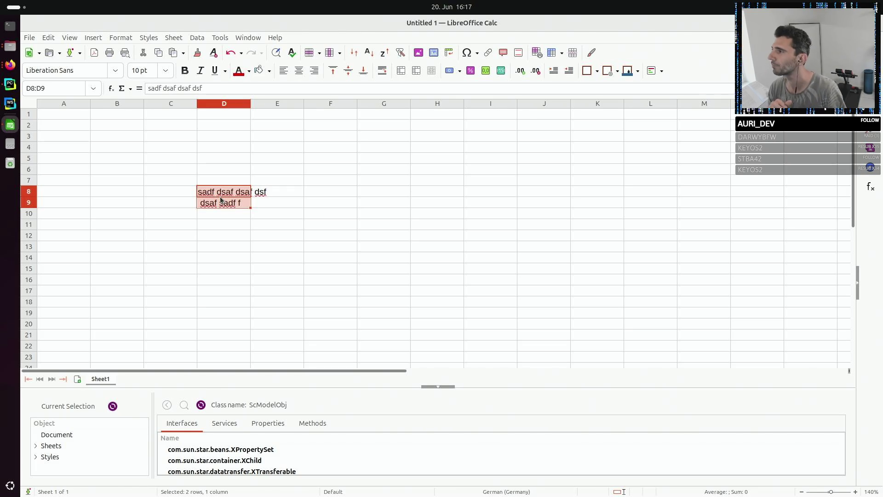
click(10, 64)
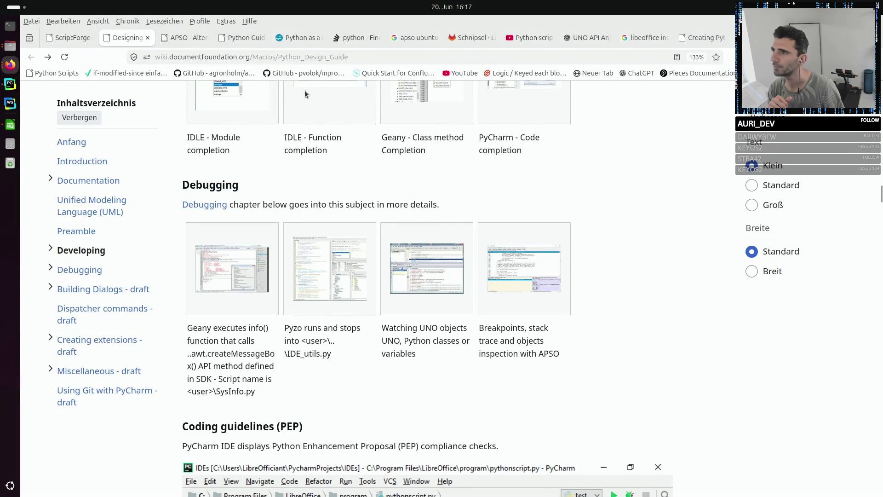
Copy ChatGPT's XSCRIPTCONTEXT version of the clean_marked_text script.
click(598, 39)
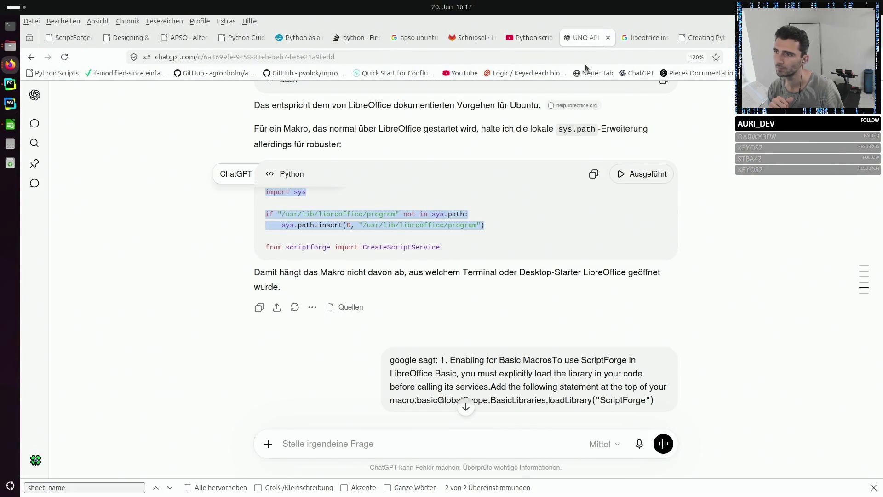
scroll(492, 219, up, 3)
scroll(492, 218, up, 3)
scroll(491, 218, up, 5)
scroll(492, 217, up, 5)
scroll(492, 219, up, 5)
scroll(492, 218, up, 3)
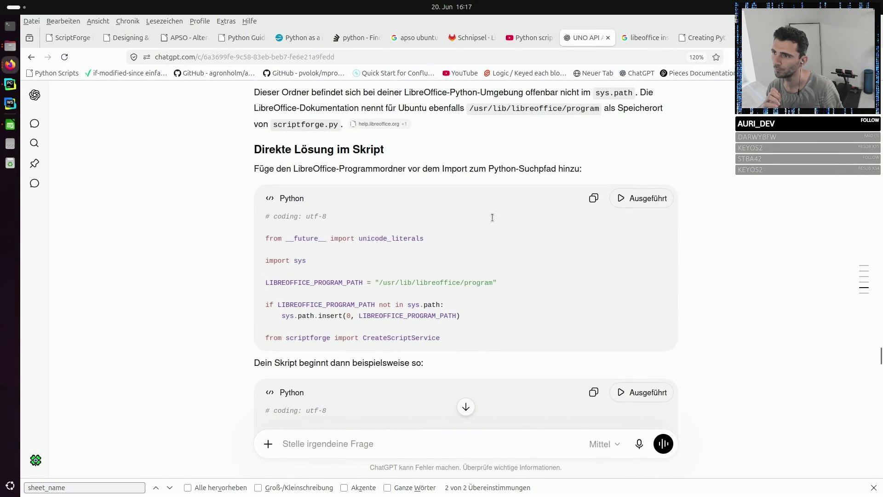
scroll(492, 218, up, 5)
scroll(491, 218, up, 5)
scroll(492, 217, up, 5)
scroll(492, 218, up, 5)
scroll(492, 217, up, 5)
scroll(492, 218, up, 5)
scroll(491, 218, up, 5)
scroll(492, 217, up, 5)
scroll(493, 222, up, 5)
scroll(493, 220, up, 5)
scroll(492, 217, up, 5)
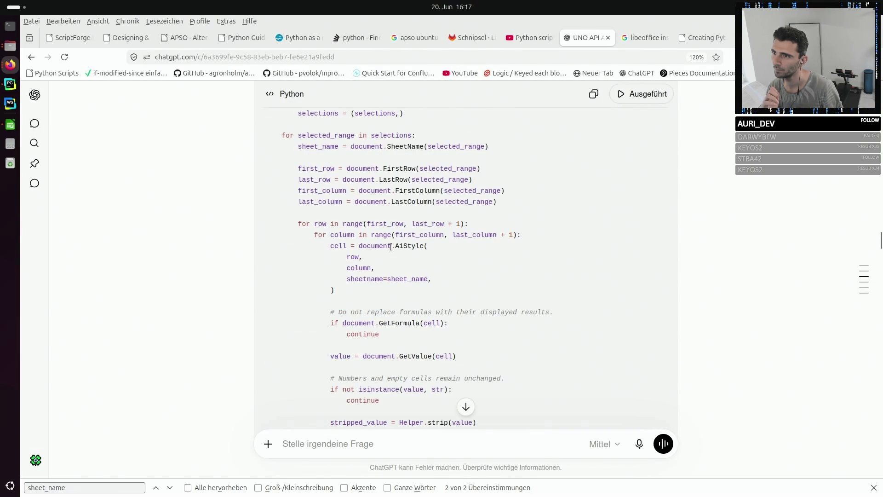
scroll(347, 160, up, 3)
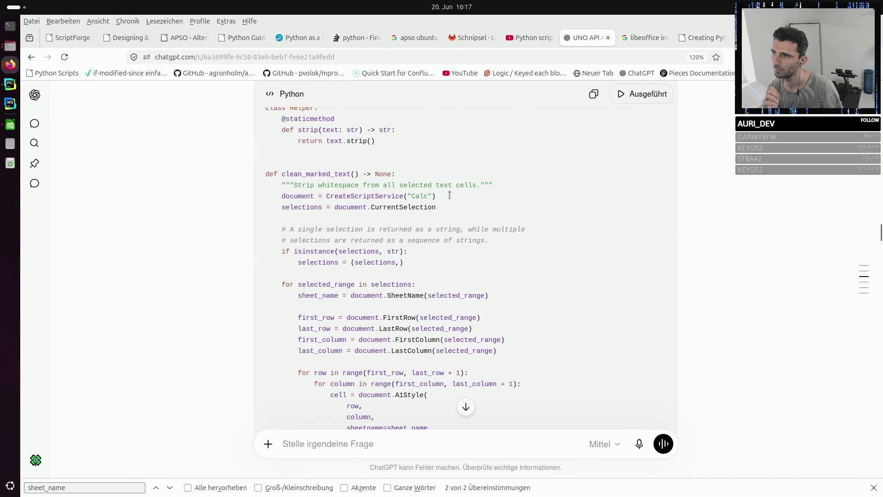
scroll(452, 193, up, 3)
scroll(445, 194, up, 3)
scroll(446, 194, up, 3)
scroll(446, 195, up, 5)
scroll(446, 198, up, 5)
scroll(387, 214, up, 1)
scroll(387, 219, up, 3)
scroll(387, 223, up, 2)
scroll(387, 224, up, 2)
scroll(366, 283, down, 1)
scroll(361, 302, down, 1)
drag(330, 326, 460, 320)
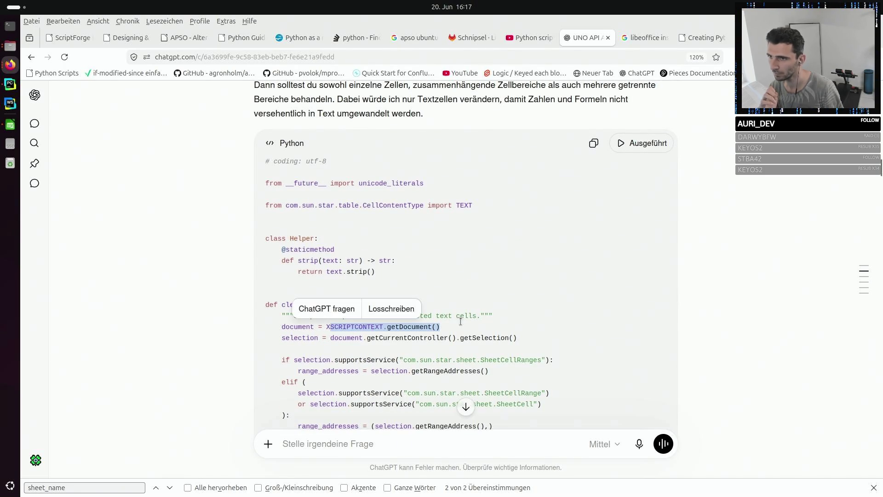
click(593, 142)
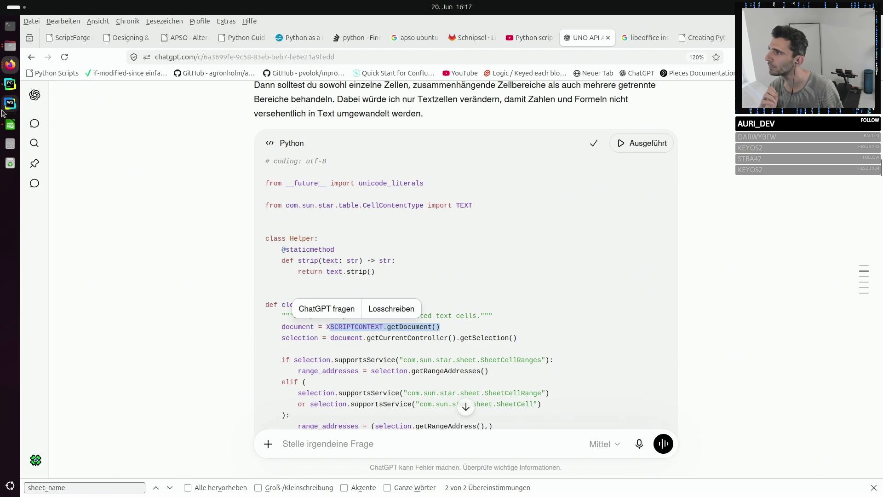
Launch Text Editor from Activities search and authenticate file access.
key(super)
text(ed)
key(Return)
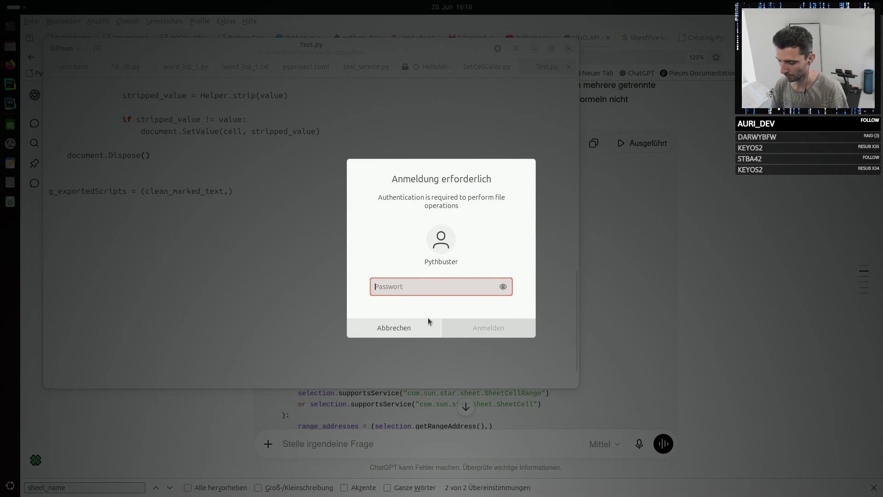
text(•••)
key(Return)
Replace all of Test.py with the copied XSCRIPTCONTEXT code and return to Calc.
key(ctrl+a)
key(Right)
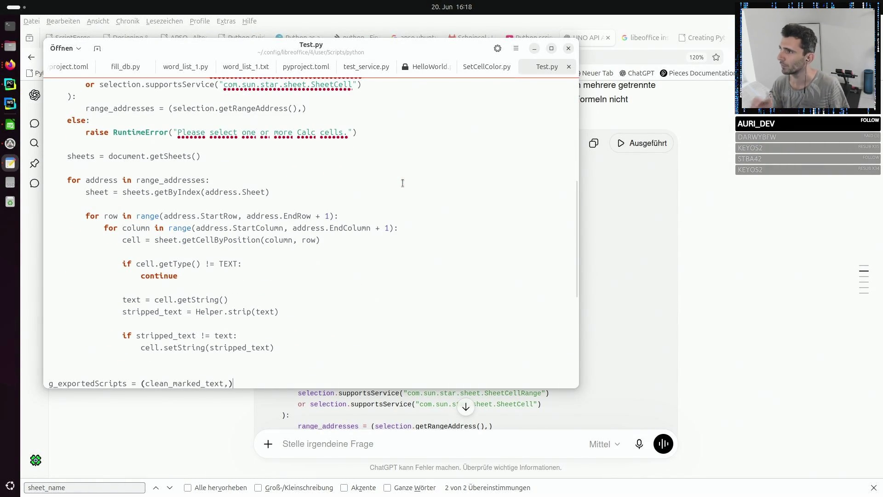
scroll(401, 183, up, 5)
scroll(361, 221, up, 3)
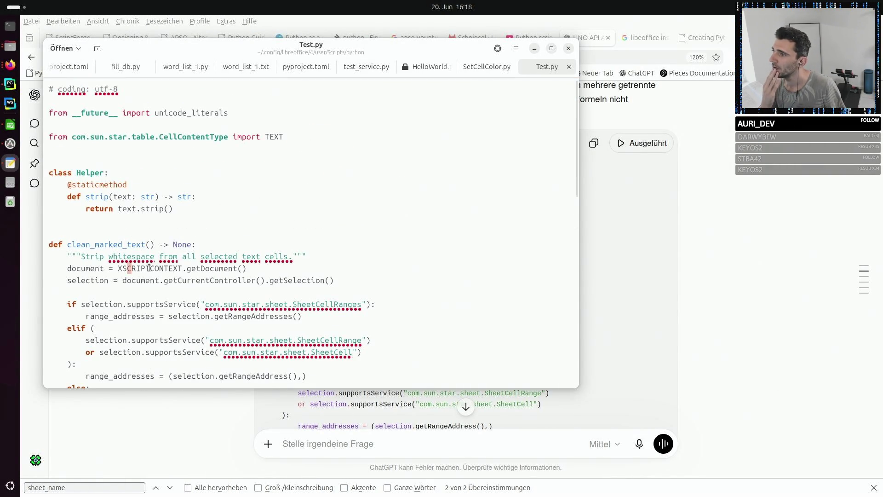
drag(127, 269, 246, 268)
scroll(183, 233, down, 1)
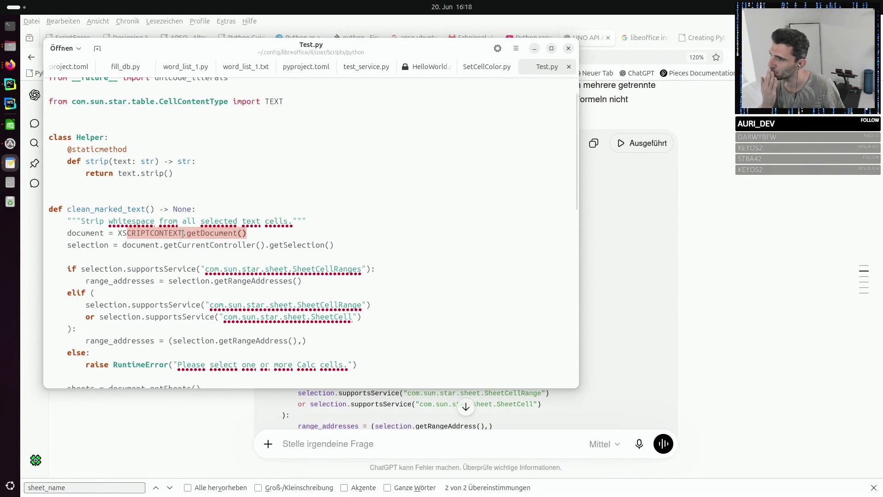
click(10, 125)
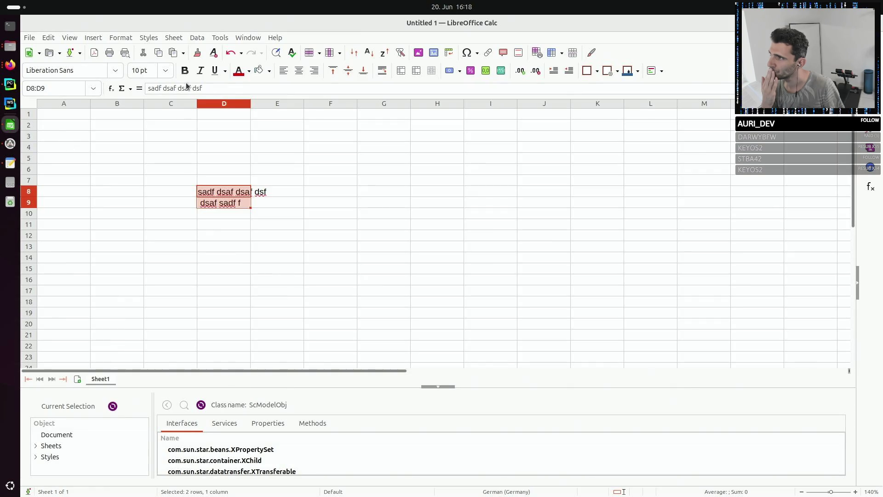
Run clean_marked_text on D8:D9, confirm D9's leading space is trimmed, then switch to Firefox.
click(220, 37)
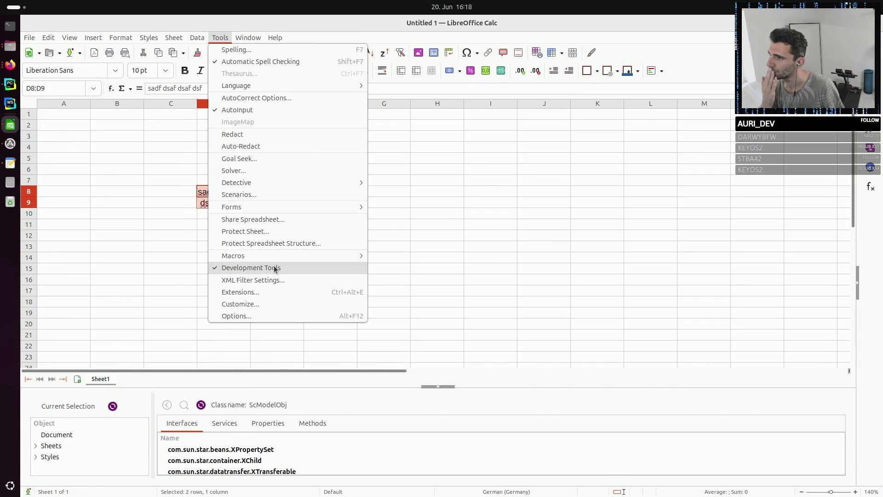
click(421, 295)
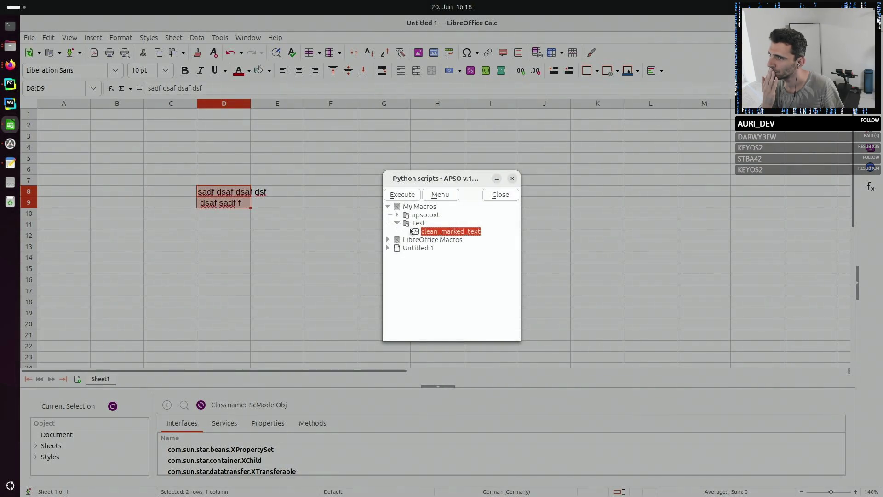
click(402, 195)
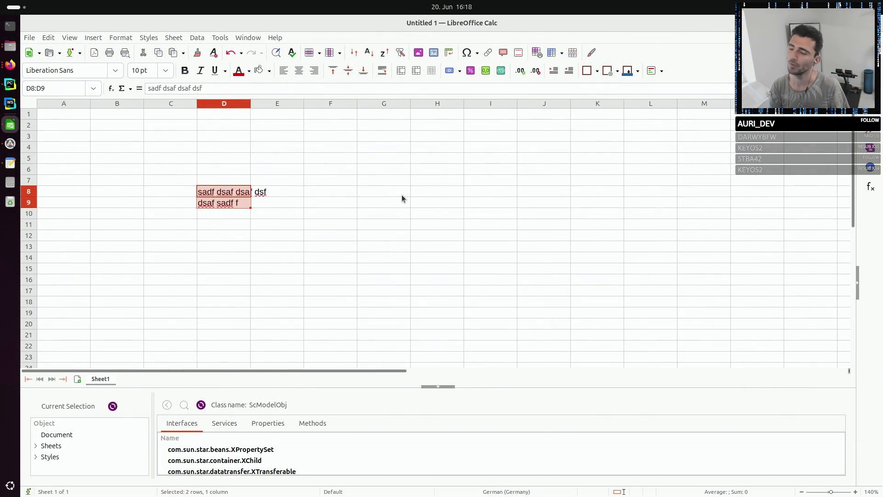
click(401, 196)
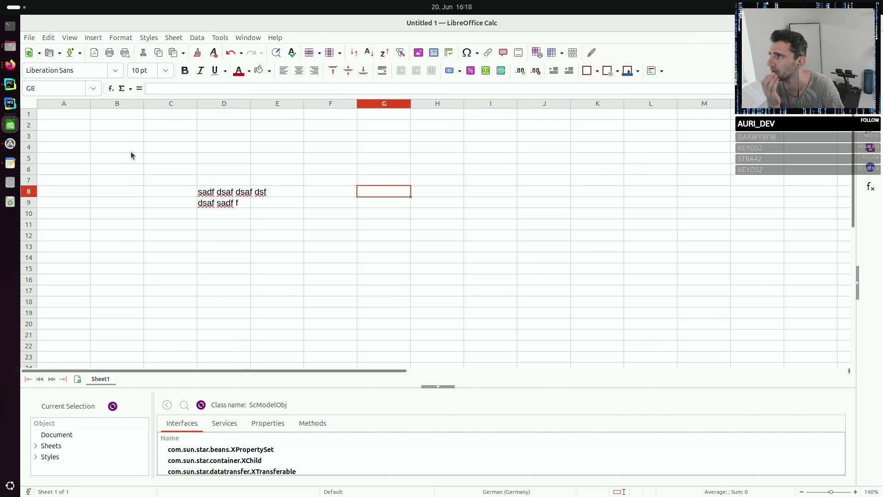
click(10, 64)
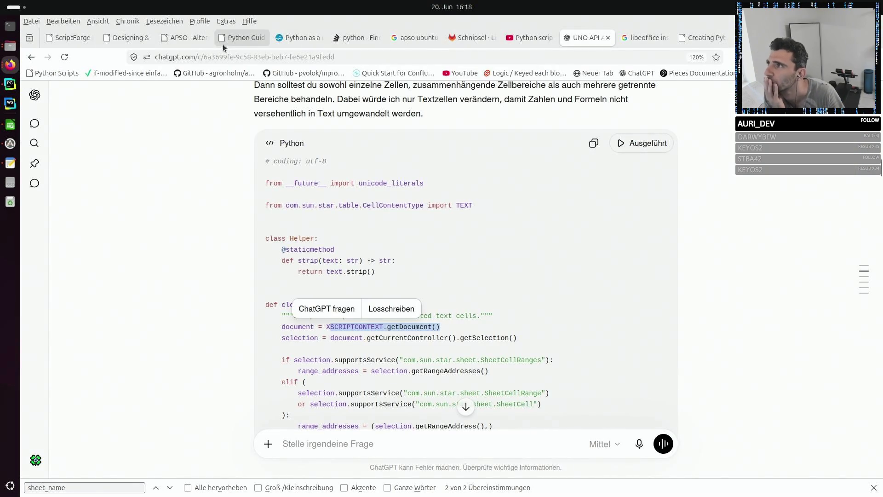
Navigate LibreOffice Help to the Programming with Python Scripts page.
click(181, 36)
click(130, 38)
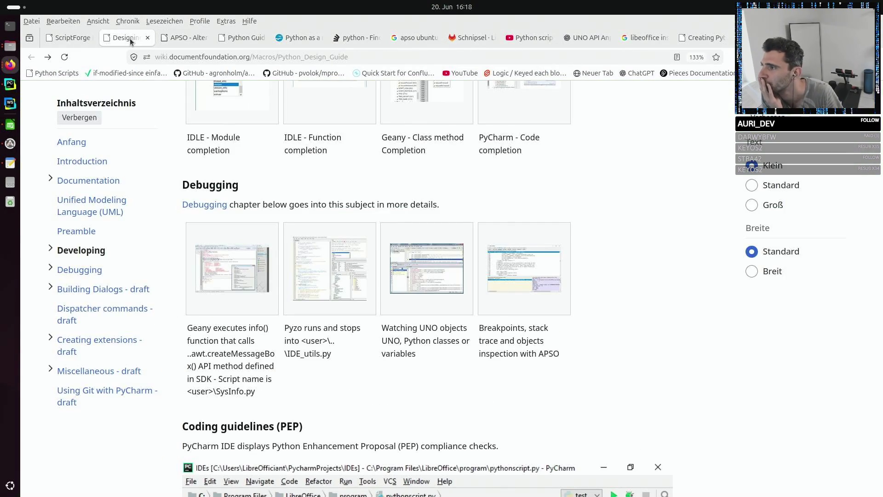
click(73, 38)
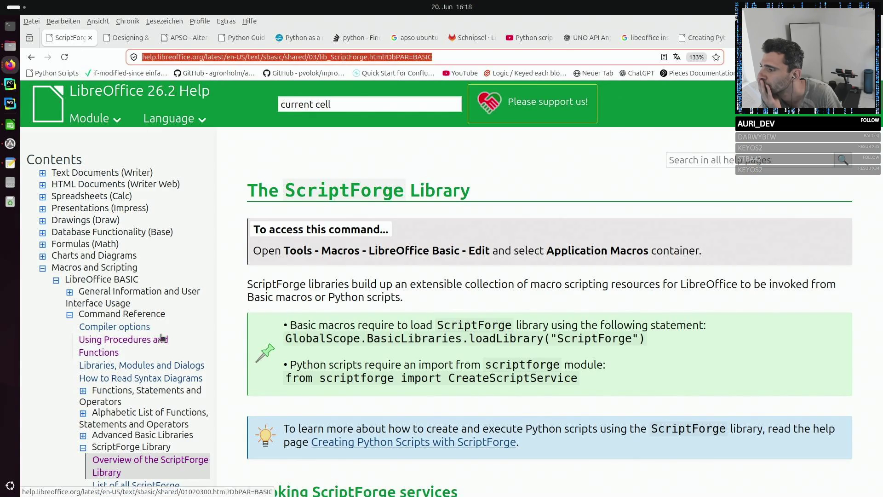
scroll(162, 338, down, 3)
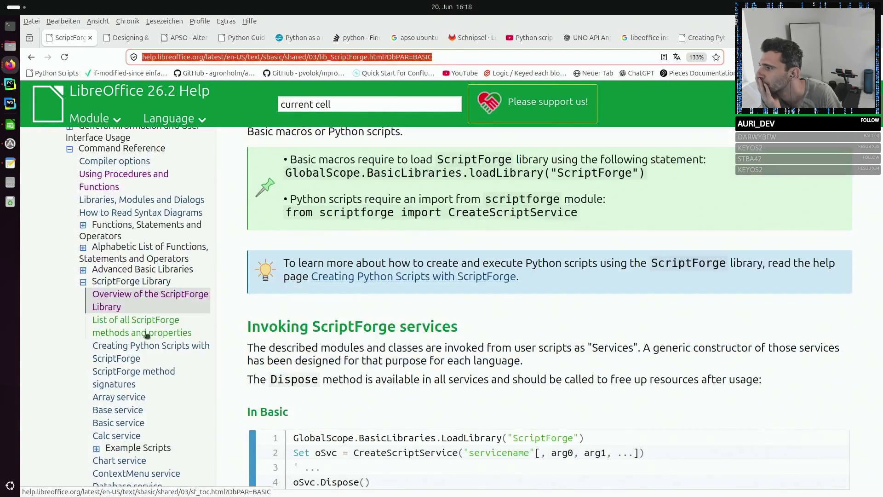
click(83, 282)
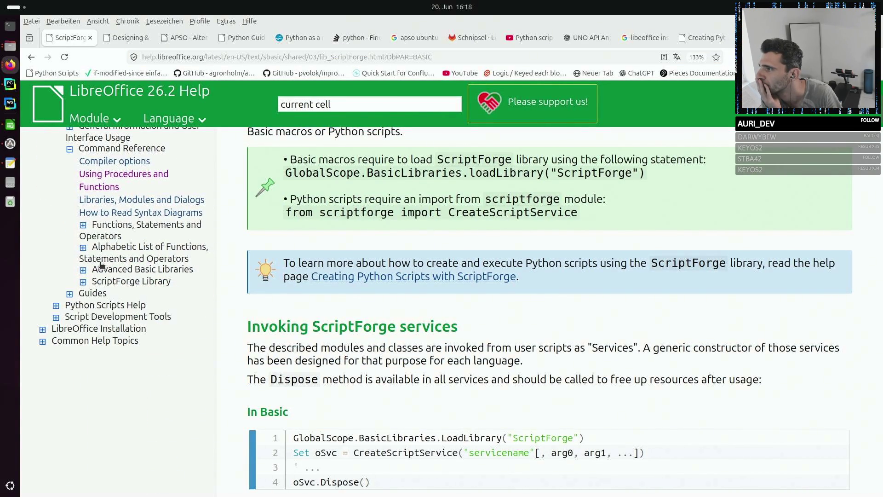
scroll(107, 235, up, 2)
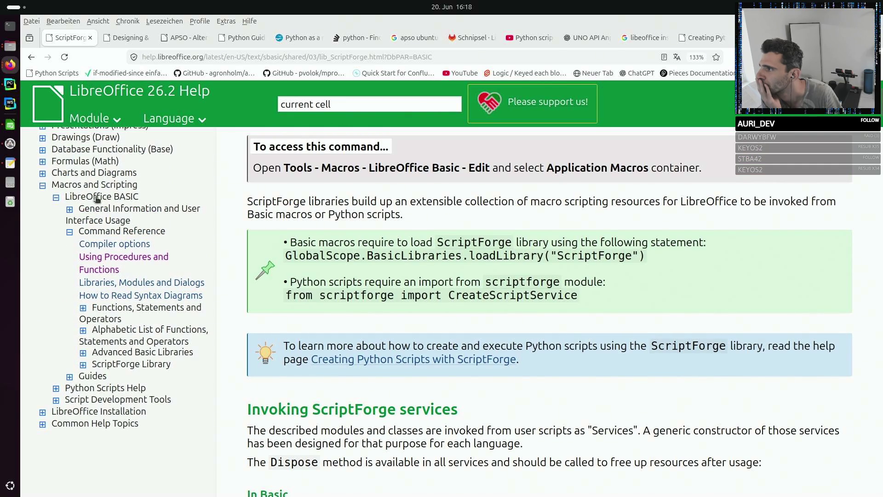
click(69, 233)
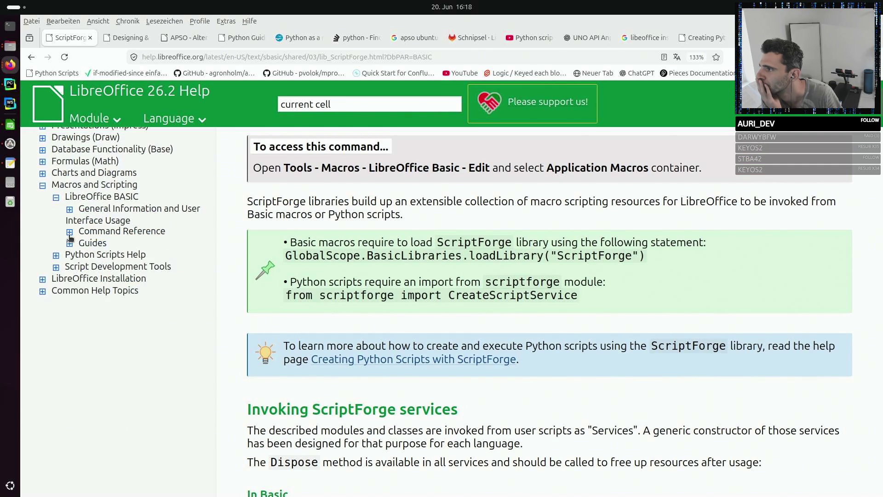
click(56, 257)
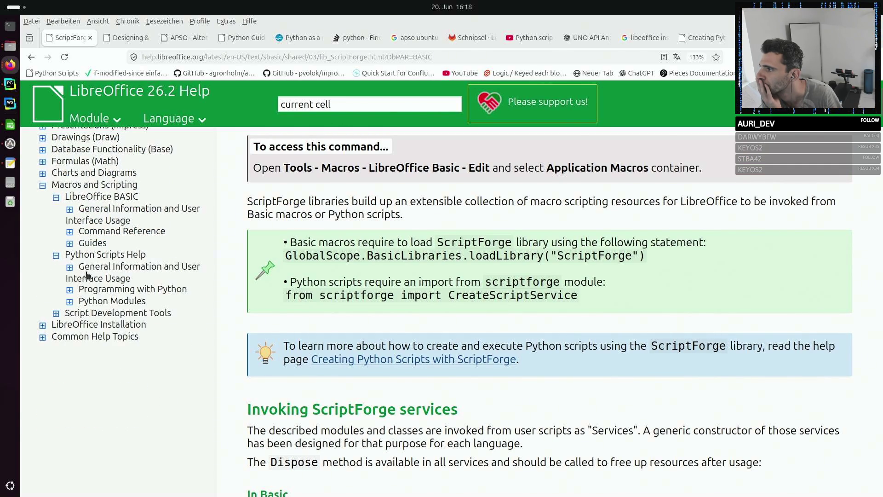
click(108, 290)
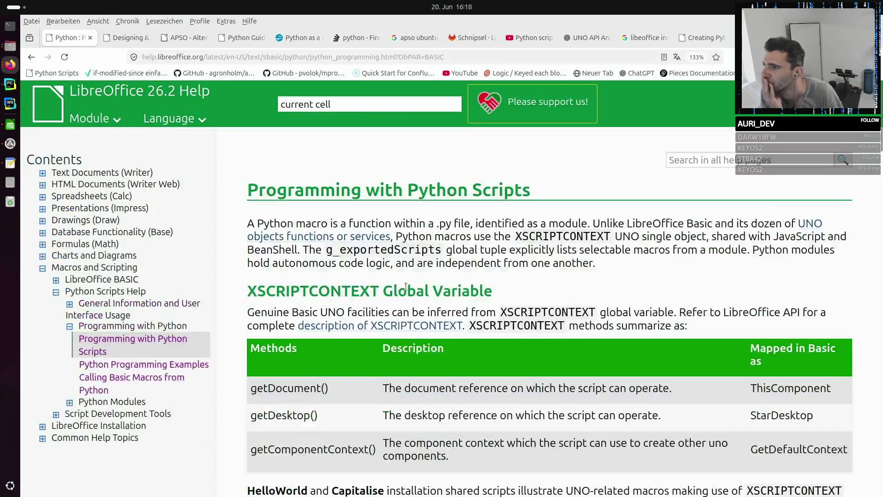
Read the XSCRIPTCONTEXT and g_exportedScripts passages, marking the selectable-macros and module-logic sentences.
double_click(345, 290)
scroll(468, 278, down, 3)
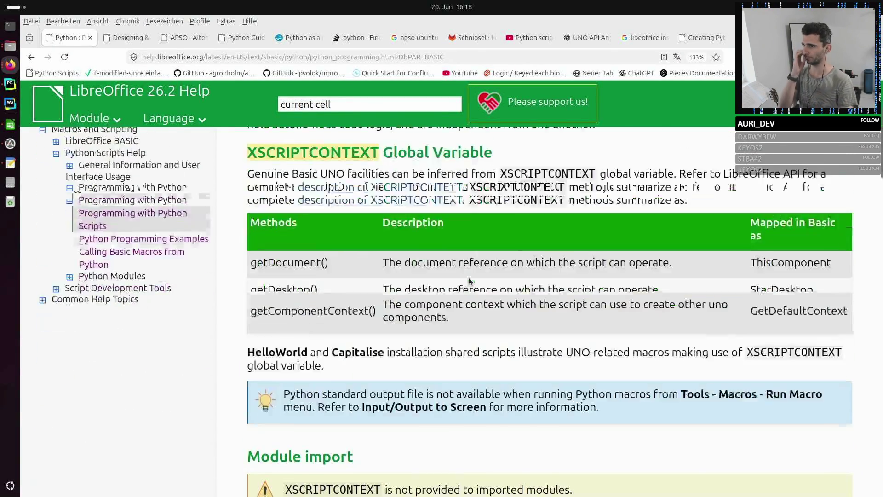
key(ctrl+minus)
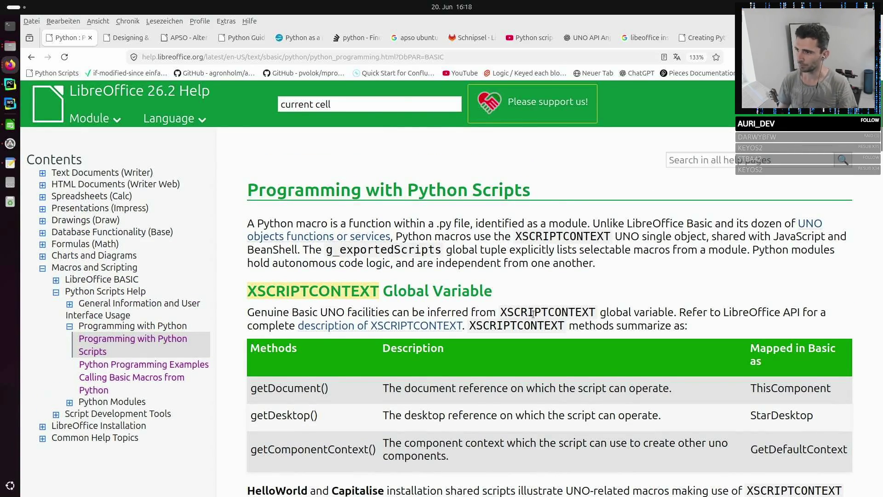
key(ctrl+plus)
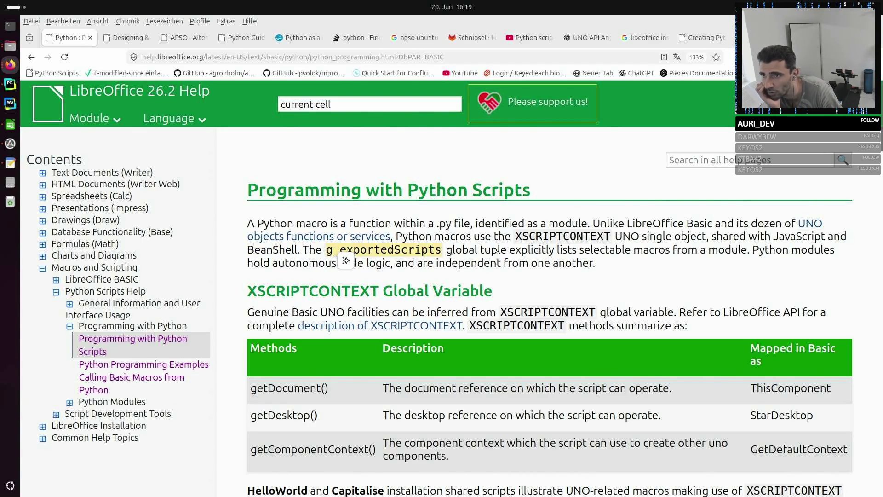
drag(555, 249, 749, 250)
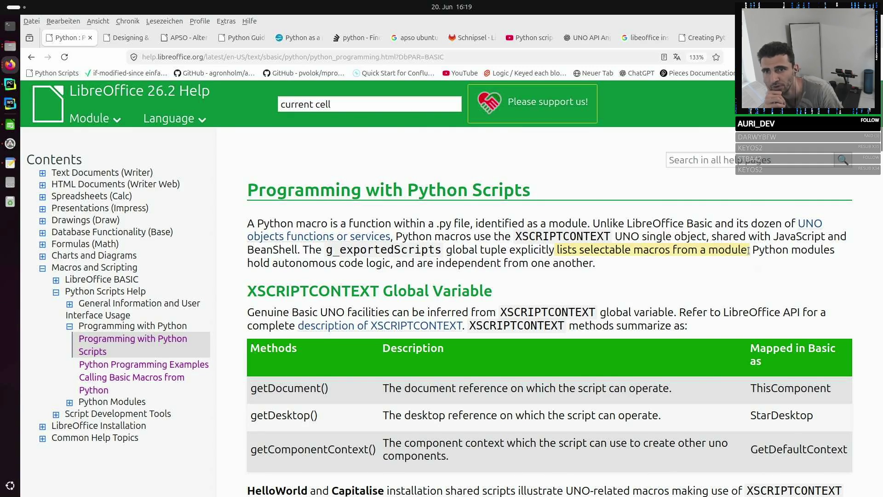
drag(247, 265, 618, 266)
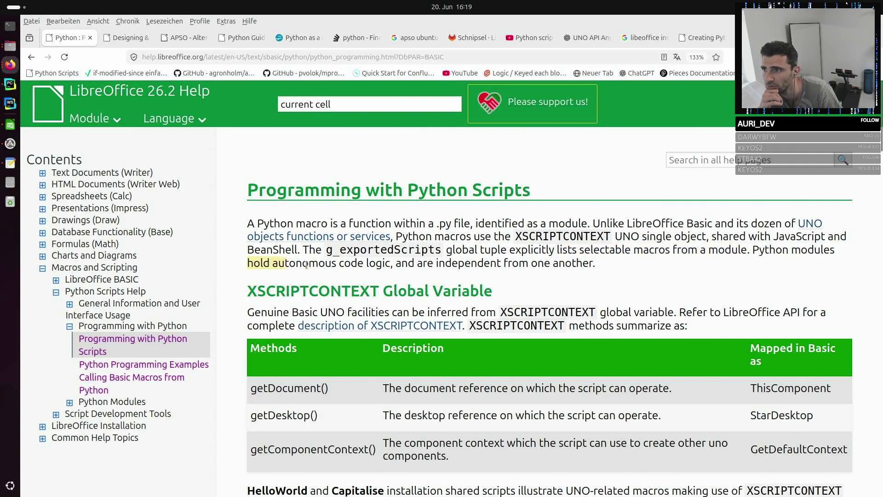
scroll(617, 267, down, 3)
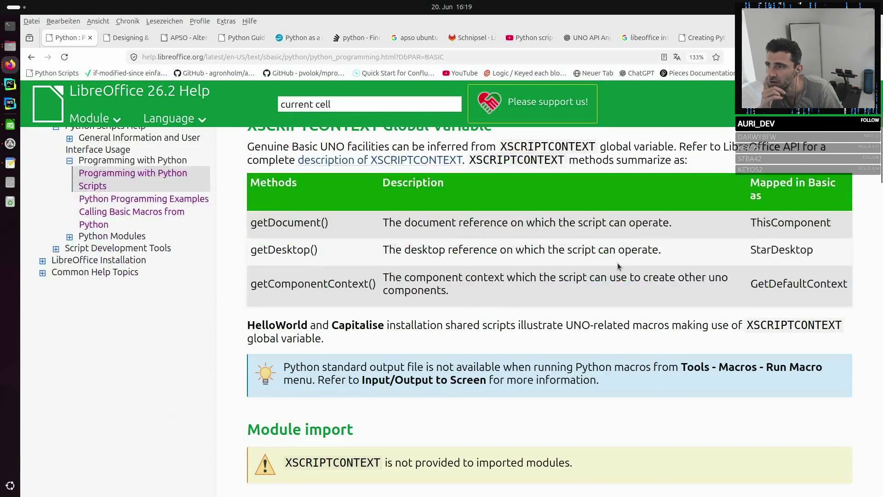
Bring Test.py to the front and select its g_exportedScripts name.
click(10, 164)
scroll(206, 226, down, 8)
scroll(130, 292, down, 4)
double_click(101, 192)
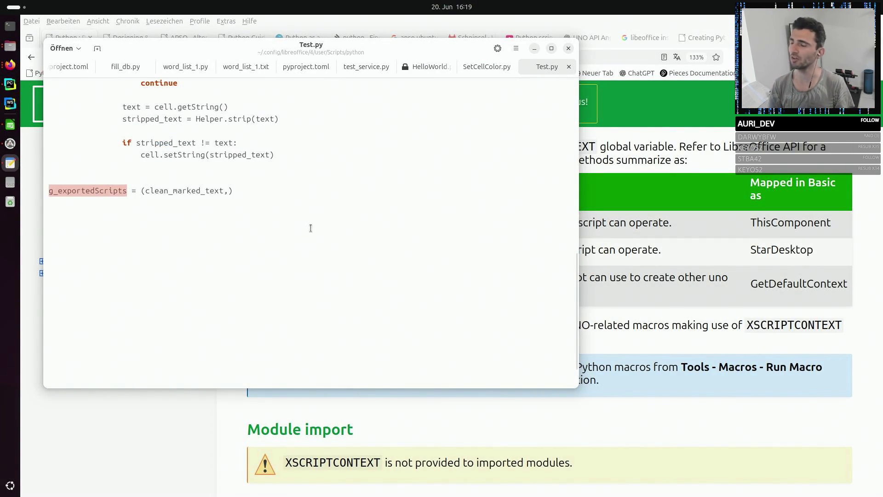
Add a placeholder module-level 'def helper():' with a 'pass' body above clean_marked_text, then switch to Calc.
click(551, 49)
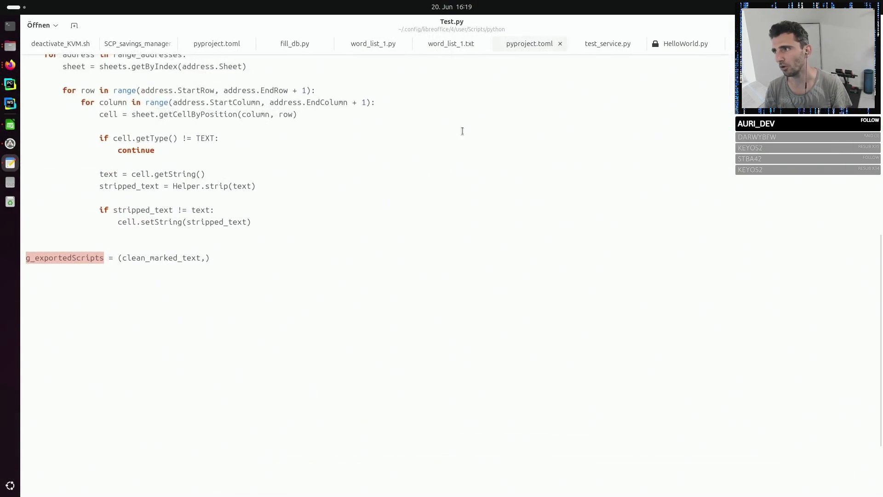
scroll(394, 173, up, 3)
scroll(395, 176, up, 6)
scroll(395, 176, up, 2)
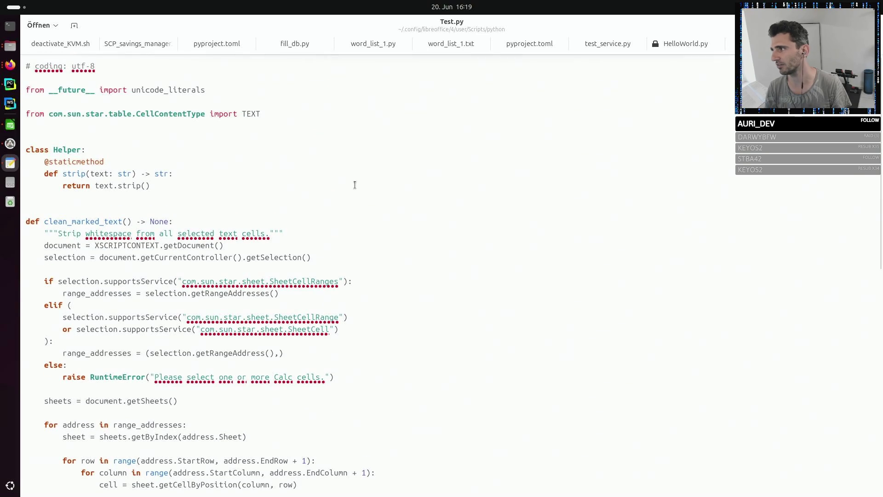
drag(174, 183, 12, 169)
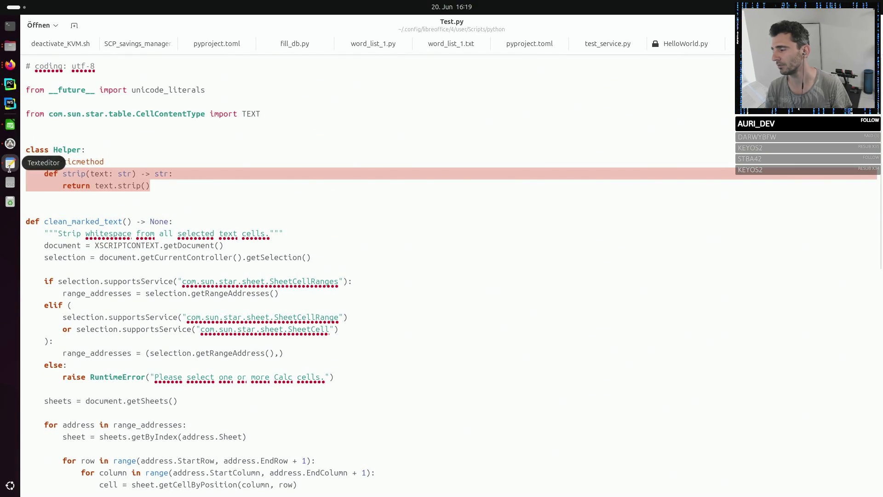
click(40, 210)
text(def )
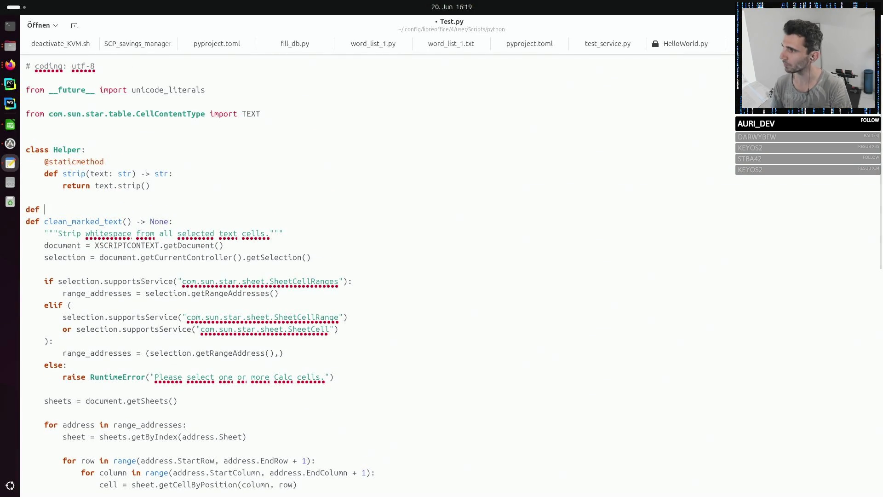
text(helper)
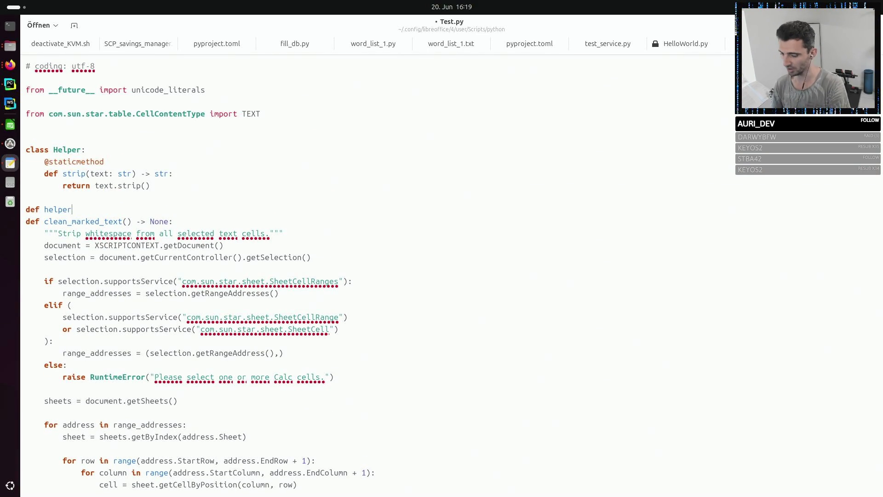
text(():)
key(Return)
text(pass)
key(Return)
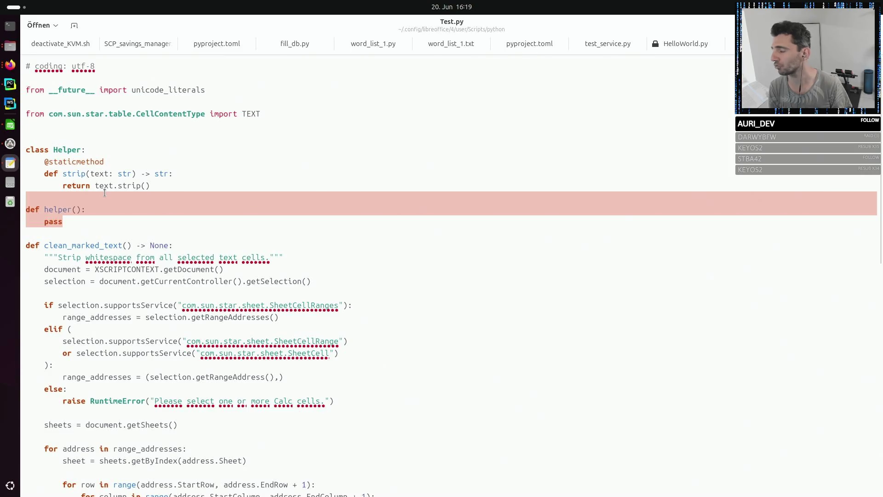
scroll(103, 192, down, 5)
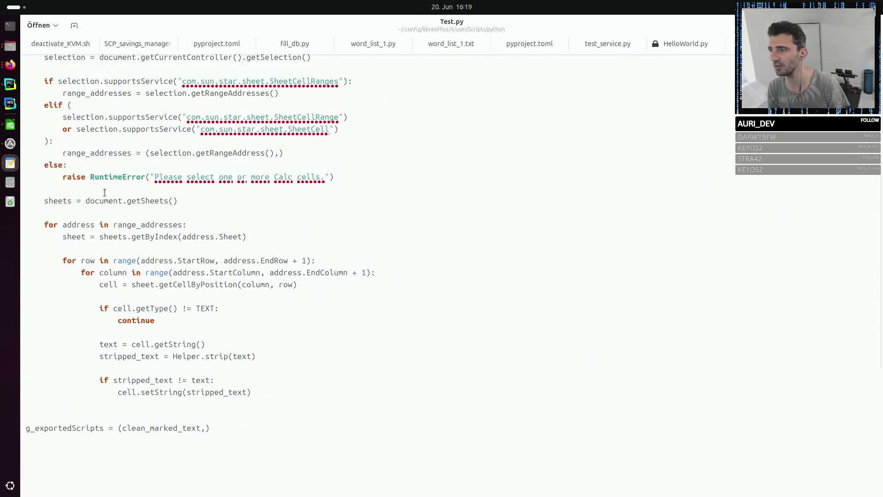
scroll(104, 193, down, 3)
drag(211, 340, 68, 329)
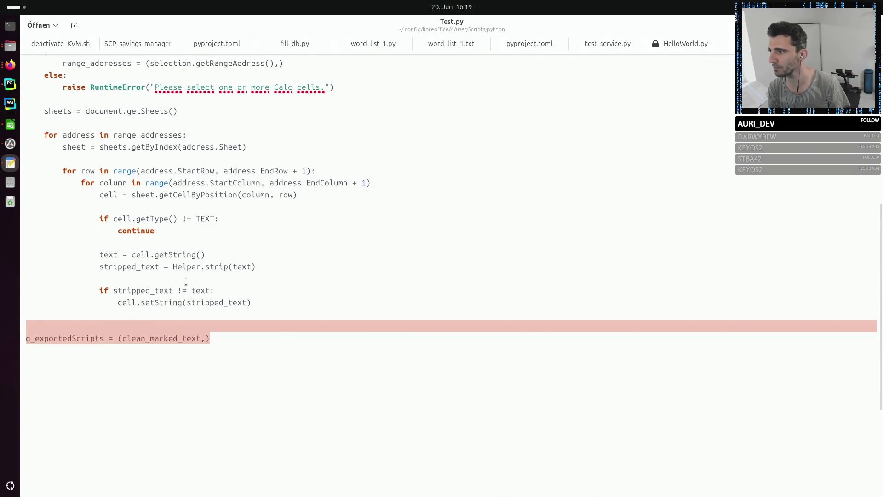
click(10, 124)
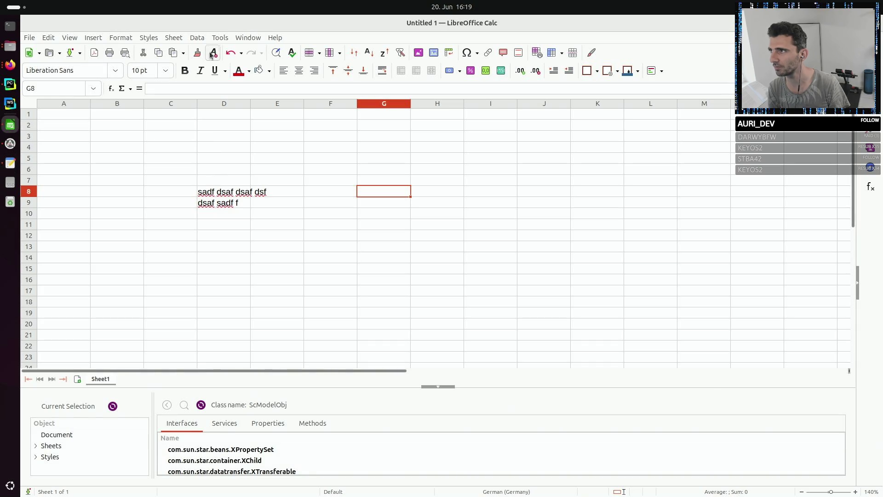
Check in the APSO organizer that Test still lists only clean_marked_text, then return to the export tuple in Test.py.
click(197, 38)
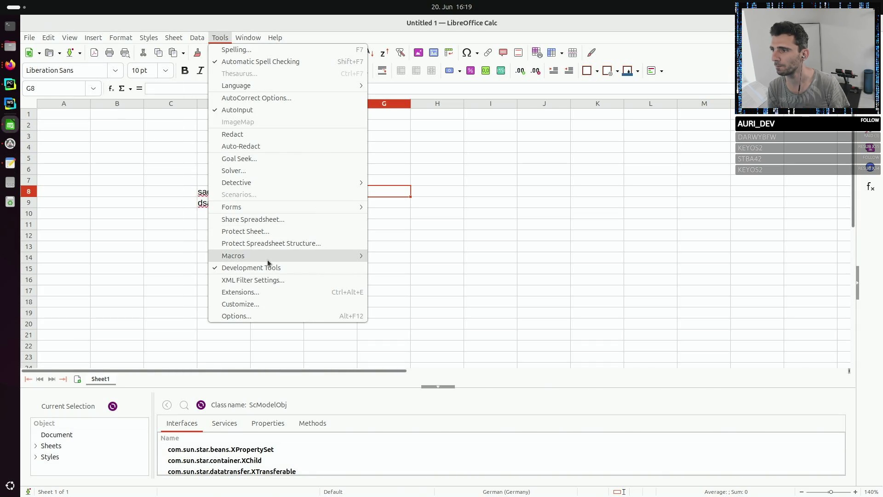
mouse_move(233, 255)
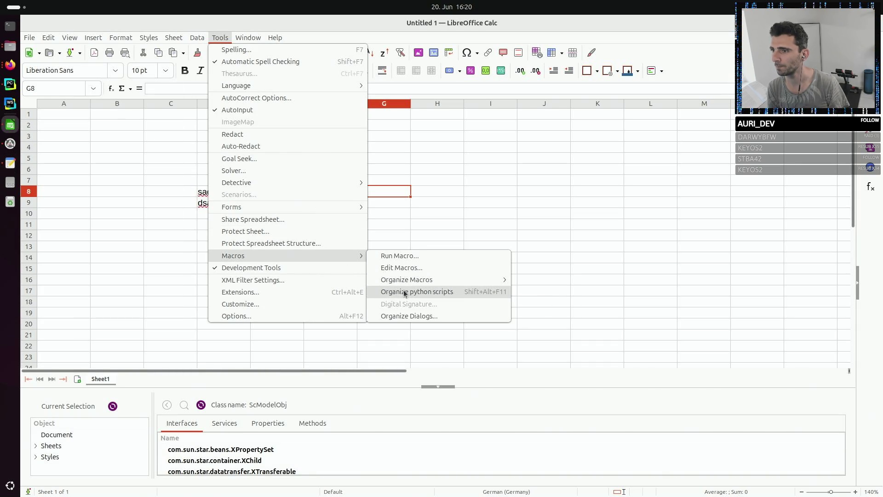
click(405, 291)
click(398, 223)
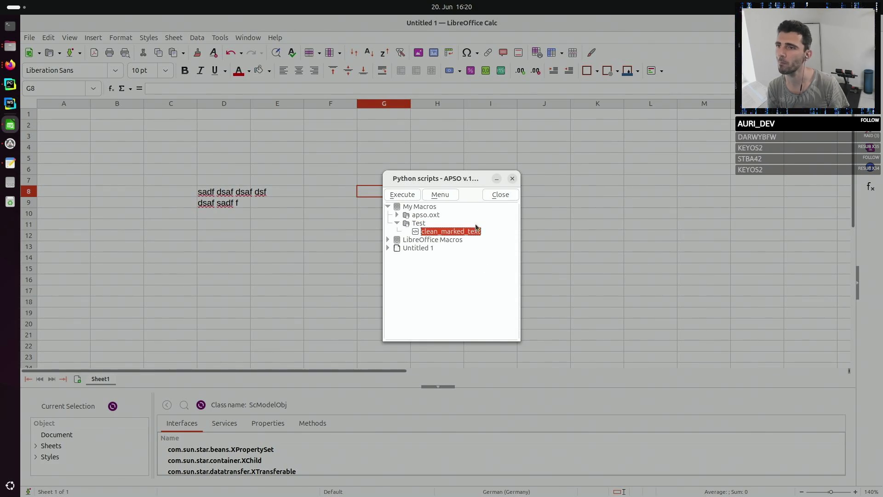
click(512, 179)
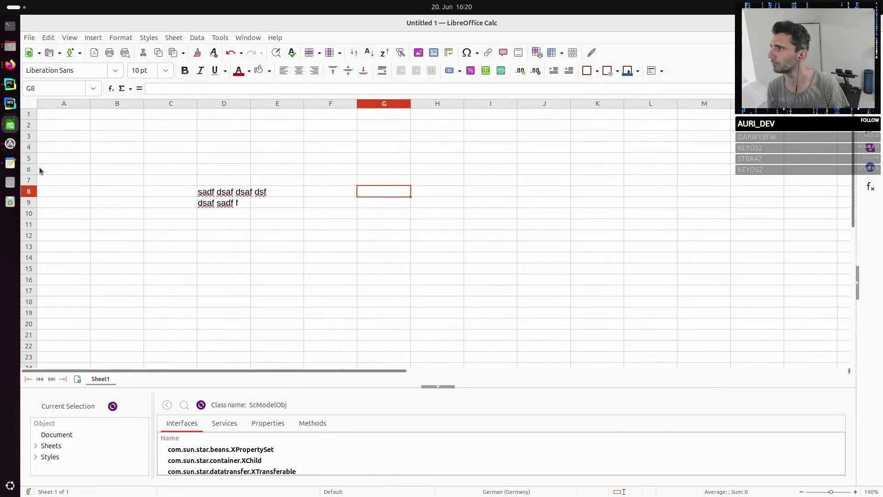
click(10, 162)
click(209, 338)
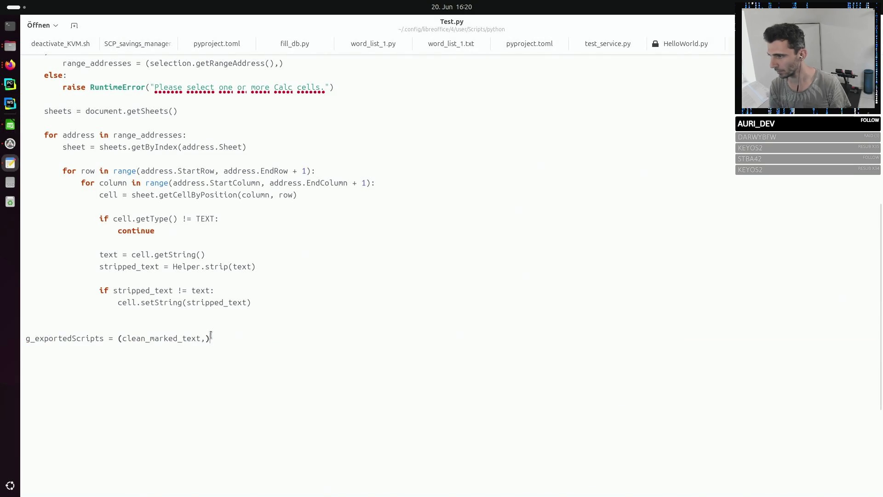
text(test)
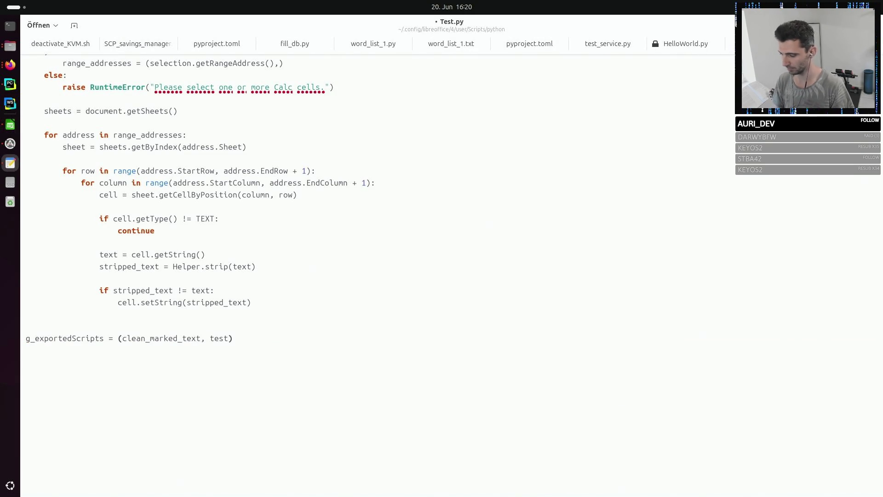
Replace the placeholder entry in g_exportedScripts with helper, save Test.py and switch to Calc.
key(super)
click(375, 374)
scroll(206, 248, up, 3)
scroll(206, 247, up, 5)
double_click(58, 165)
key(ctrl+c)
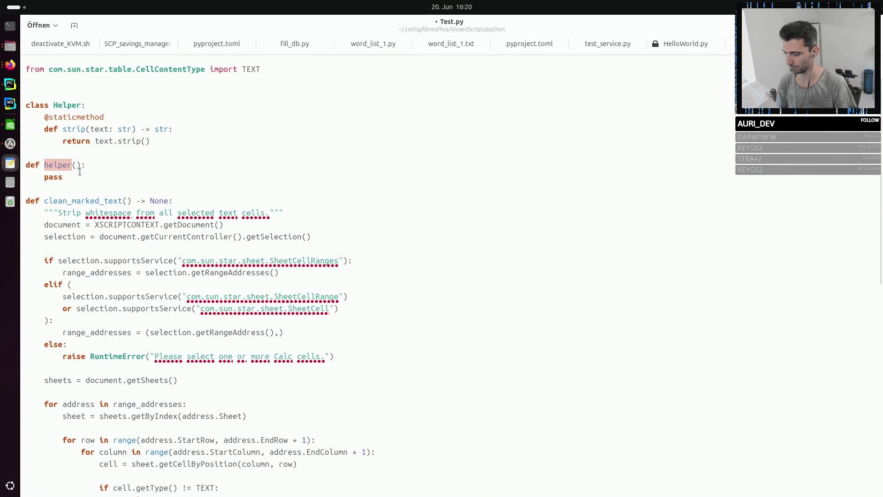
scroll(236, 225, down, 8)
scroll(229, 218, down, 4)
double_click(219, 204)
key(ctrl+v)
text(,)
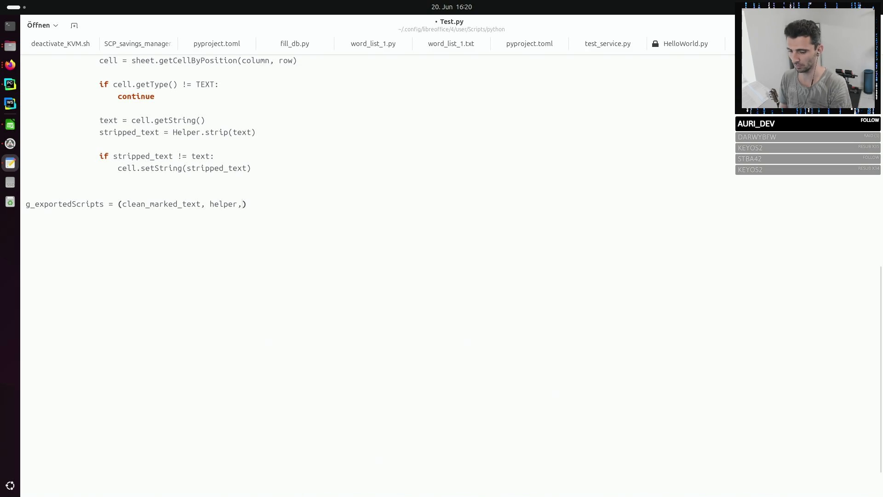
key(ctrl+s)
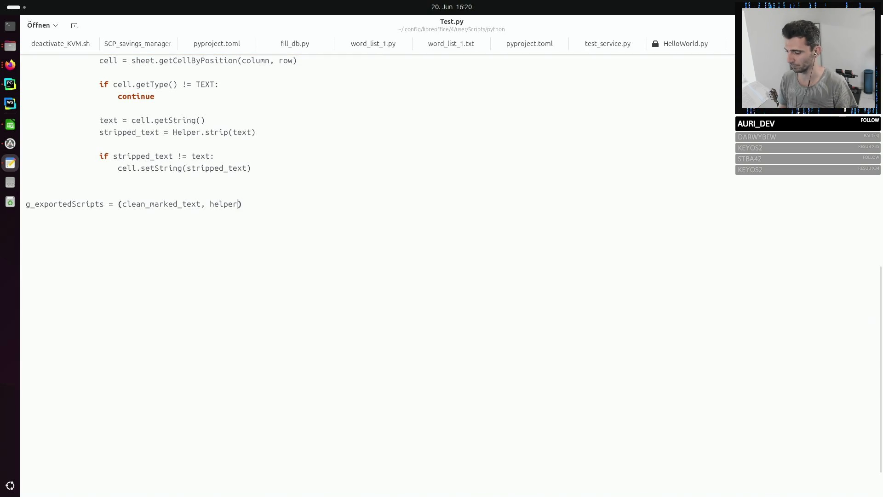
click(10, 124)
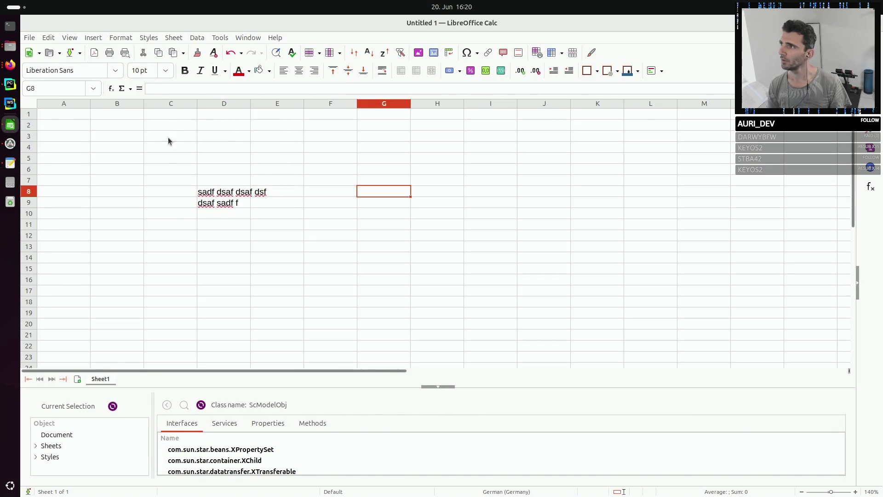
Confirm in the APSO organizer that Test now lists both clean_marked_text and helper, then return to Test.py.
click(197, 38)
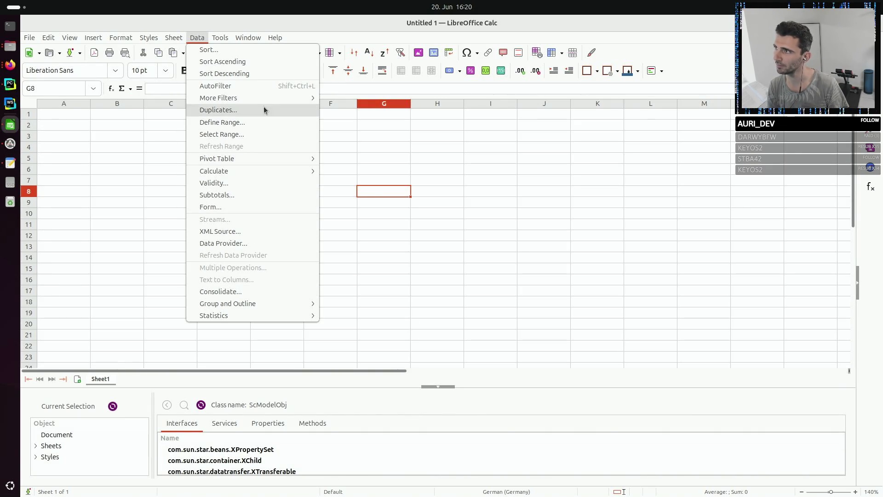
click(197, 38)
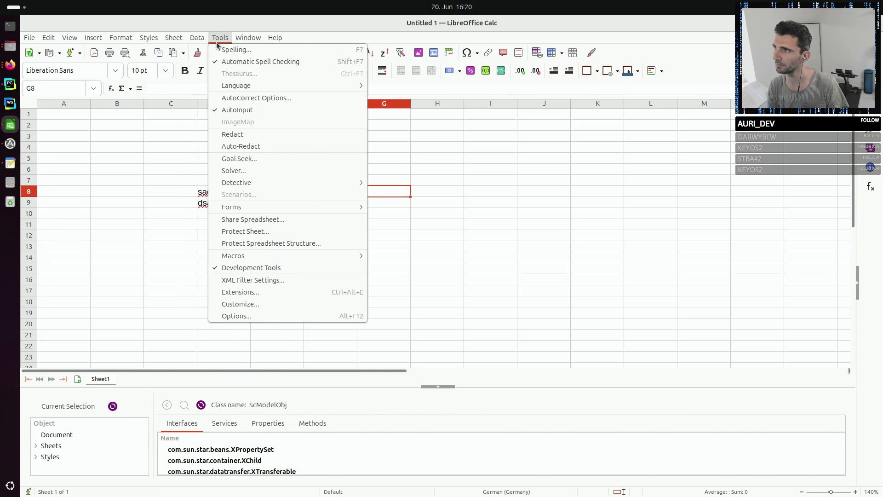
mouse_move(233, 255)
click(415, 291)
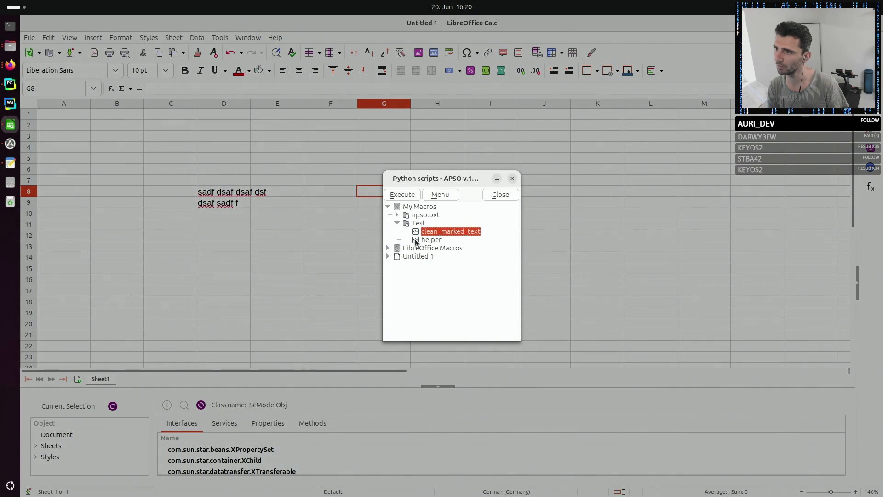
click(422, 241)
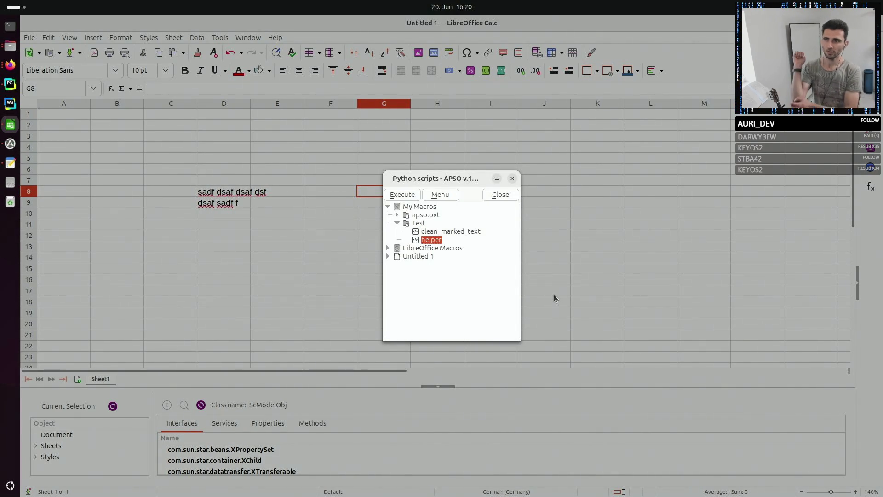
click(512, 181)
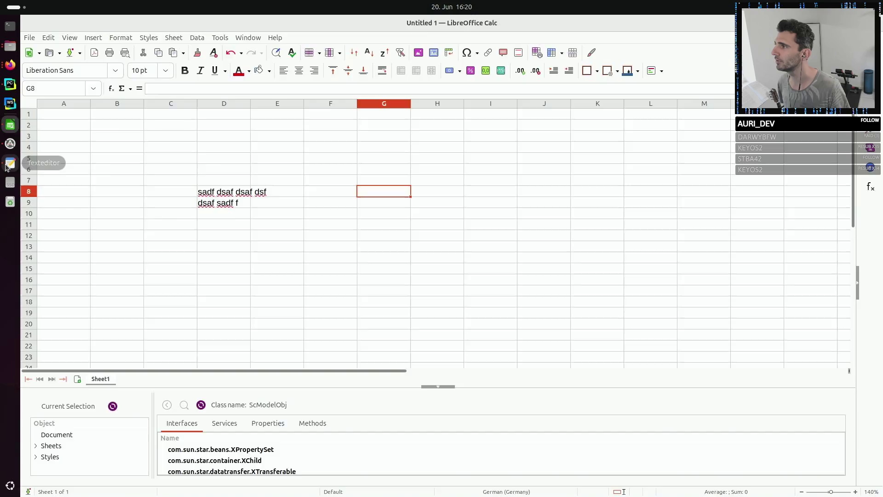
click(10, 162)
scroll(184, 173, up, 2)
scroll(184, 172, up, 3)
scroll(184, 173, up, 3)
scroll(183, 172, up, 2)
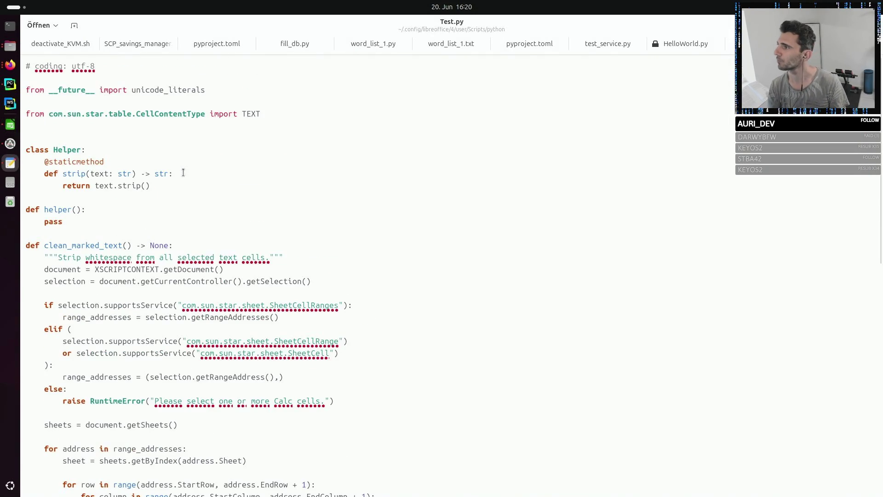
Remove the Helper class header and the helper stub, turning strip into a module-level _strip function.
drag(131, 157, 10, 143)
key(BackSpace)
click(61, 204)
drag(61, 201, 28, 168)
key(BackSpace)
key(BackSpace)
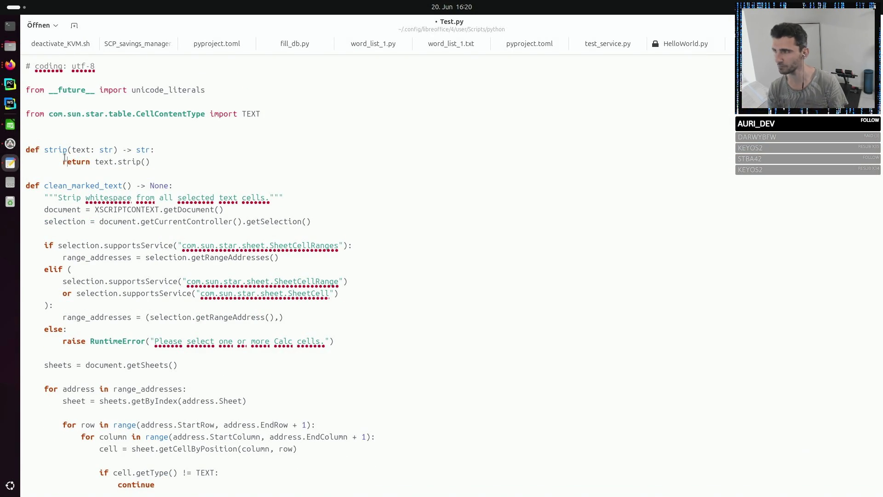
key(BackSpace)
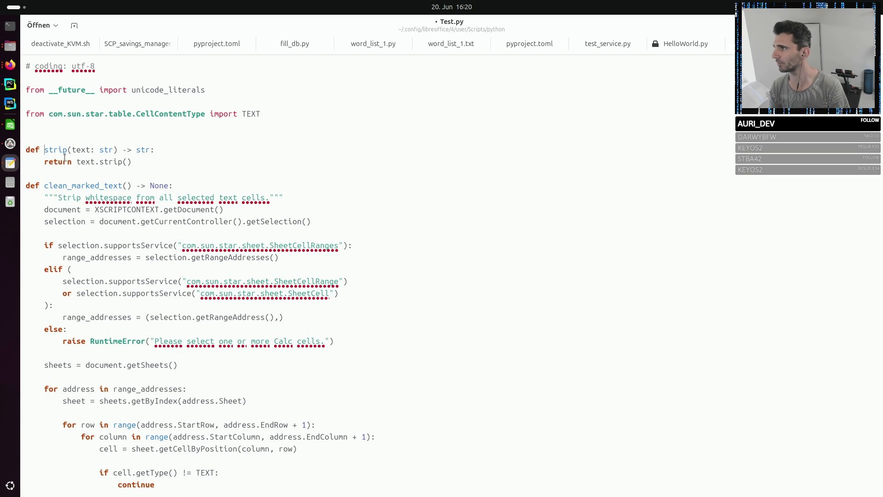
key(Up)
text(_)
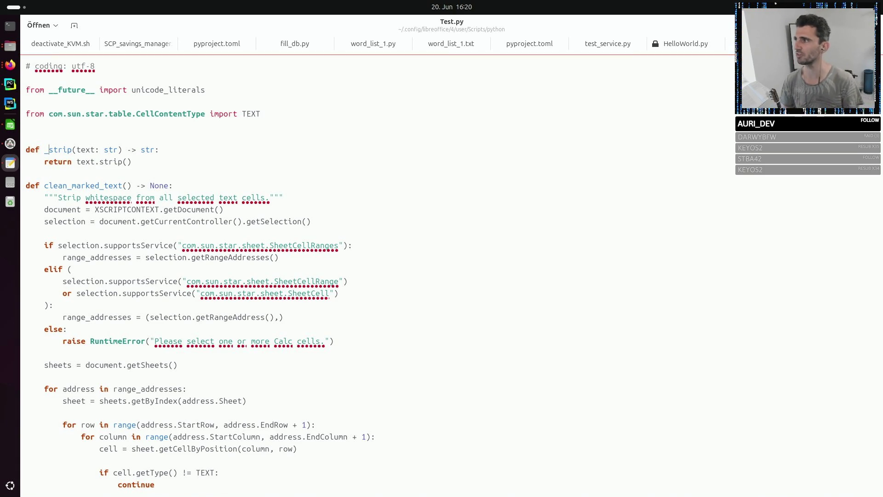
double_click(66, 149)
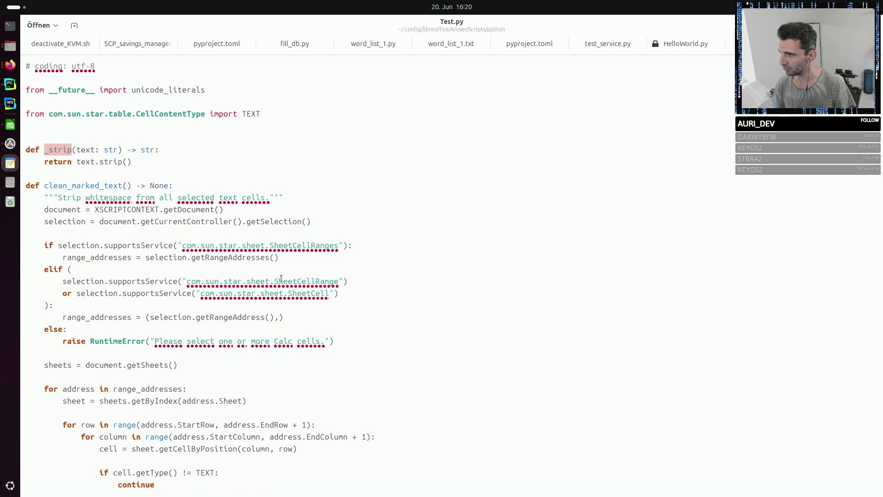
scroll(177, 191, down, 1)
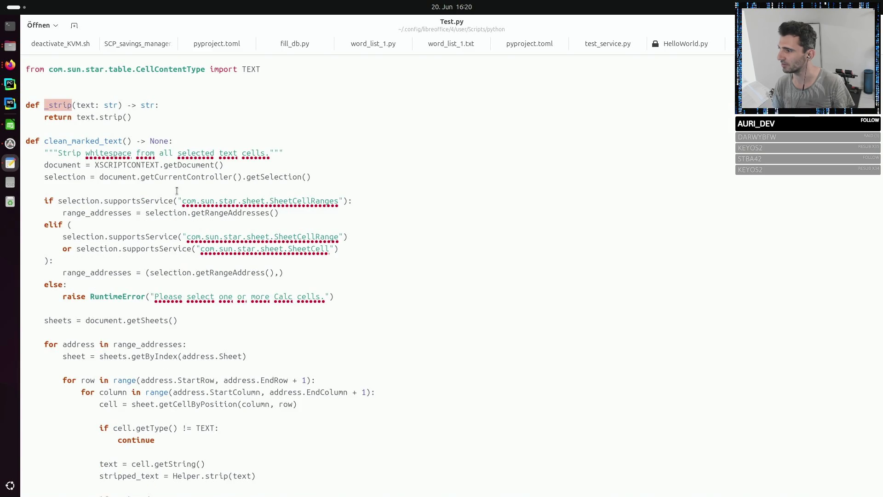
scroll(276, 287, down, 3)
Call _strip(text) directly instead of Helper.strip, drop helper from g_exportedScripts and switch to Calc.
double_click(187, 386)
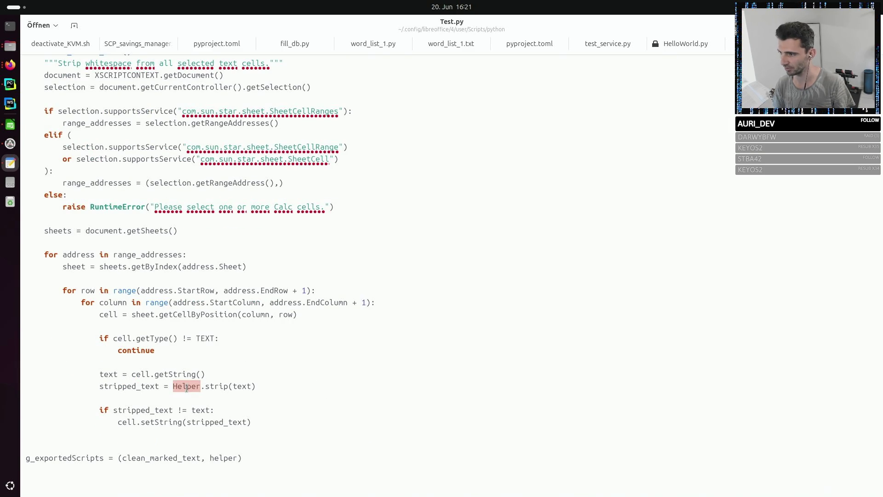
text(_)
key(Delete)
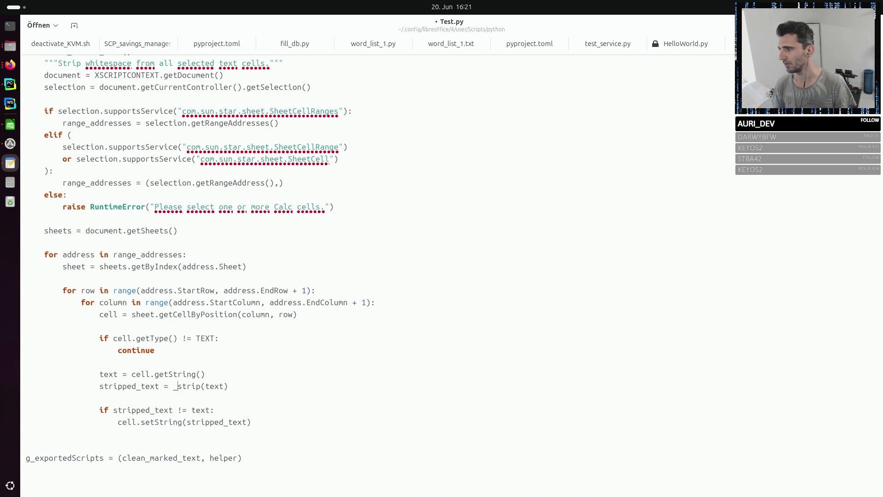
drag(237, 390, 177, 387)
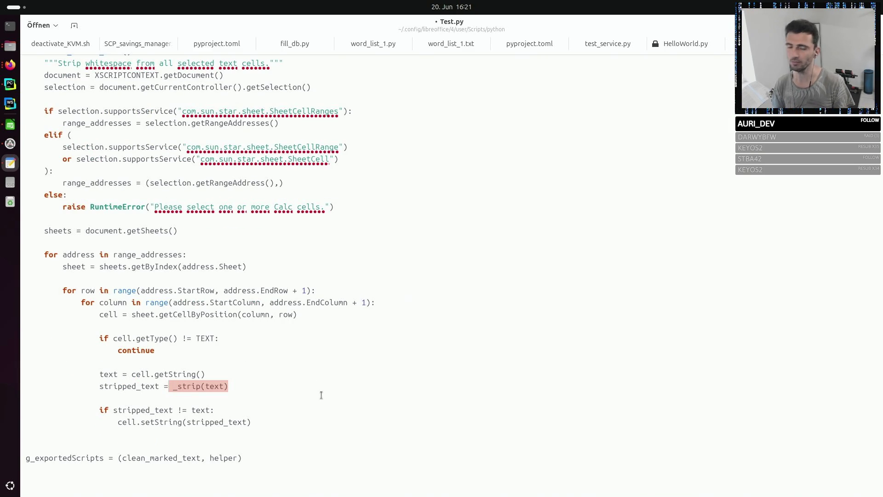
scroll(320, 394, up, 5)
key(shift+Up)
key(shift+Up)
key(shift+Up)
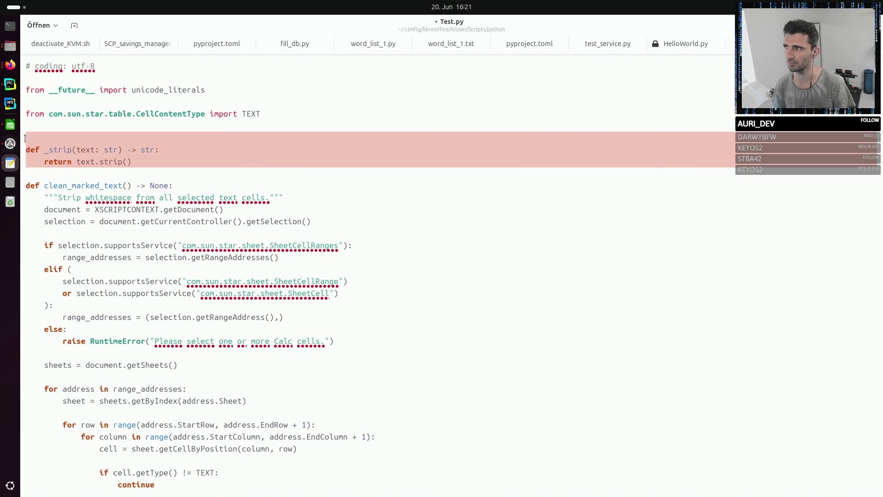
scroll(139, 179, down, 3)
scroll(189, 199, down, 6)
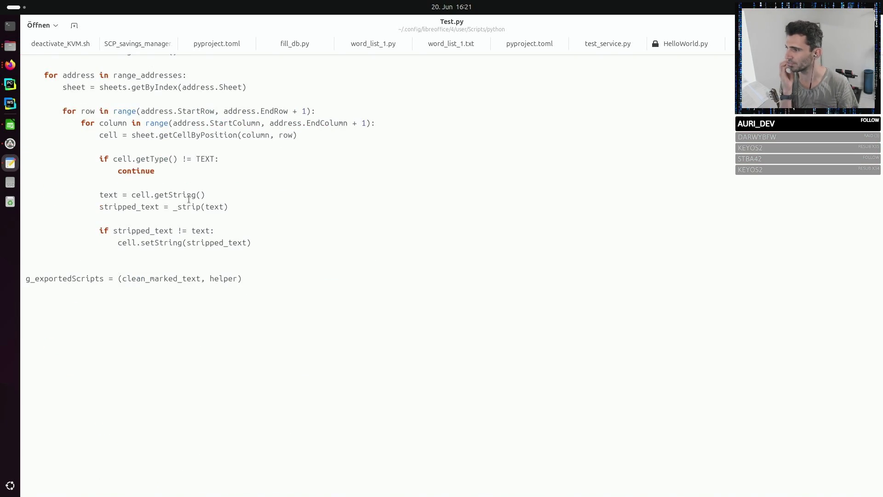
double_click(223, 277)
key(BackSpace)
key(BackSpace)
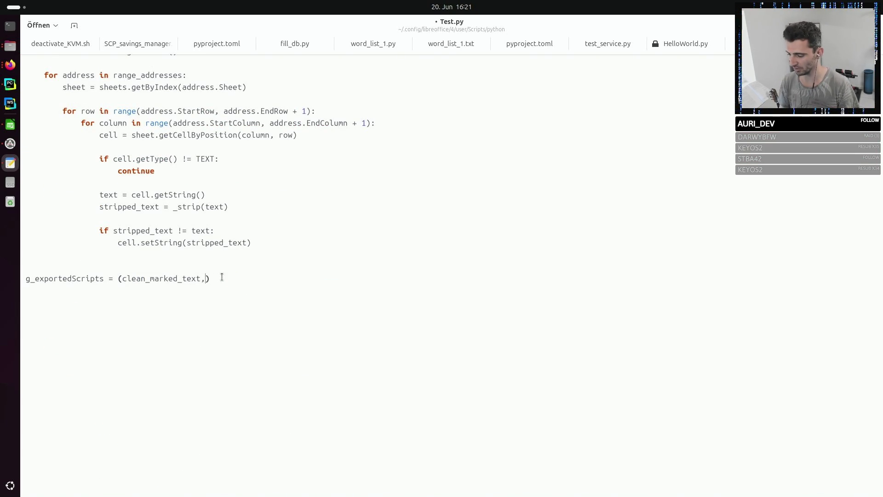
click(10, 124)
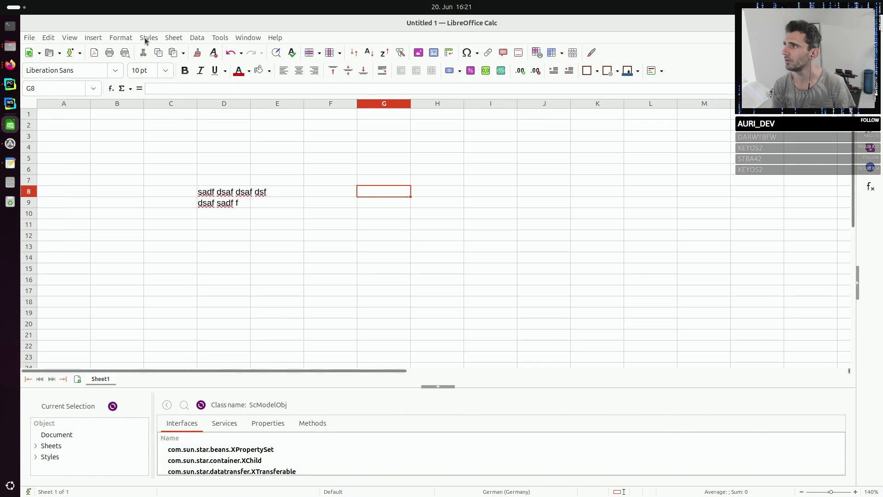
Add leading spaces to D8 and D9, trimming D8 to 'dsaf dsaf dsf', and select D9.
click(207, 201)
double_click(207, 201)
click(201, 193)
double_click(202, 192)
key(BackSpace)
text(s)
key(BackSpace)
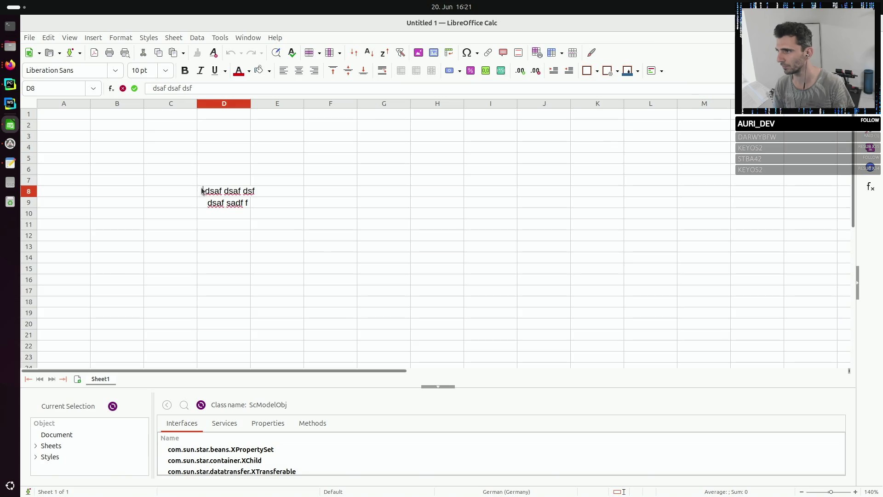
click(317, 248)
click(236, 202)
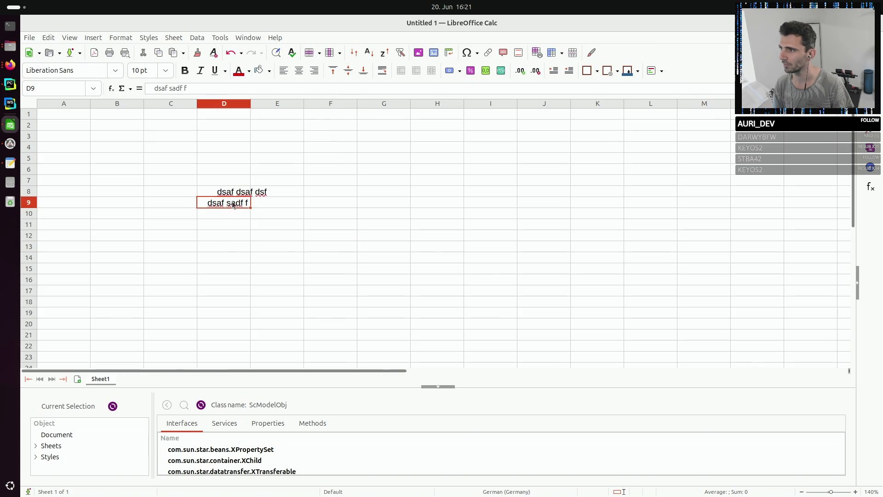
Run clean_marked_text from the APSO organizer so D9's text is stripped to 'dsaf sadf f'.
click(194, 37)
mouse_move(219, 37)
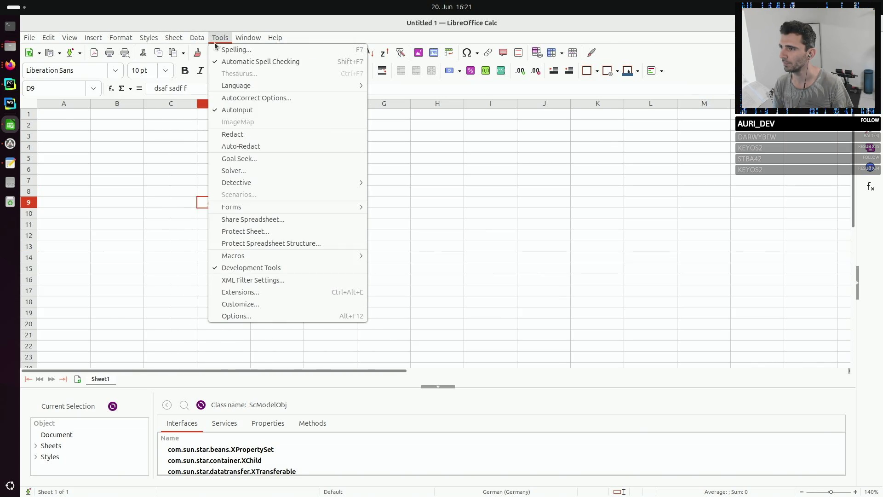
mouse_move(234, 256)
click(404, 296)
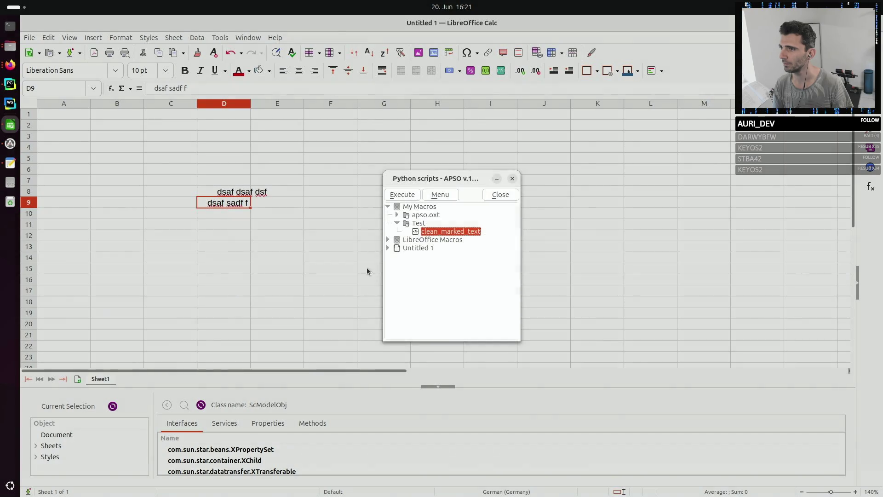
click(406, 196)
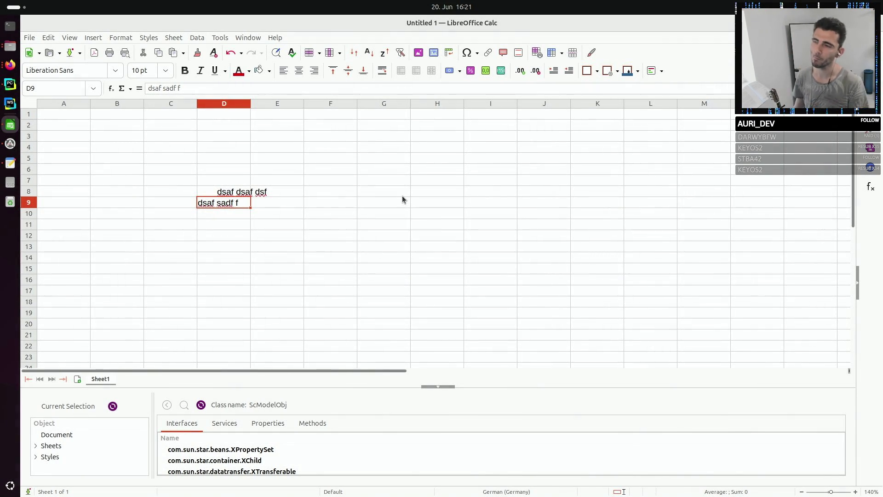
click(320, 204)
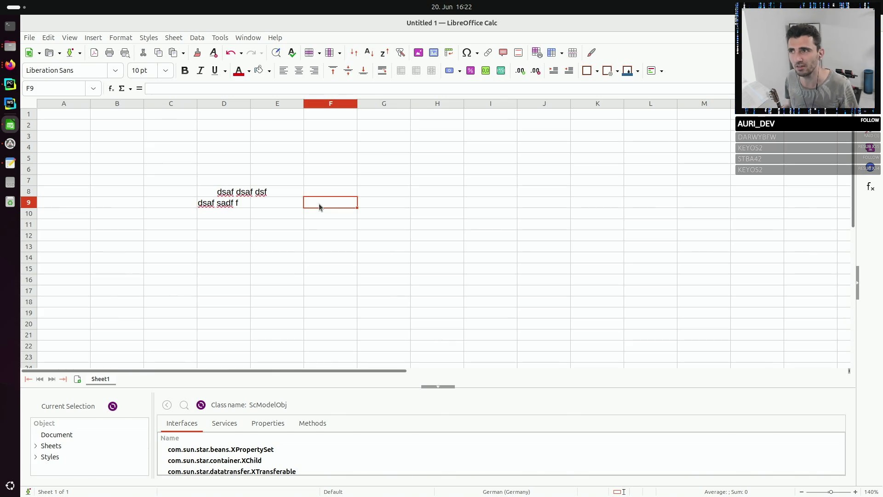
Select D8:D9 to compare the texts, then bring the LibreOffice Help page forward.
click(242, 211)
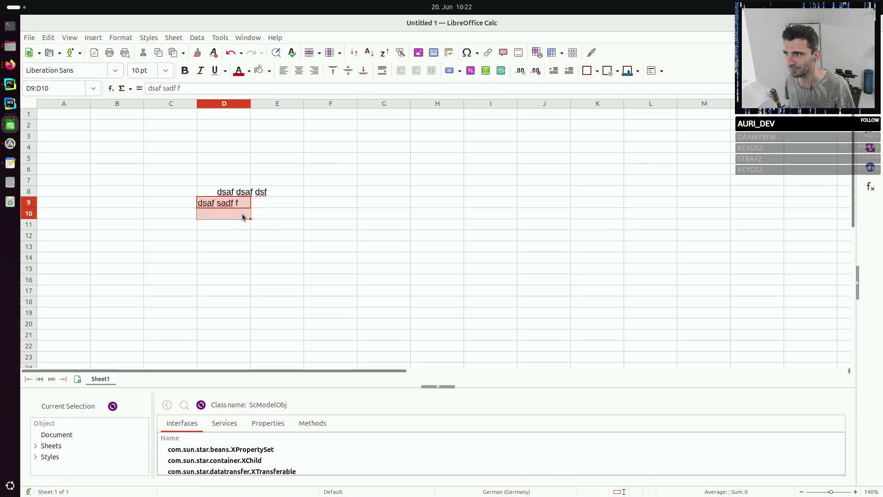
drag(237, 193, 242, 209)
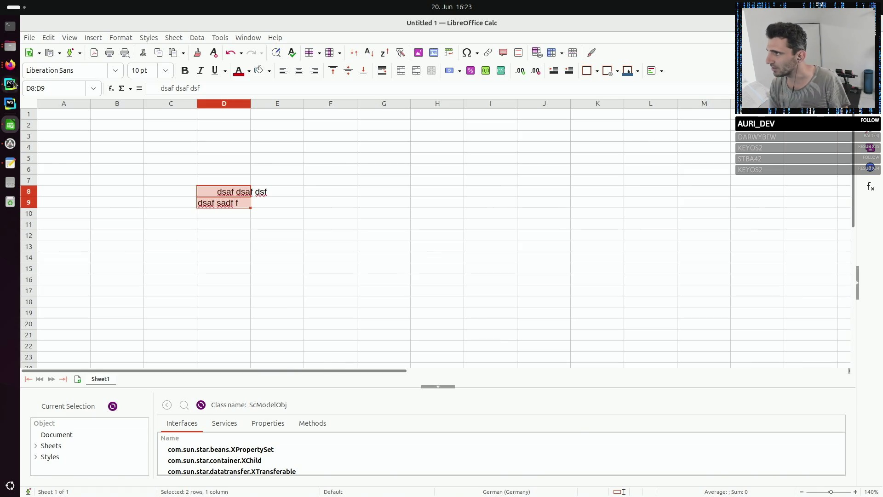
click(10, 64)
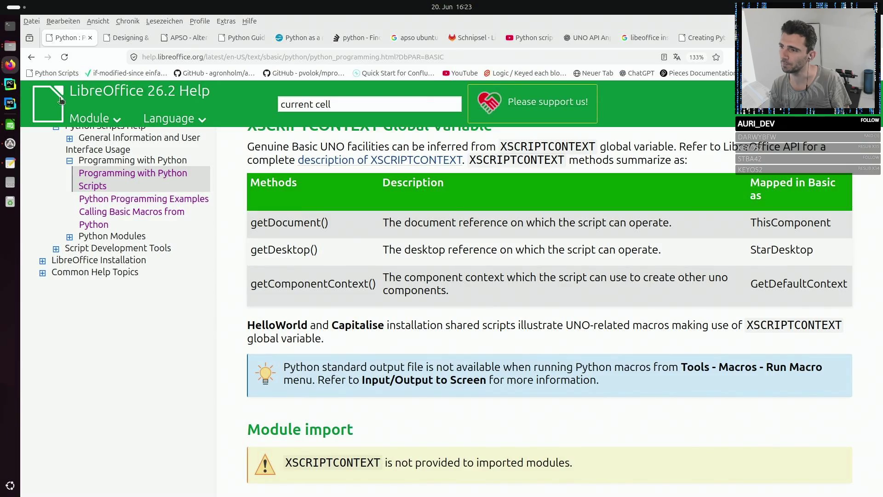
scroll(380, 311, up, 5)
scroll(381, 312, down, 5)
scroll(359, 272, up, 5)
double_click(303, 292)
mouse_move(256, 369)
mouse_down()
mouse_move(343, 447)
mouse_move(297, 418)
mouse_up()
click(277, 448)
double_click(280, 448)
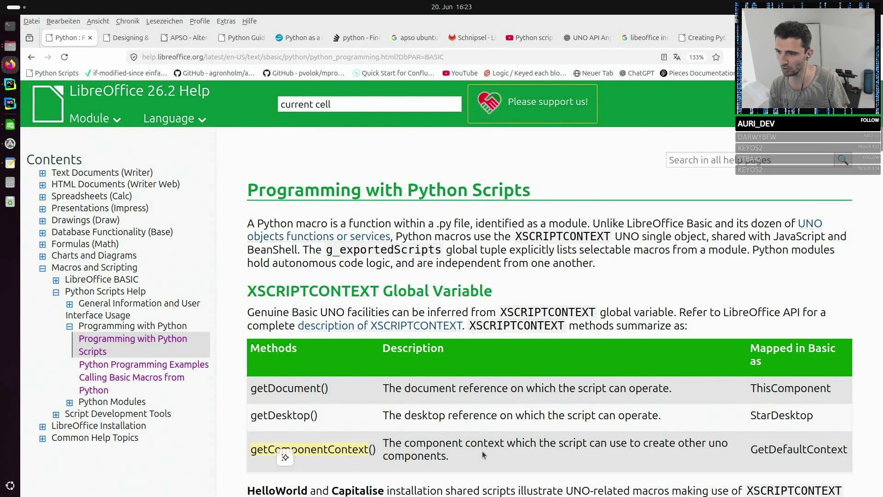
scroll(283, 427, down, 2)
scroll(291, 407, down, 3)
scroll(297, 400, down, 1)
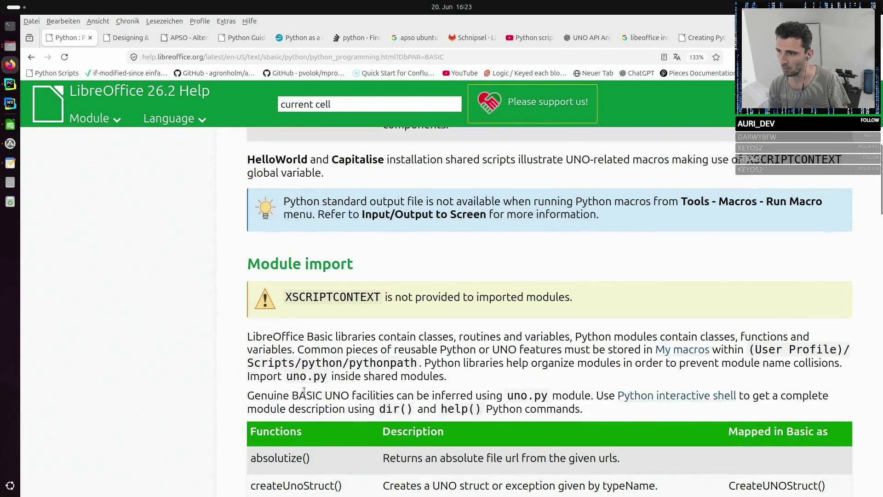
scroll(303, 391, down, 3)
scroll(311, 362, down, 3)
scroll(313, 362, down, 2)
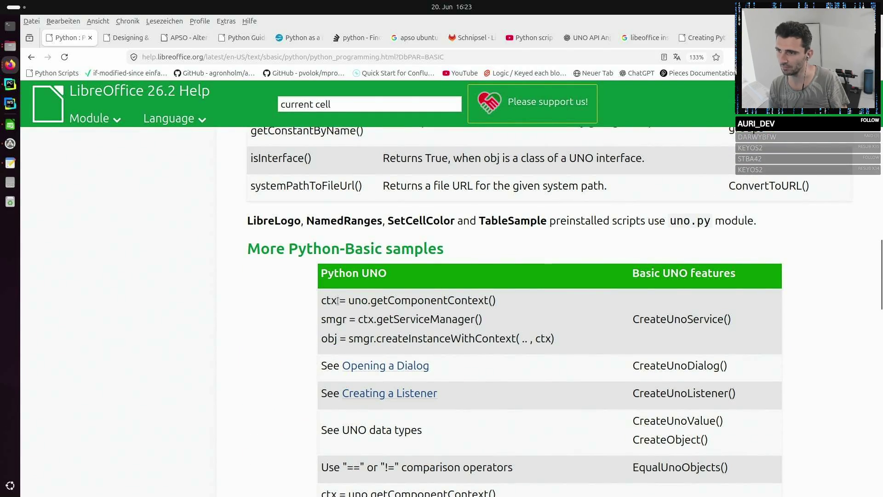
scroll(575, 315, down, 2)
scroll(576, 316, down, 3)
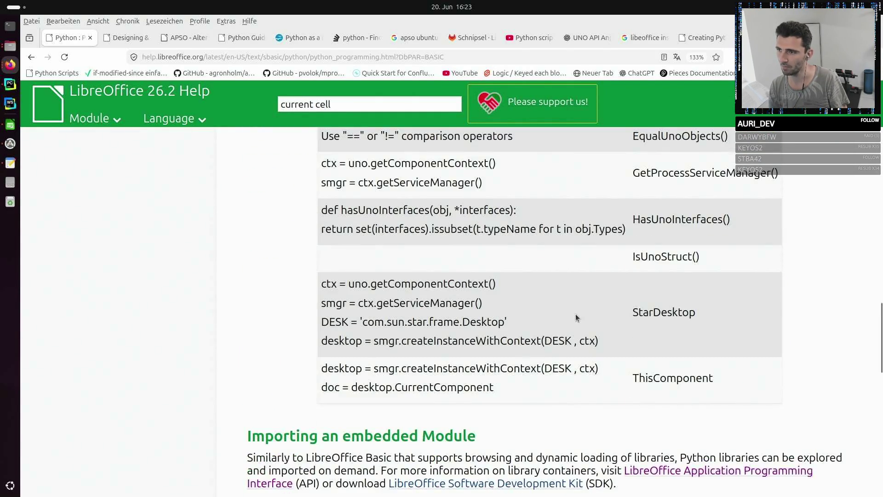
scroll(576, 316, down, 2)
scroll(576, 316, down, 3)
mouse_move(321, 300)
mouse_down()
mouse_move(540, 321)
mouse_move(643, 403)
mouse_move(303, 300)
mouse_up()
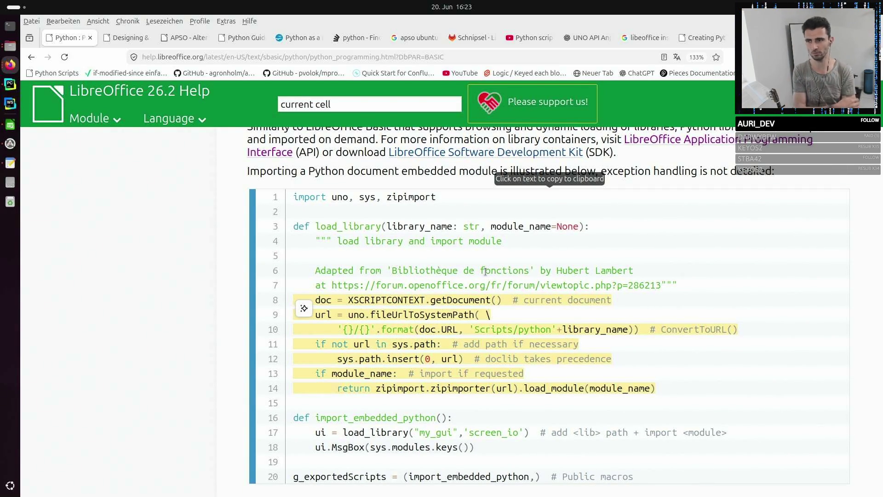
click(484, 270)
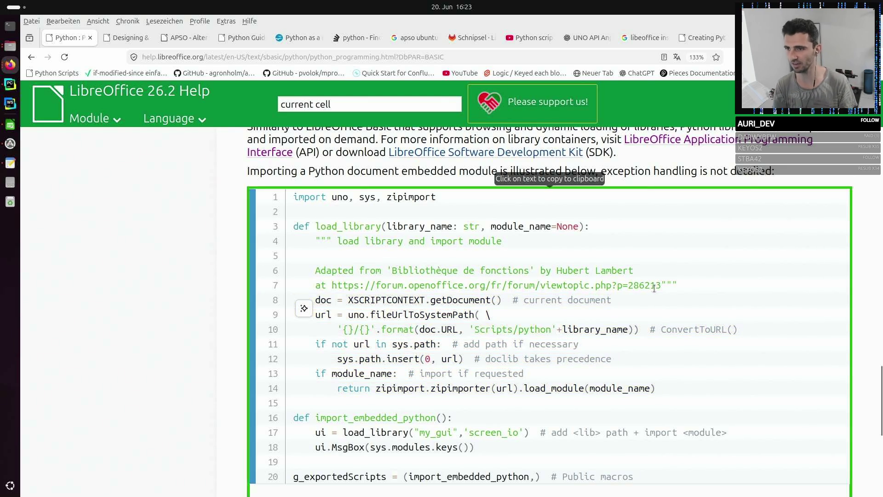
drag(313, 300, 657, 306)
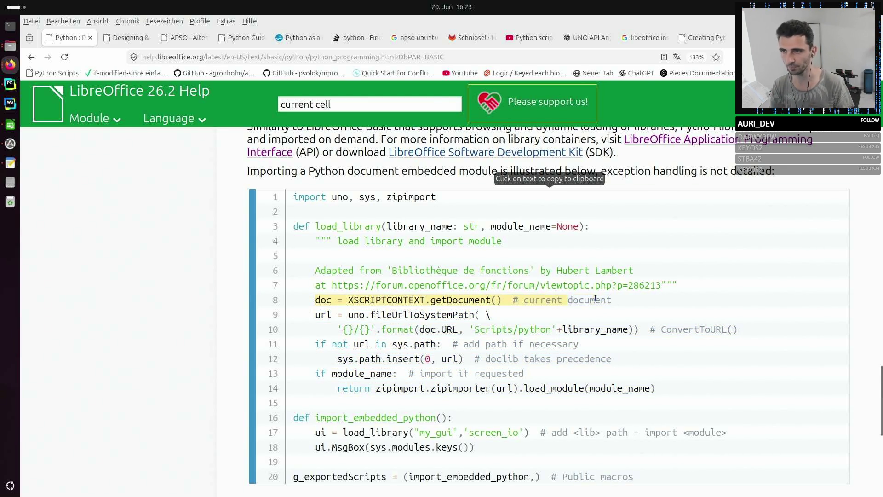
double_click(455, 300)
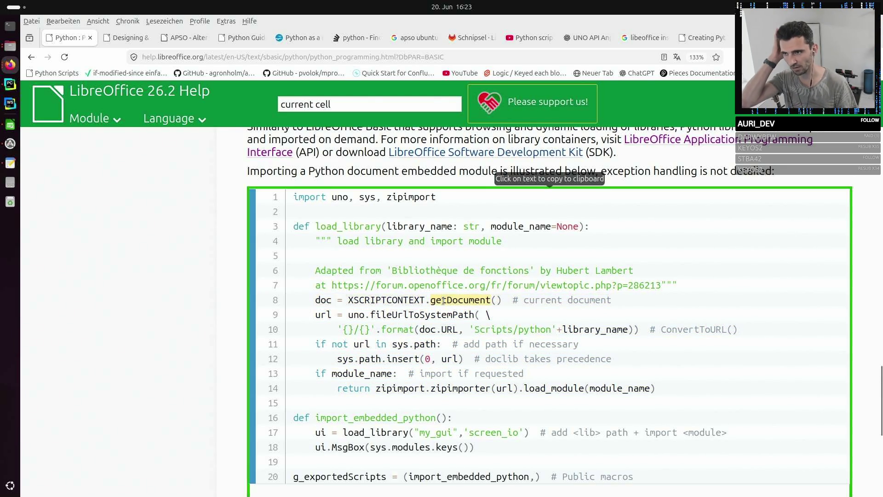
double_click(366, 300)
drag(502, 301, 309, 294)
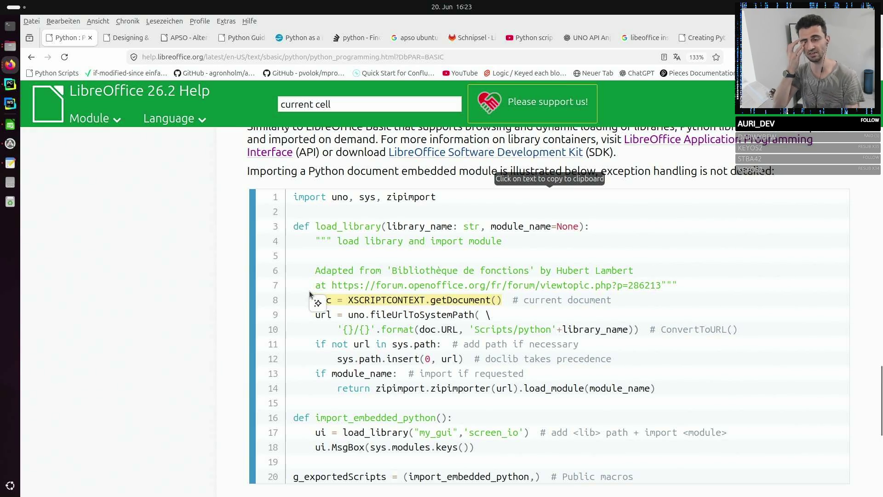
scroll(309, 295, down, 3)
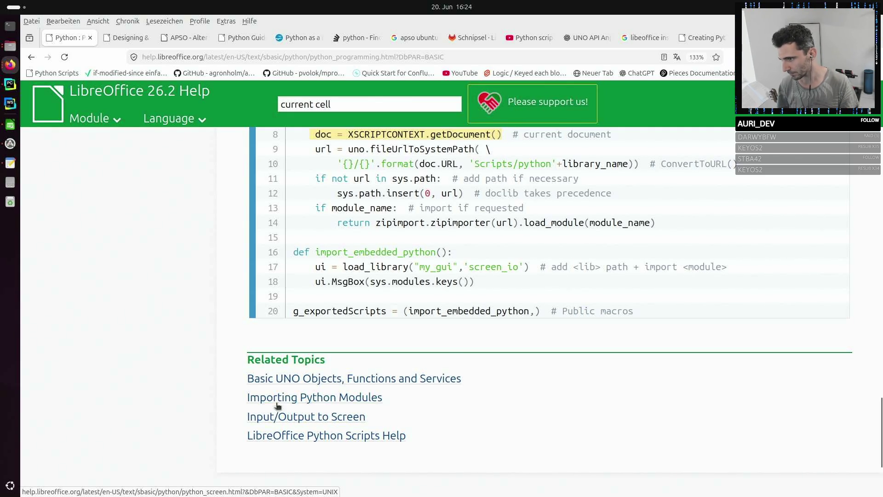
Read the Importing Python Modules examples on UserPythonScripts, SharedPythonScripts and the share_lib search path.
click(353, 398)
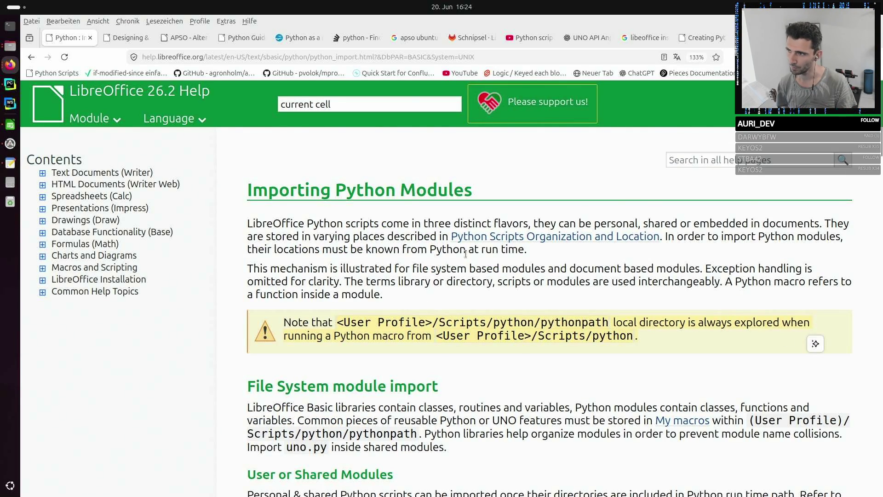
scroll(419, 219, down, 3)
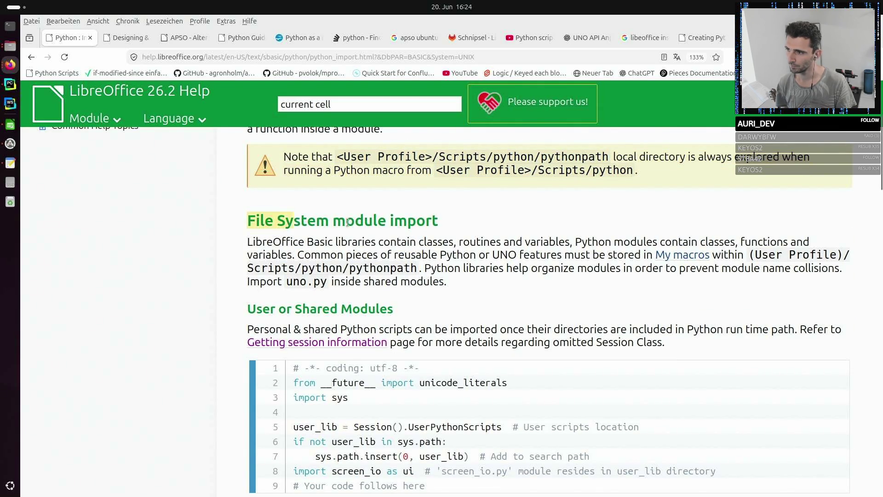
scroll(419, 234, down, 1)
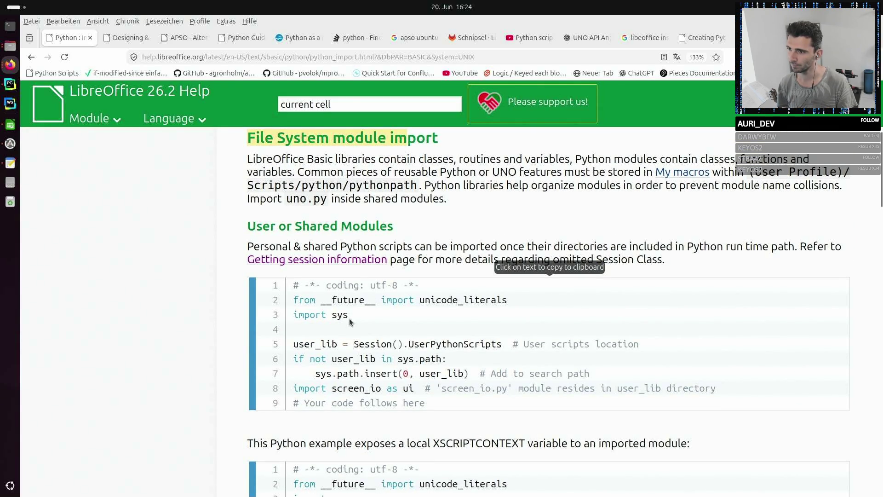
double_click(453, 343)
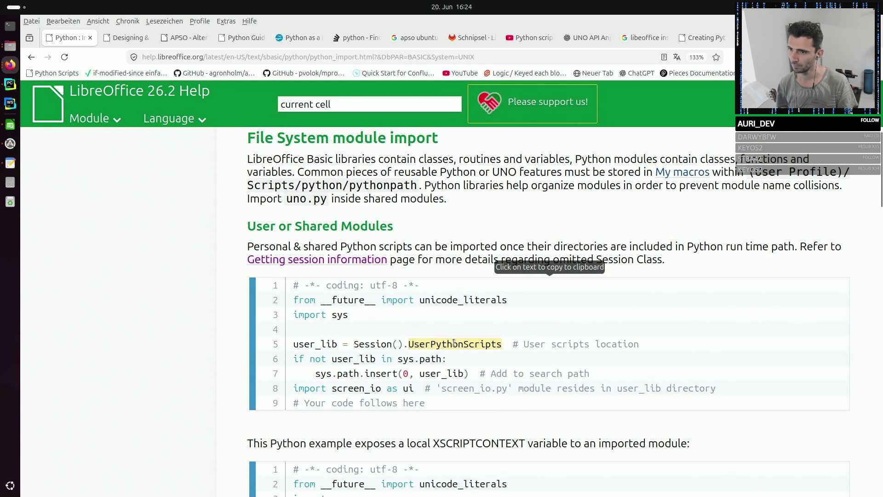
click(610, 363)
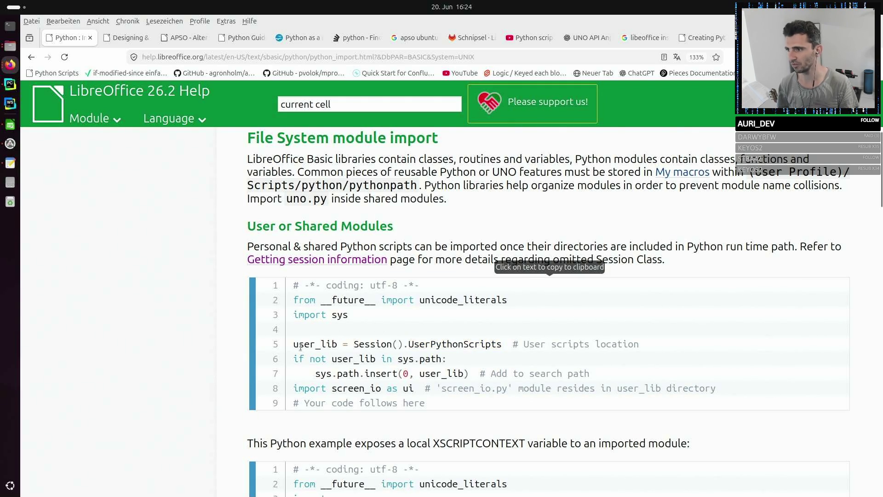
drag(348, 343, 642, 350)
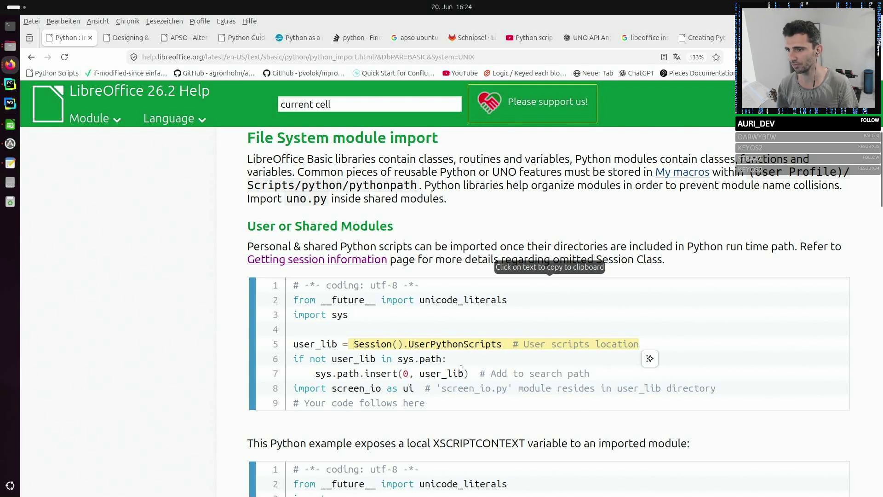
click(339, 388)
scroll(373, 383, down, 3)
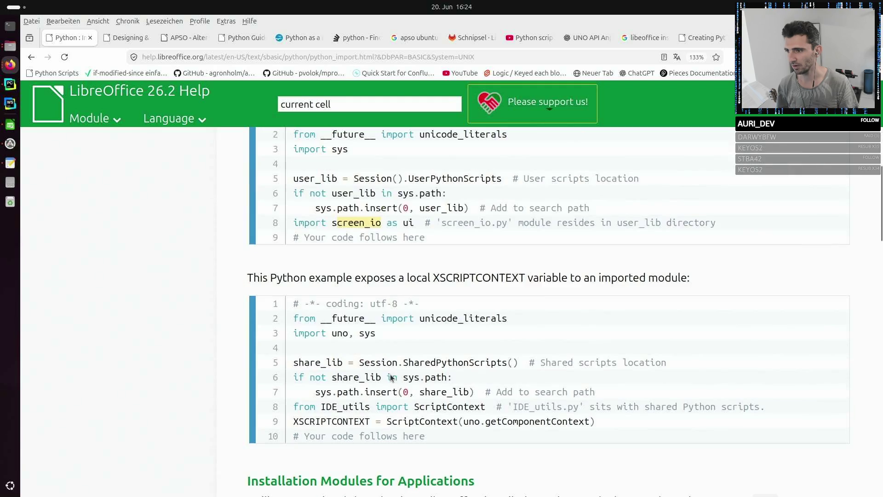
click(370, 347)
drag(357, 362, 508, 362)
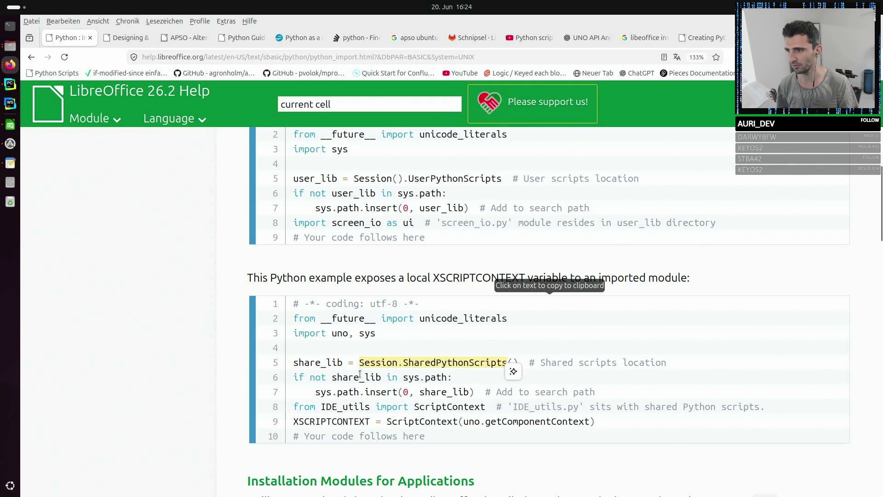
mouse_move(293, 377)
mouse_down()
mouse_move(545, 392)
mouse_move(576, 406)
mouse_move(776, 407)
mouse_up()
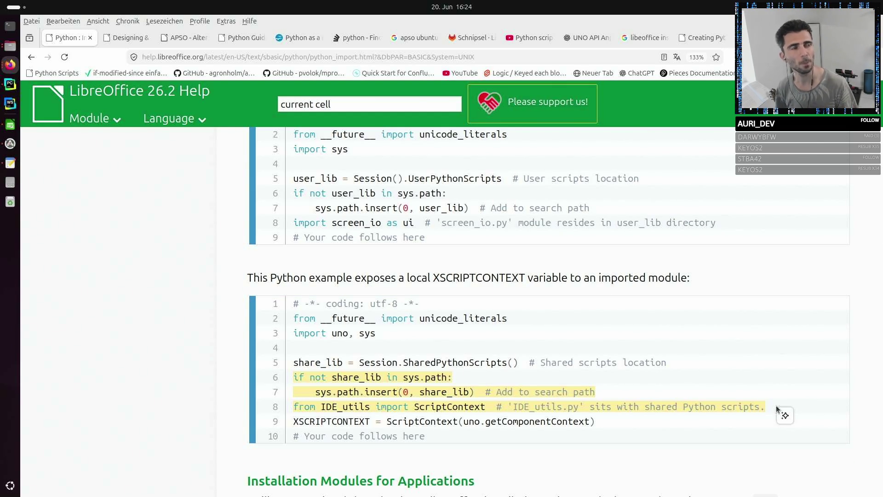
scroll(778, 409, down, 2)
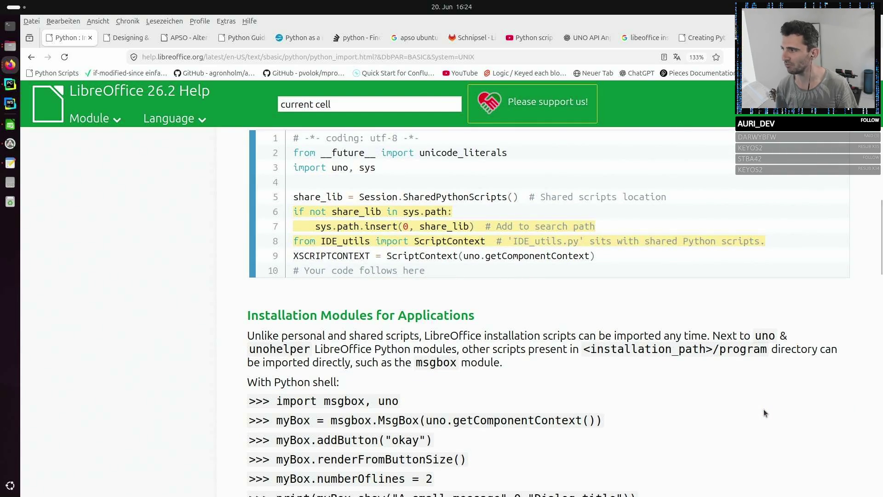
scroll(763, 409, down, 1)
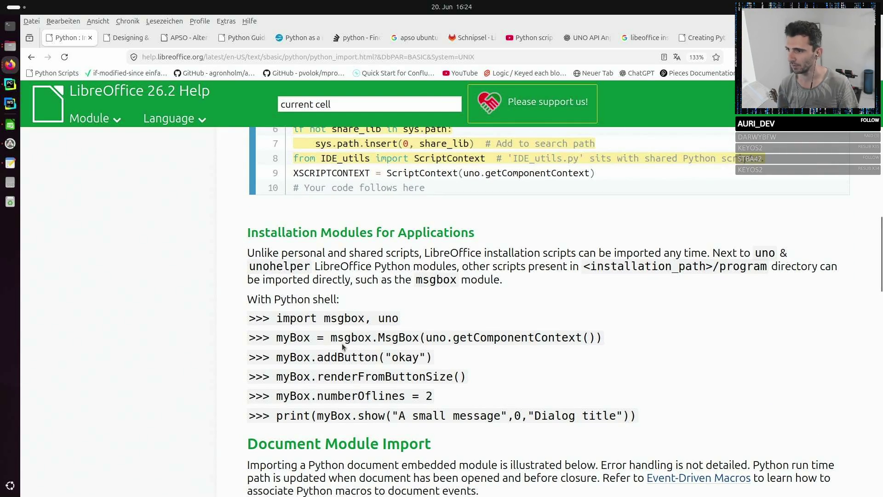
Review the PythonLibraries loadLibrary example, then move on to the Programming with Python Scripts page.
drag(323, 317, 399, 319)
scroll(508, 356, down, 2)
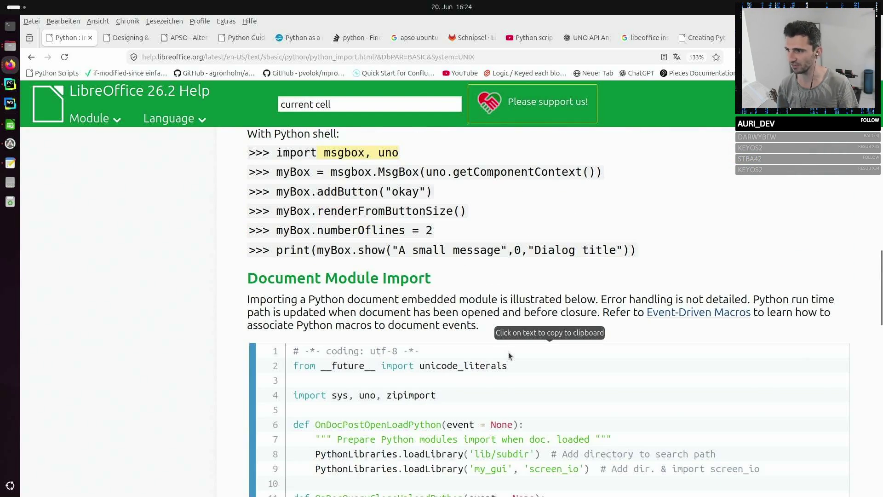
scroll(359, 366, down, 1)
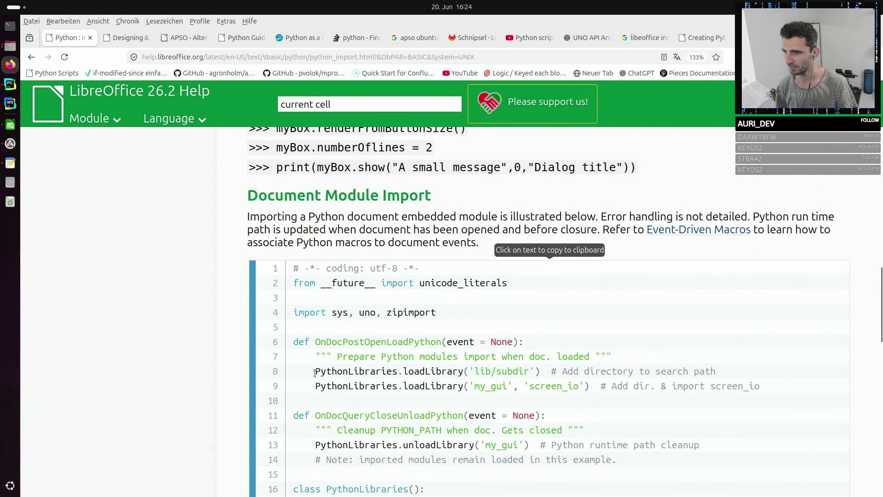
drag(321, 373, 490, 372)
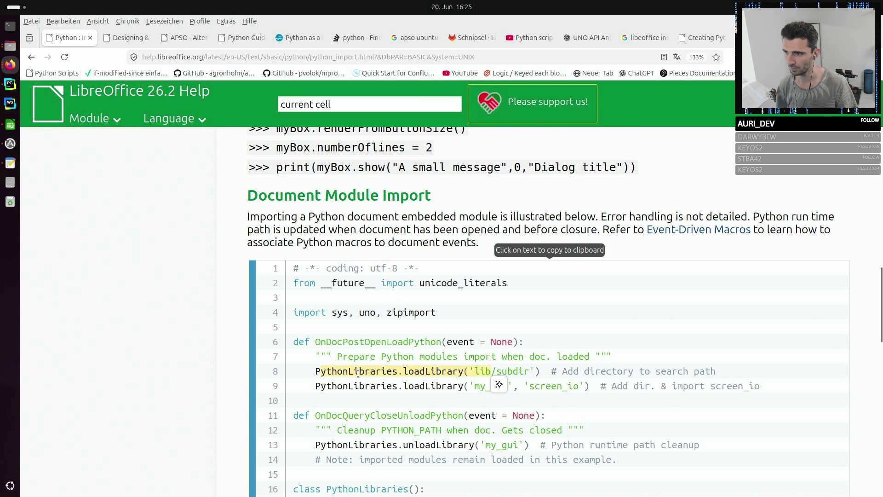
click(534, 374)
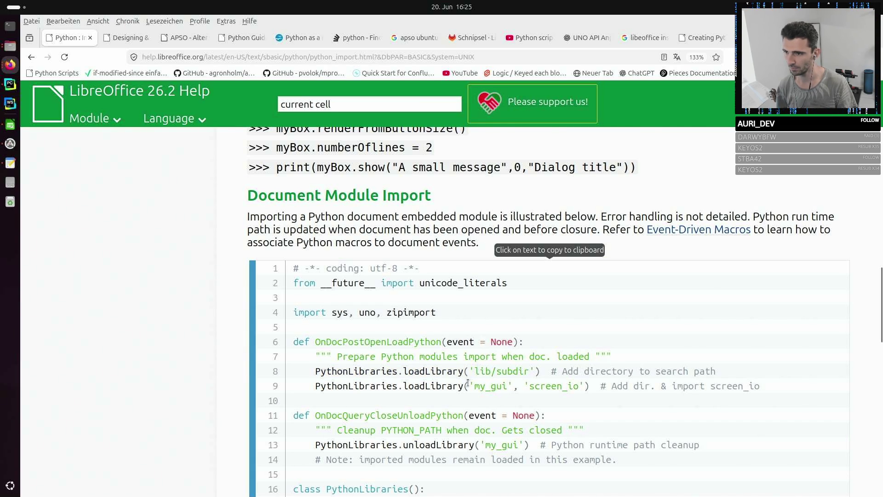
scroll(362, 388, down, 5)
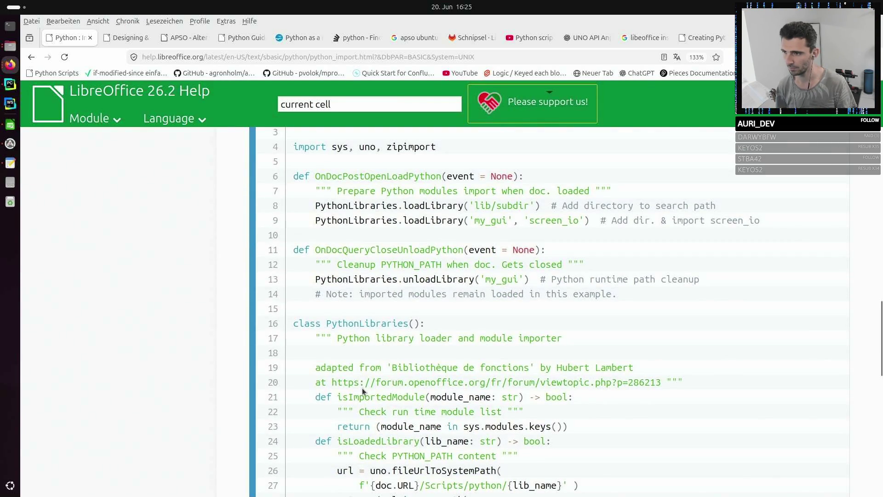
double_click(370, 322)
scroll(426, 360, down, 2)
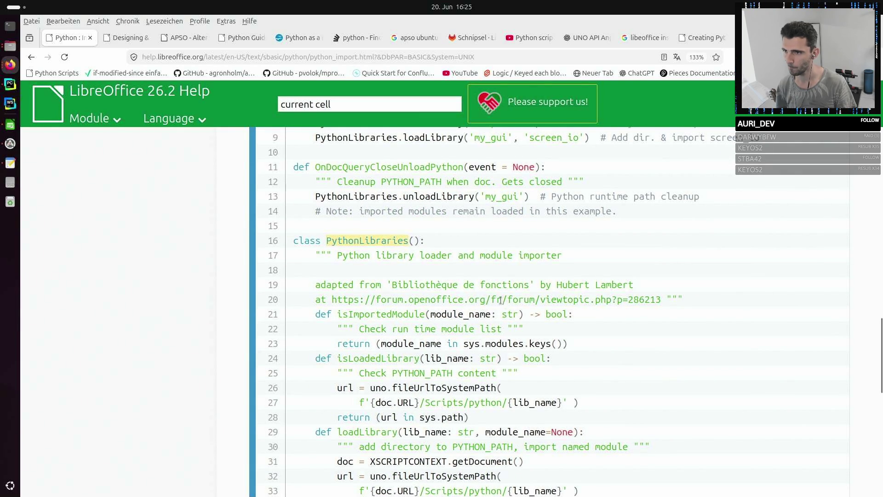
drag(391, 284, 466, 283)
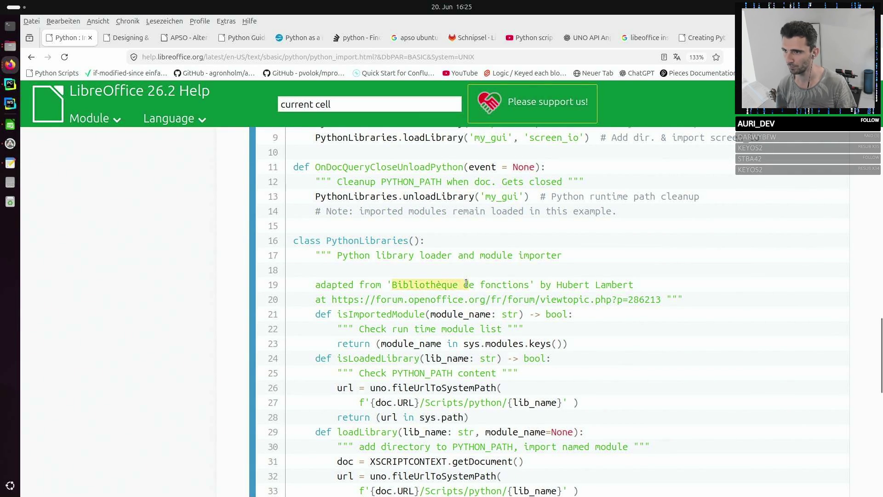
scroll(531, 338, down, 2)
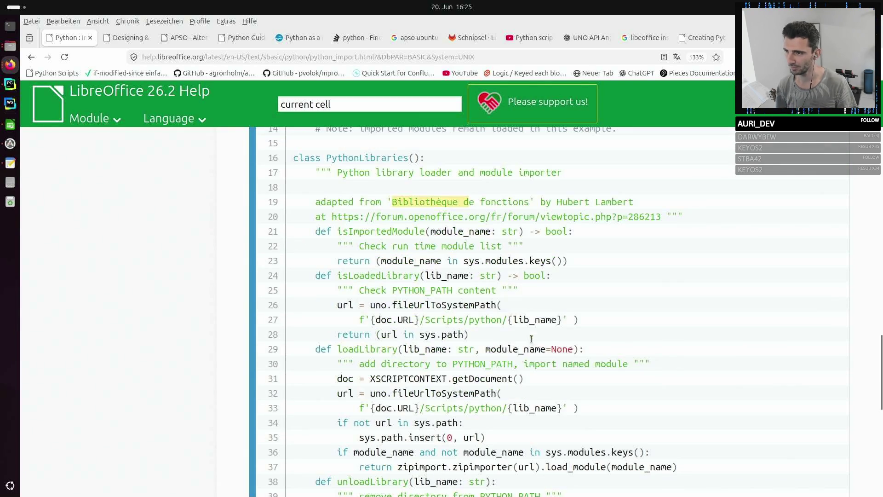
scroll(370, 367, down, 1)
scroll(370, 367, down, 2)
scroll(387, 370, down, 2)
scroll(390, 370, down, 2)
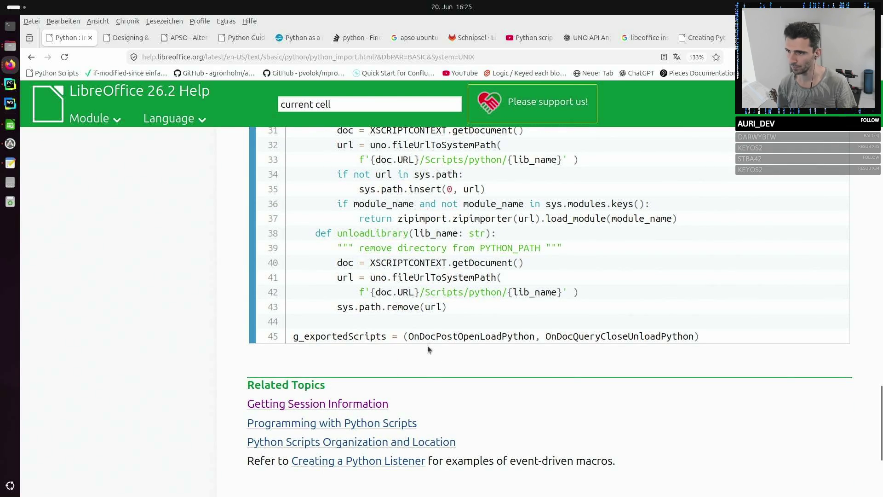
scroll(623, 349, down, 3)
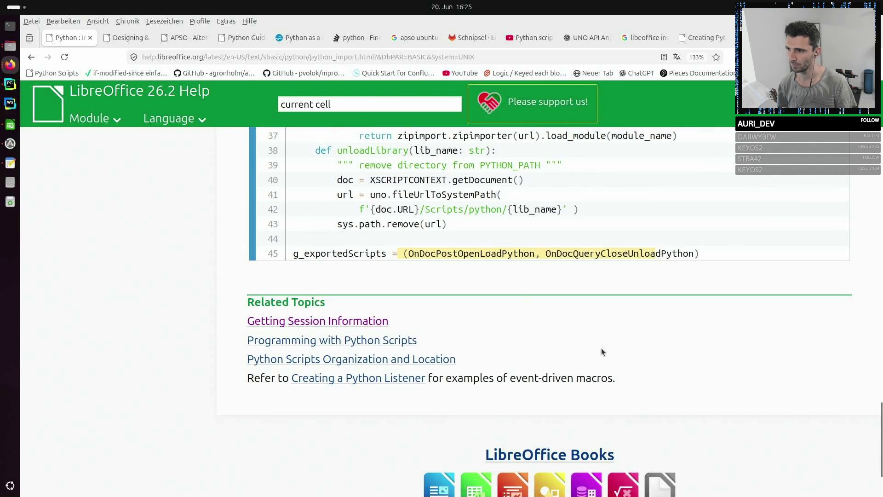
click(372, 341)
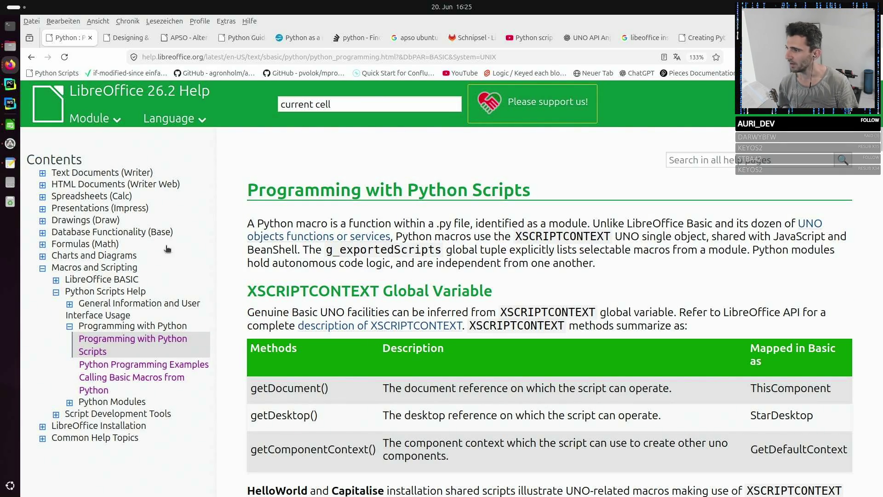
Bookmark the Programming with Python Scripts page, delete the old Python Scripts bookmark and reload.
drag(132, 60, 39, 75)
right_click(138, 73)
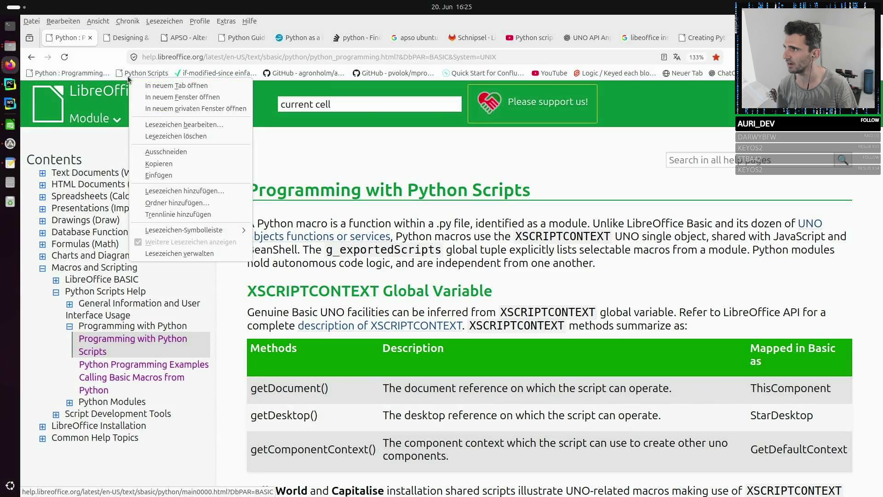
click(176, 137)
click(86, 73)
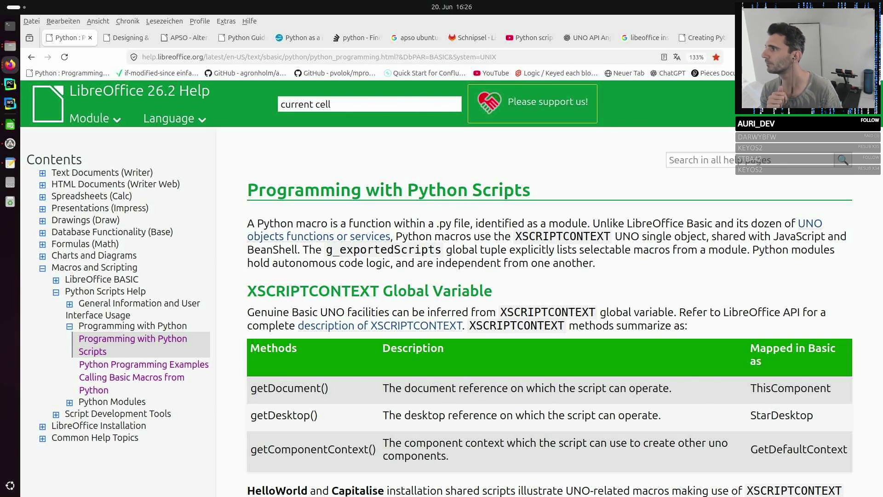
key(ctrl+alt+t)
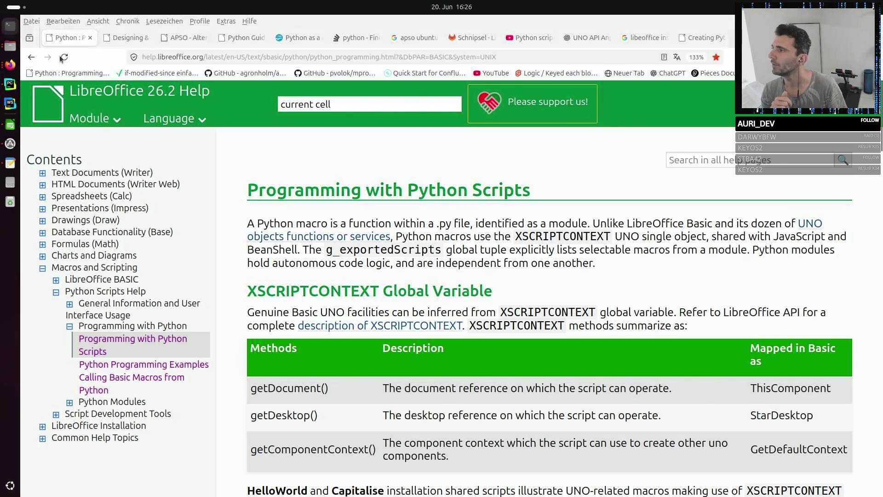
text(exit)
key(BackSpace)
key(BackSpace)
key(BackSpace)
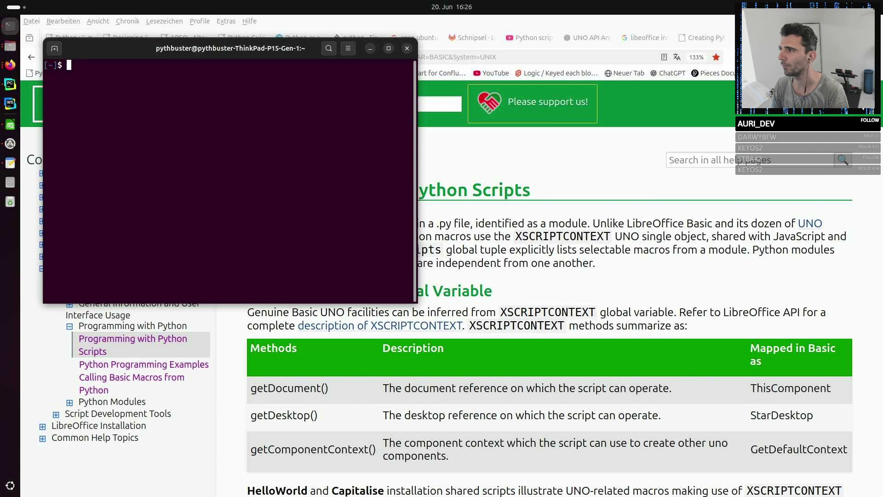
text(ssh nk@server)
key(Return)
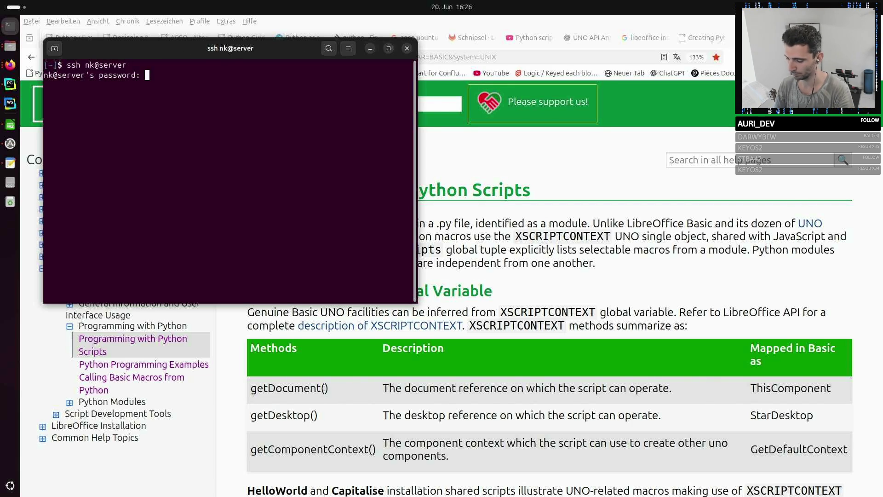
key(Return)
text(screen -r)
key(Return)
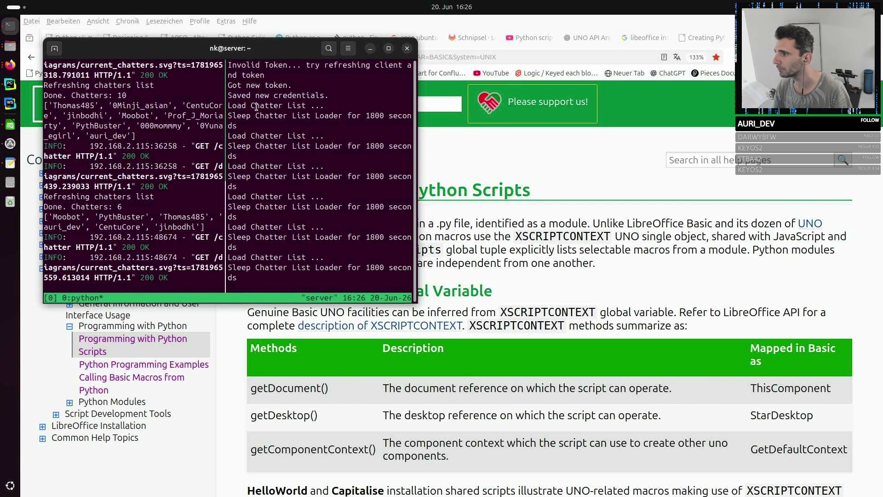
key(super+h)
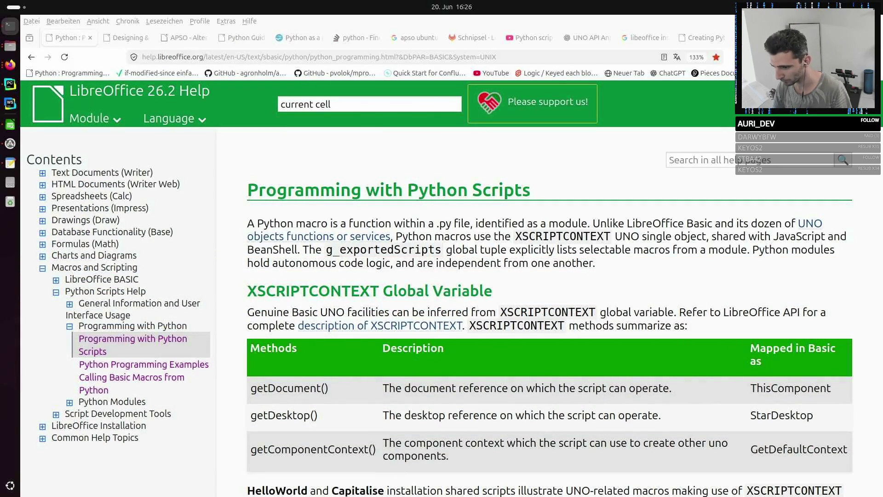
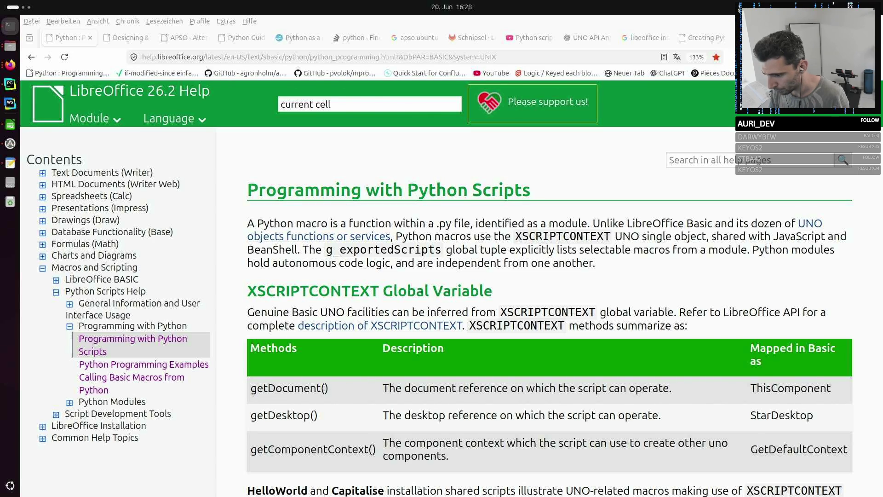
Read the intro paragraph of the Programming with Python Scripts help page.
click(195, 239)
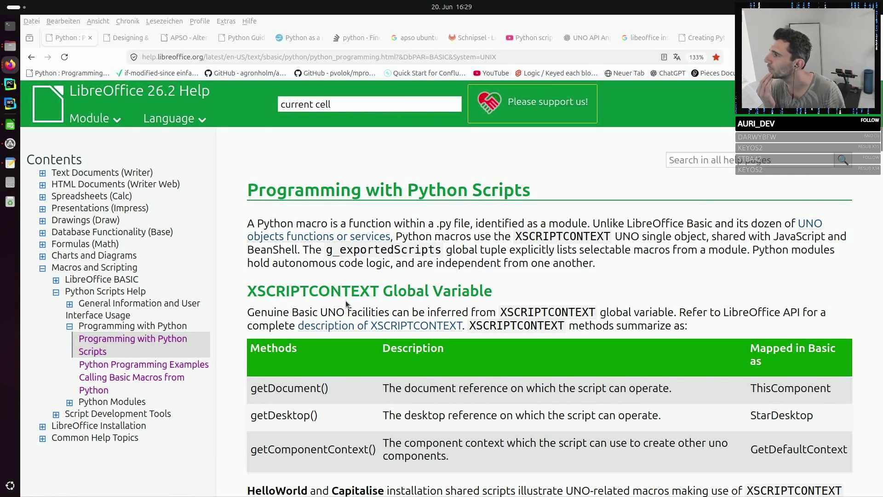
scroll(446, 372, down, 2)
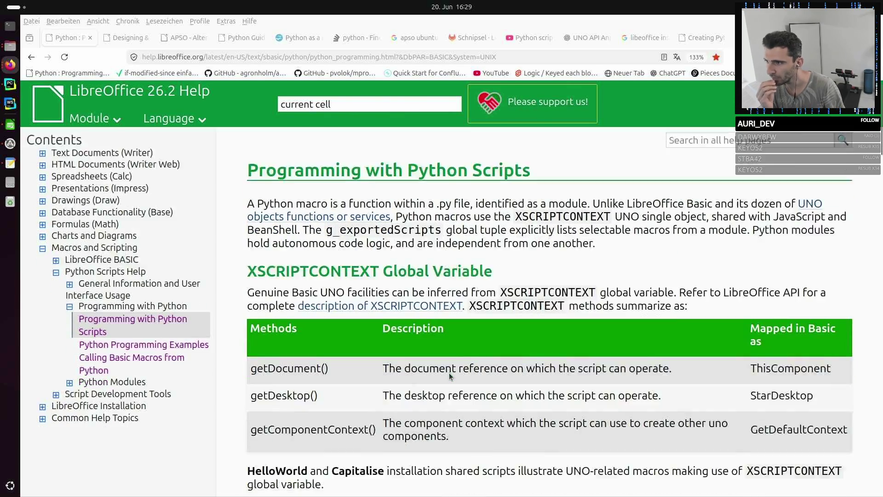
double_click(290, 229)
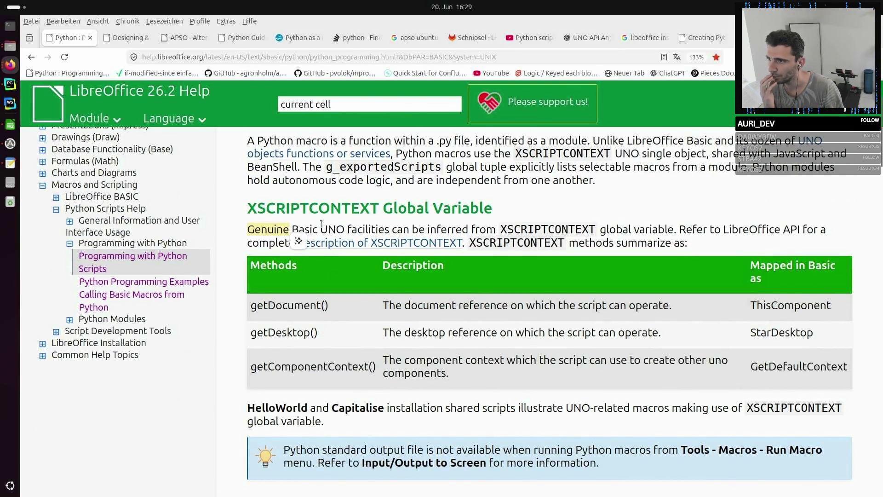
double_click(338, 229)
click(235, 317)
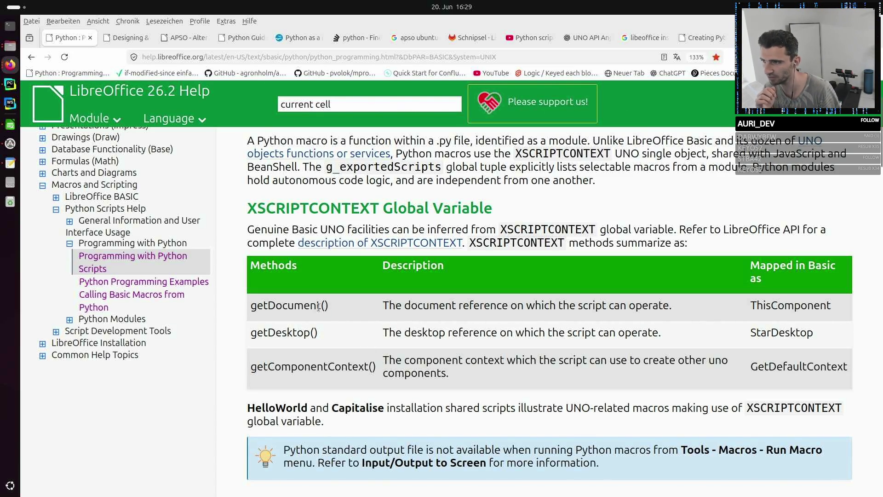
Read the XSCRIPTCONTEXT methods table (getDocument, getDesktop, getComponentContext with Basic equivalents) and open its description in a new tab.
drag(380, 307, 592, 308)
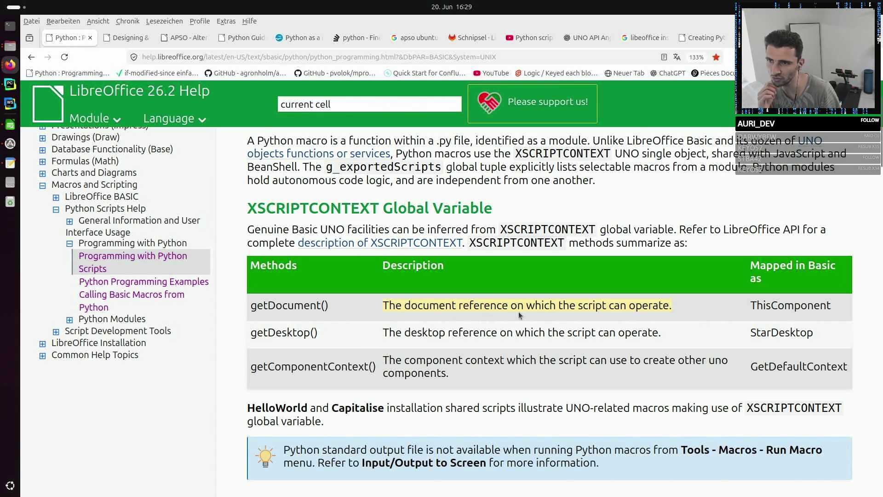
drag(381, 333, 639, 333)
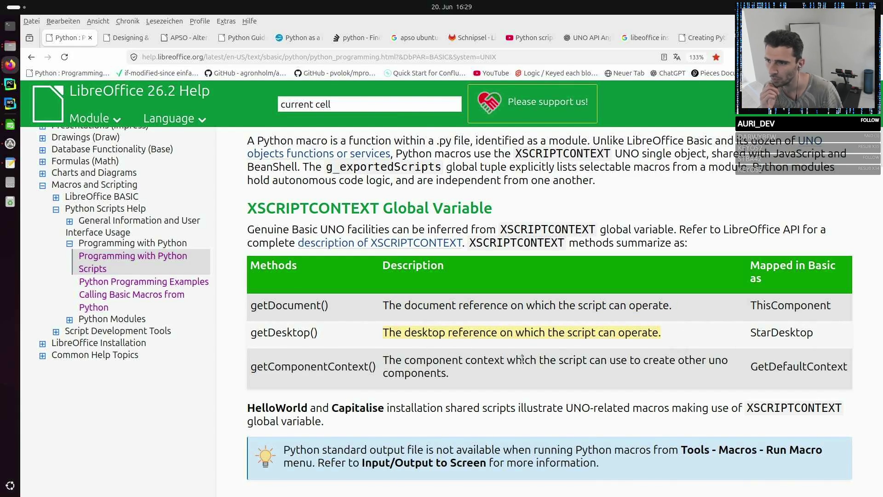
drag(396, 359, 469, 359)
drag(553, 360, 607, 371)
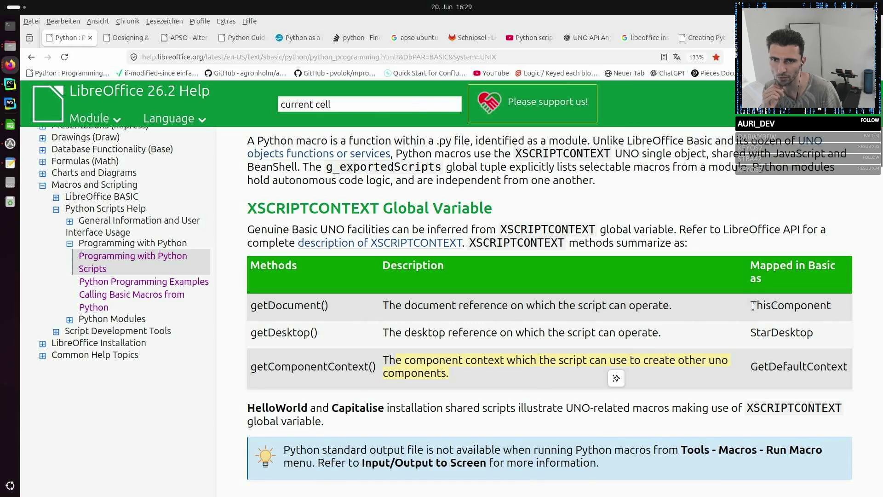
drag(751, 305, 812, 305)
drag(751, 333, 813, 333)
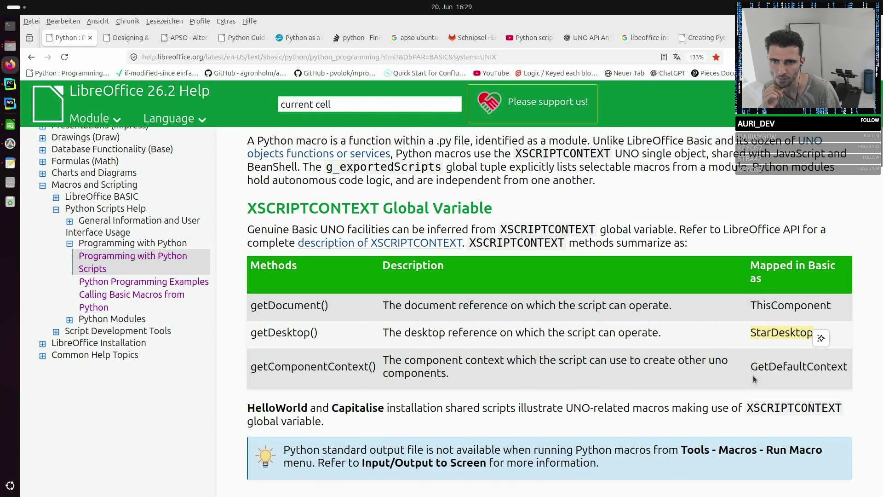
drag(756, 366, 854, 368)
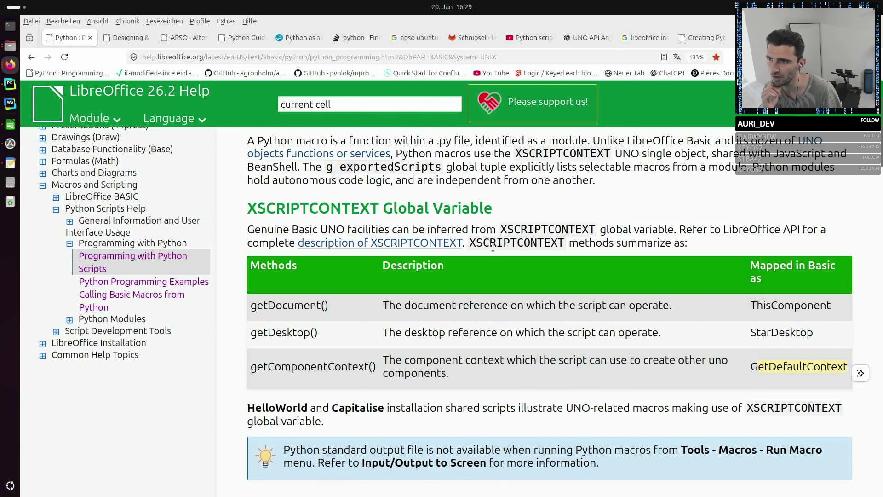
middle_click(423, 247)
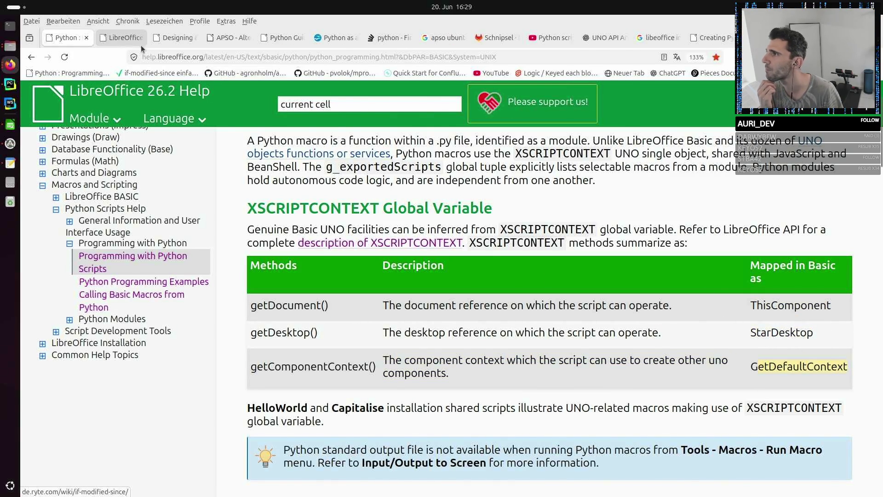
Read the XScriptContext interface reference (getDocument, getInvocationContext, getDesktop) and return to the help page.
click(114, 40)
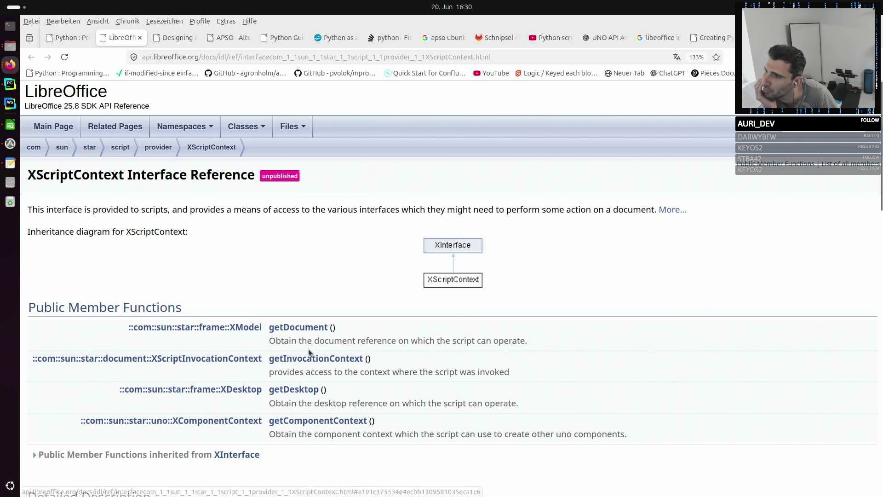
drag(324, 341, 542, 349)
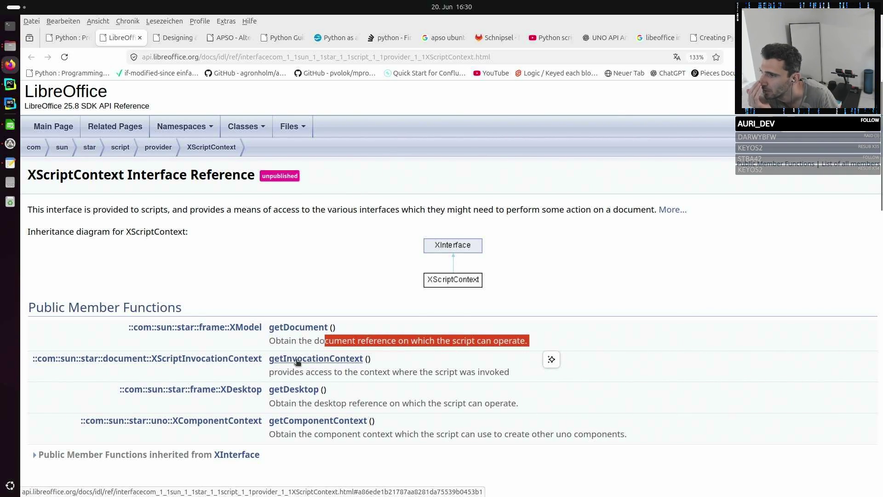
drag(299, 373, 512, 374)
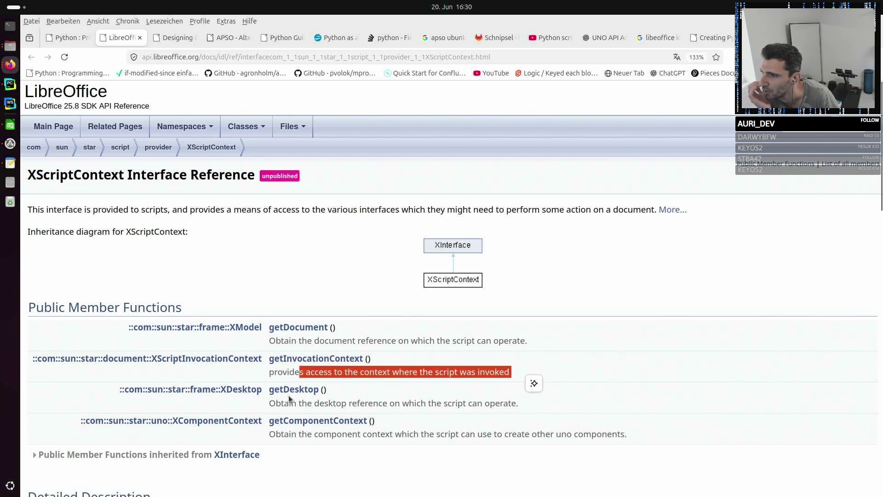
drag(274, 403, 529, 406)
scroll(234, 444, down, 4)
scroll(151, 395, down, 3)
scroll(138, 373, down, 2)
scroll(207, 365, down, 5)
scroll(284, 359, down, 5)
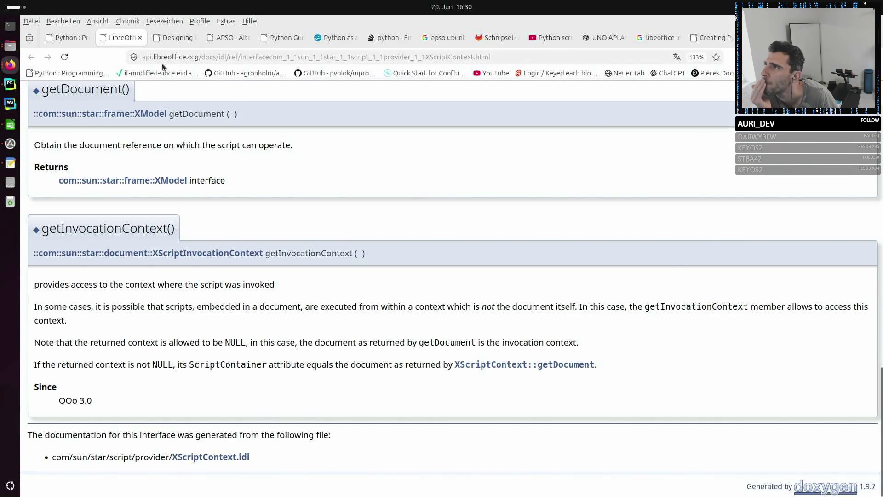
click(74, 38)
scroll(384, 327, down, 2)
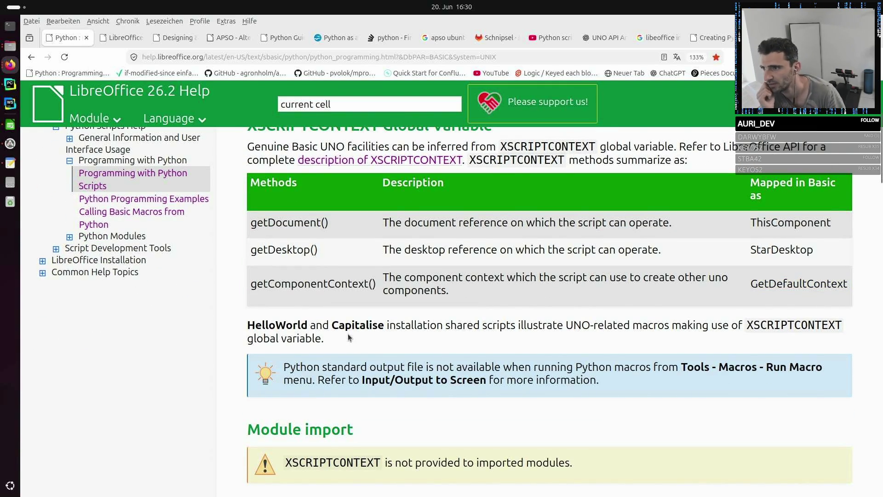
Read the Input/Output to Screen note and the Module import note about uno.py in shared modules.
double_click(358, 325)
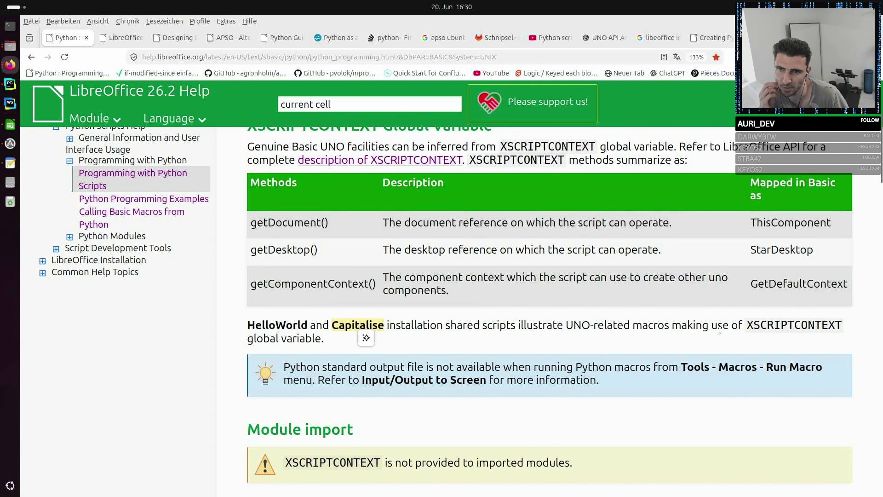
double_click(766, 332)
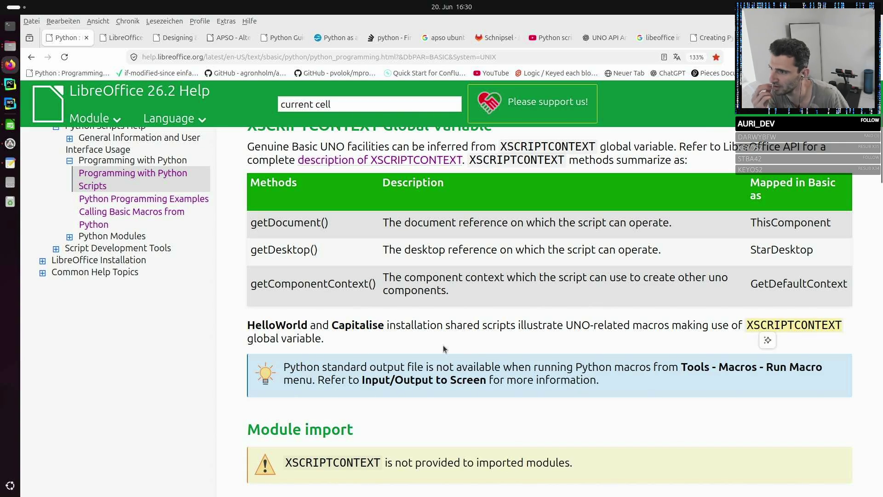
scroll(395, 348, down, 2)
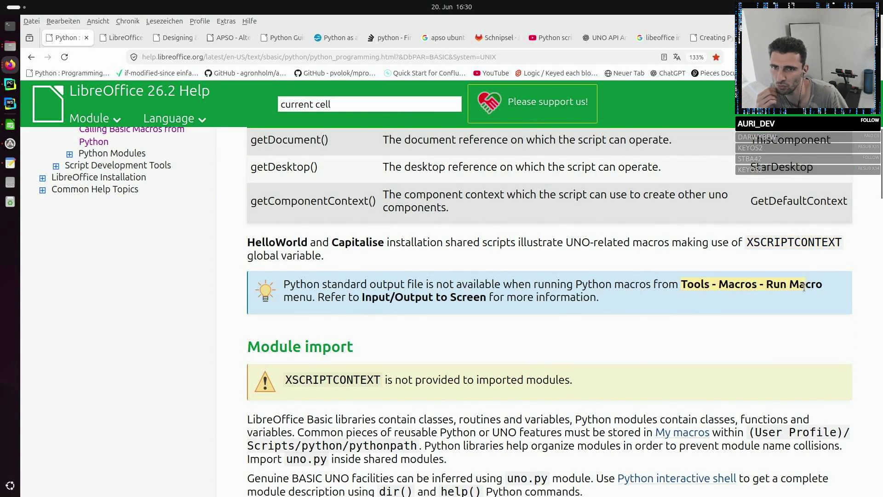
drag(367, 296, 583, 298)
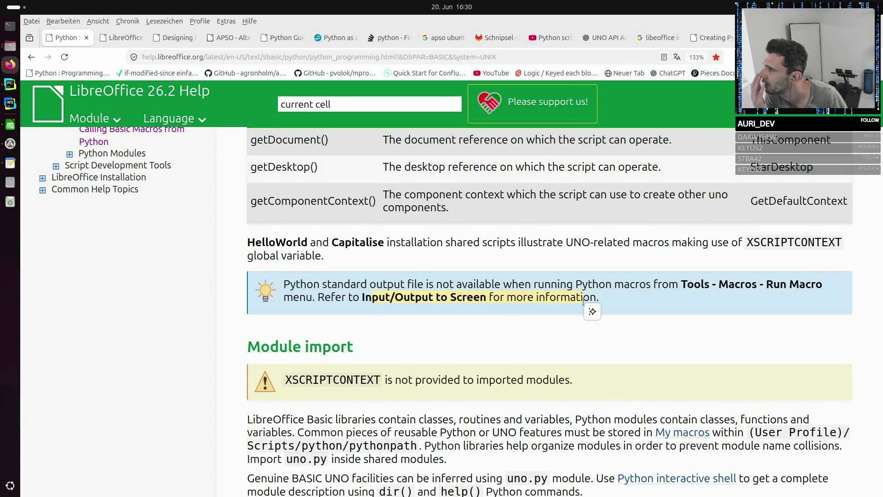
click(248, 352)
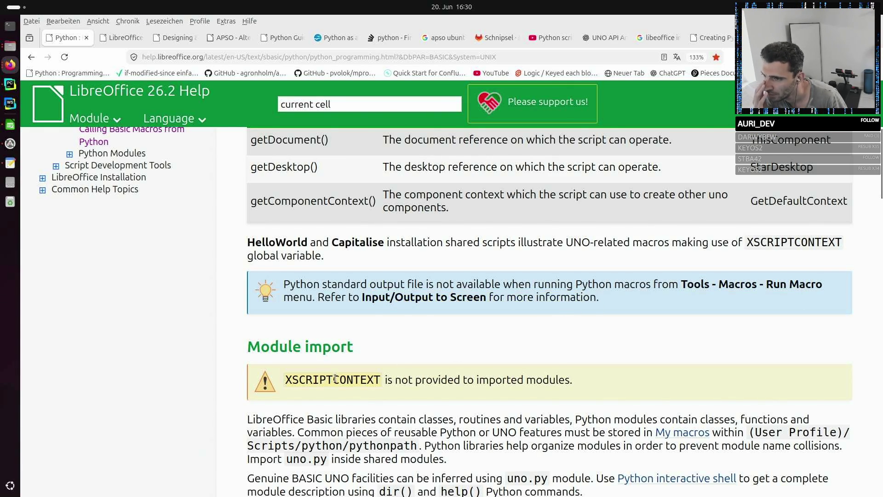
scroll(248, 351, down, 3)
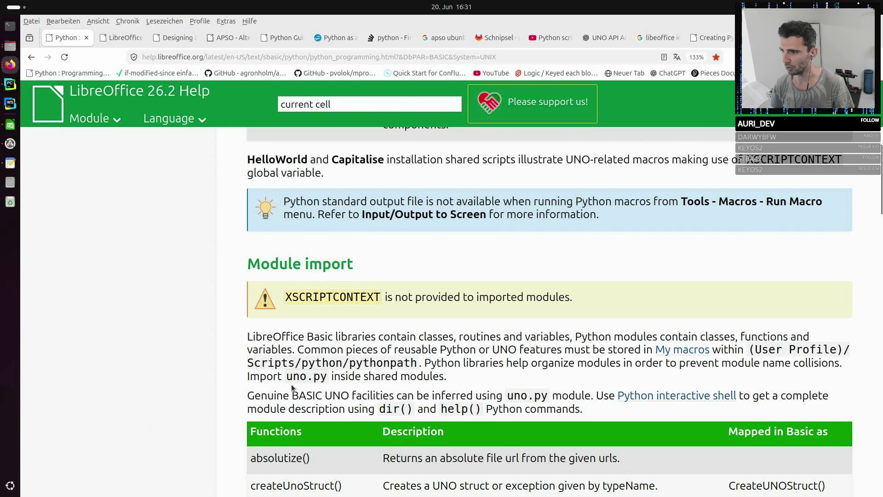
drag(316, 376, 447, 378)
scroll(333, 390, down, 3)
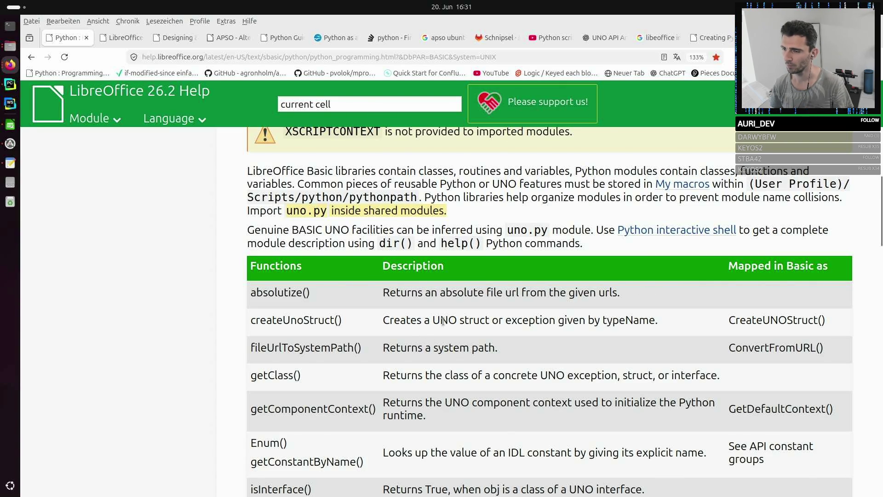
Read the createUnoStruct row and the getComponentContext/smgr sample lines in the Python-Basic samples table.
drag(384, 321, 659, 325)
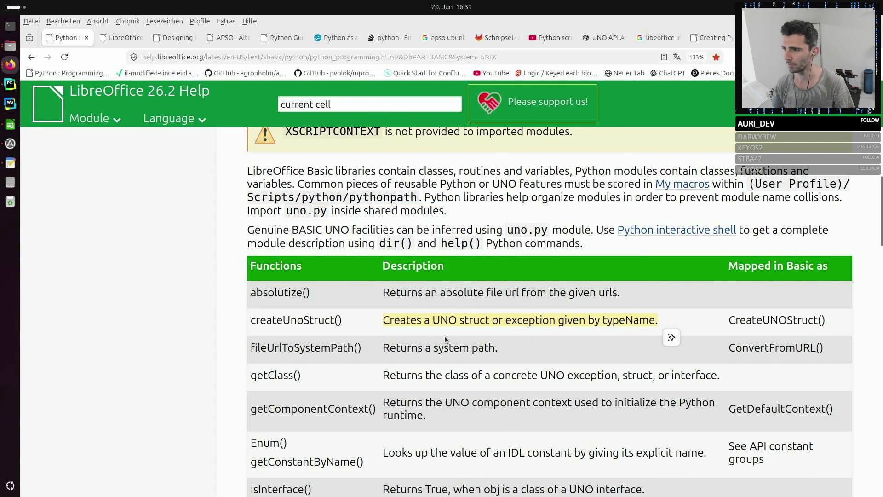
scroll(445, 338, down, 1)
scroll(446, 338, down, 1)
scroll(429, 337, down, 2)
scroll(397, 334, down, 2)
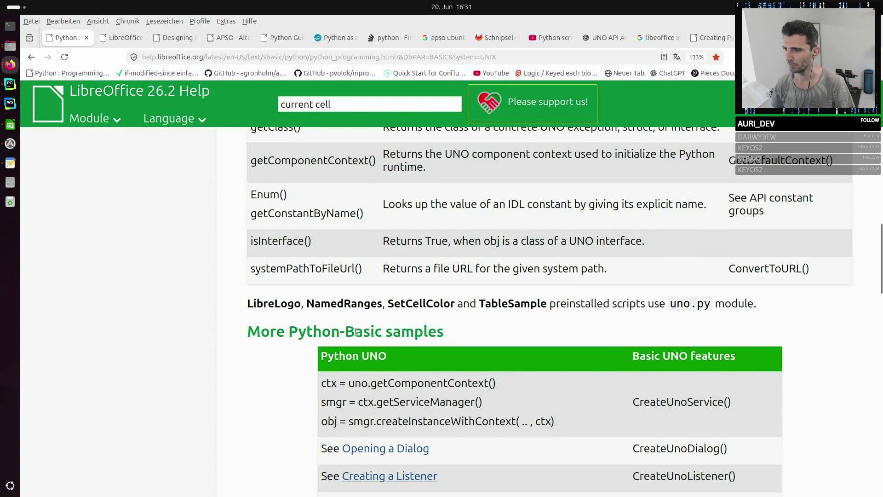
scroll(352, 332, down, 2)
drag(495, 300, 322, 300)
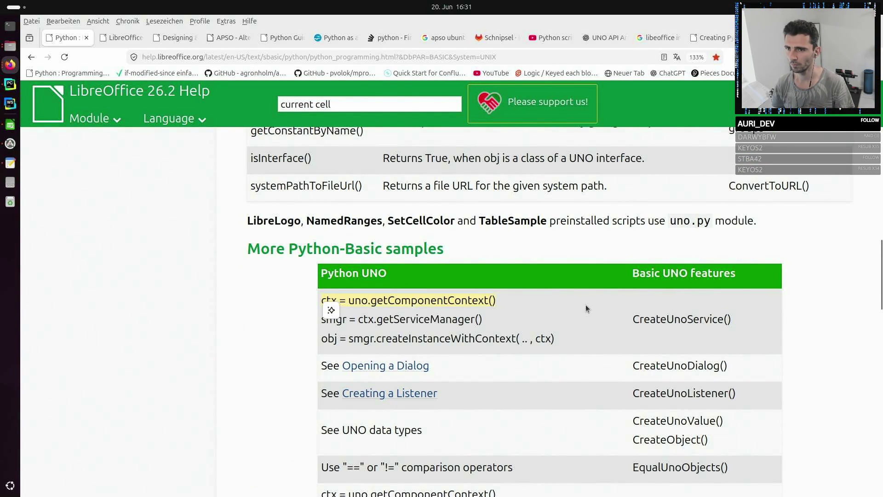
click(482, 309)
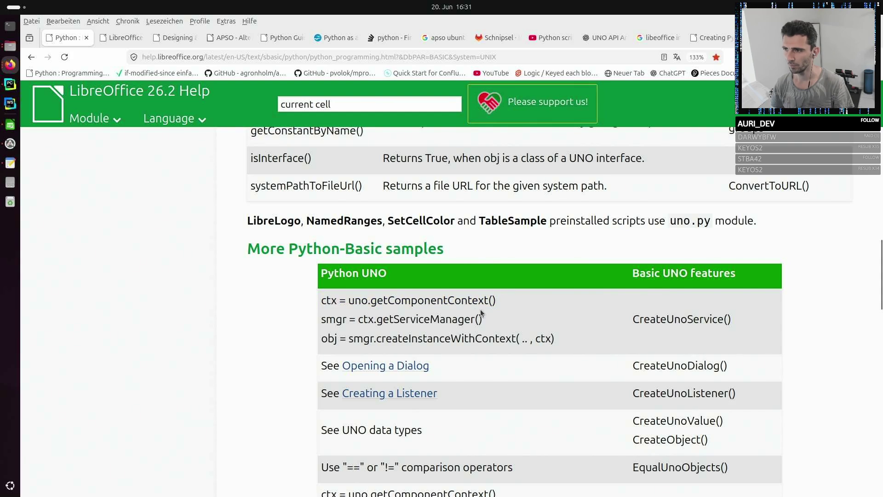
triple_click(366, 298)
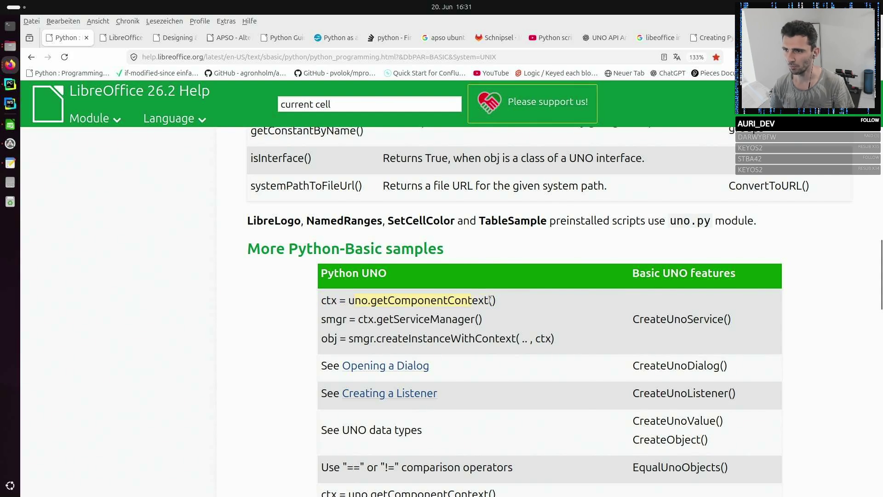
click(343, 318)
double_click(340, 318)
click(388, 315)
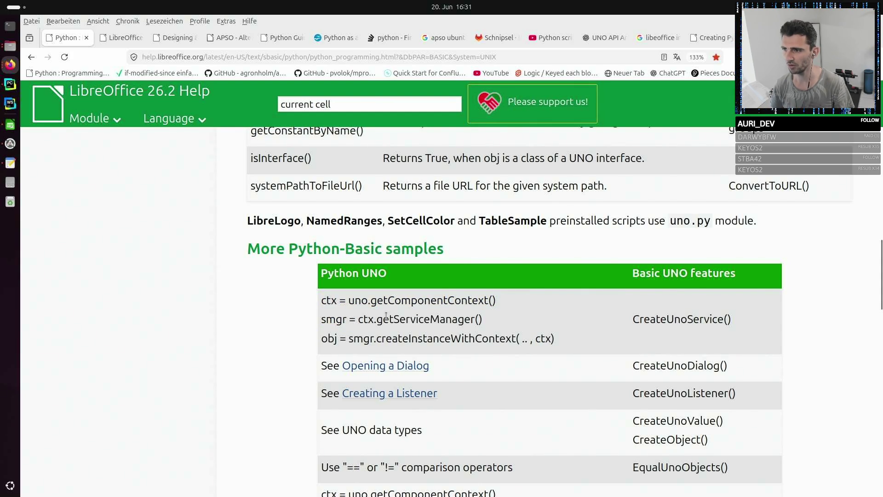
Compare the createInstanceWithContext call with its CreateUnoService Basic equivalent.
drag(348, 338, 376, 338)
drag(476, 337, 555, 338)
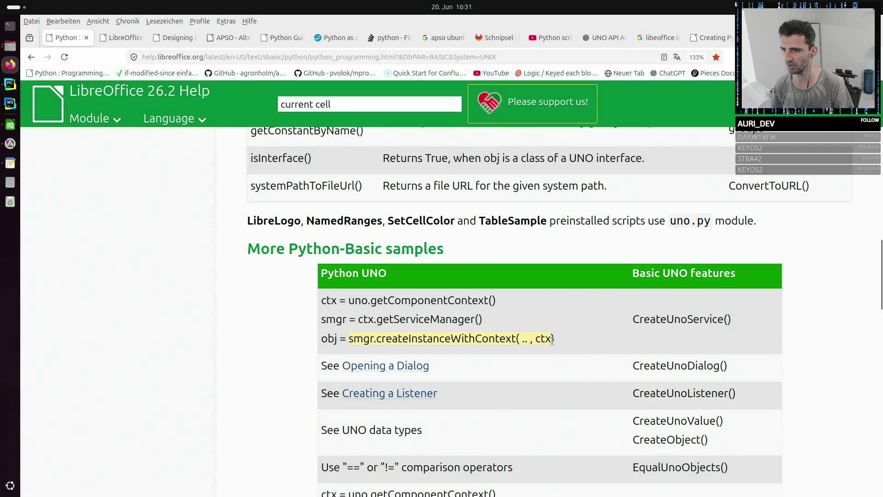
click(664, 319)
double_click(664, 319)
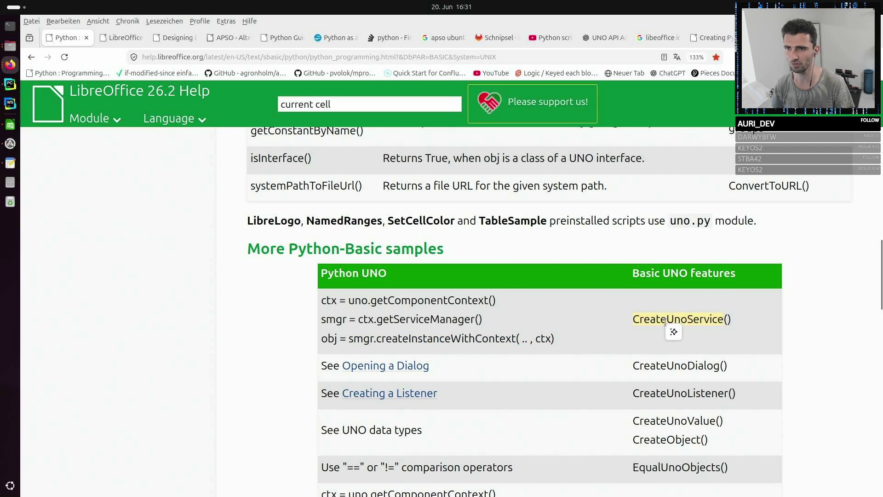
click(733, 317)
mouse_move(742, 321)
mouse_down()
mouse_move(597, 329)
mouse_move(319, 301)
mouse_up()
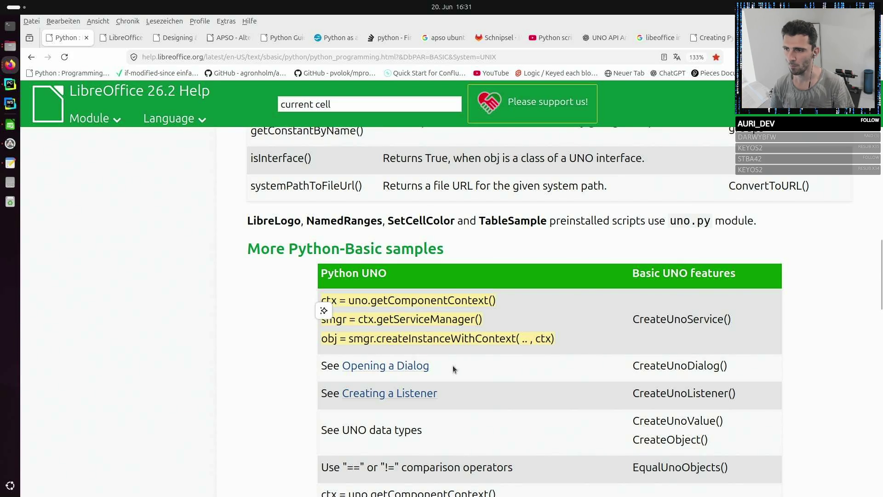
scroll(461, 365, down, 1)
scroll(453, 368, down, 4)
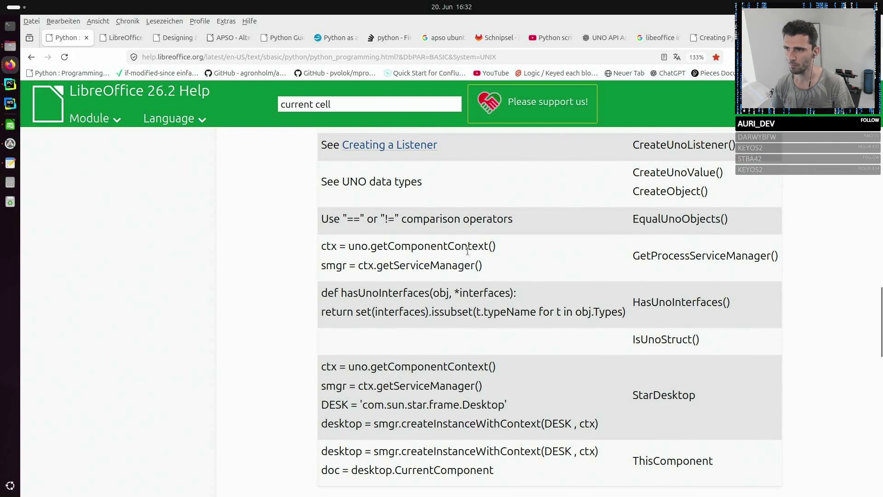
scroll(467, 252, down, 3)
scroll(468, 256, down, 2)
scroll(463, 249, down, 1)
scroll(442, 234, down, 1)
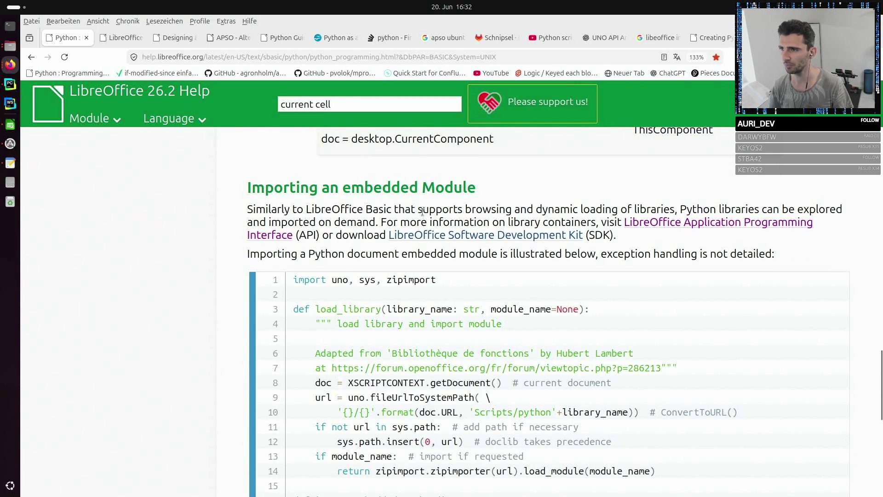
Read the embedded-module import sample (load_library, screen_io) and go to the Python programming examples page.
drag(590, 211, 663, 211)
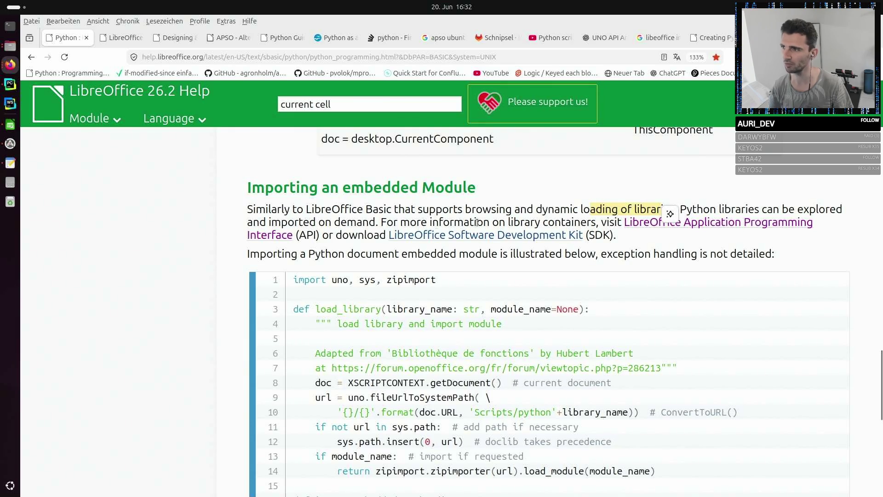
drag(280, 222, 375, 223)
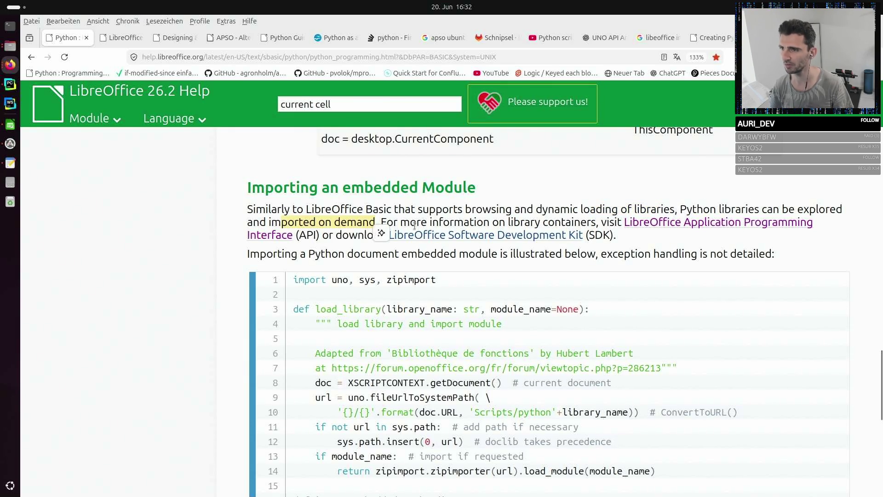
drag(294, 309, 610, 315)
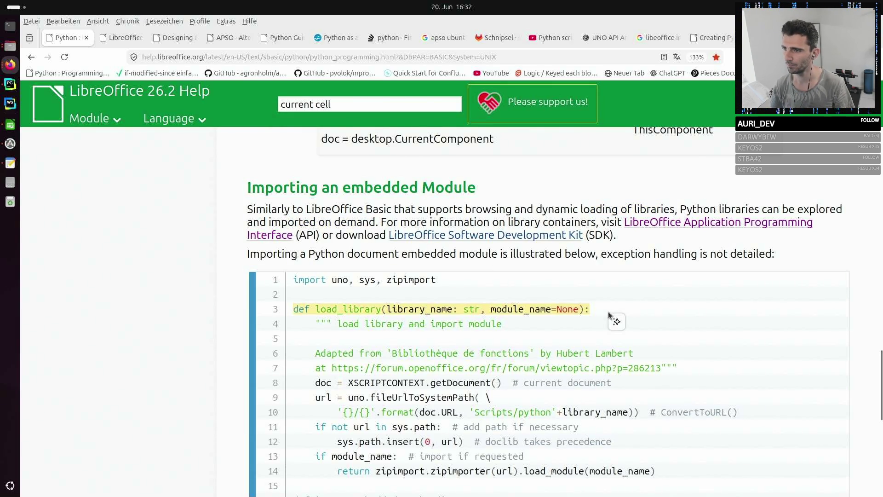
scroll(460, 339, down, 2)
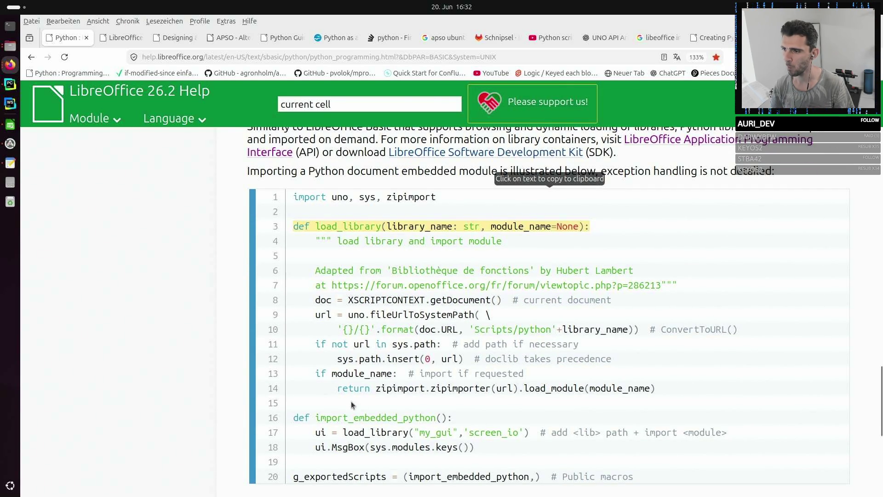
scroll(353, 404, down, 2)
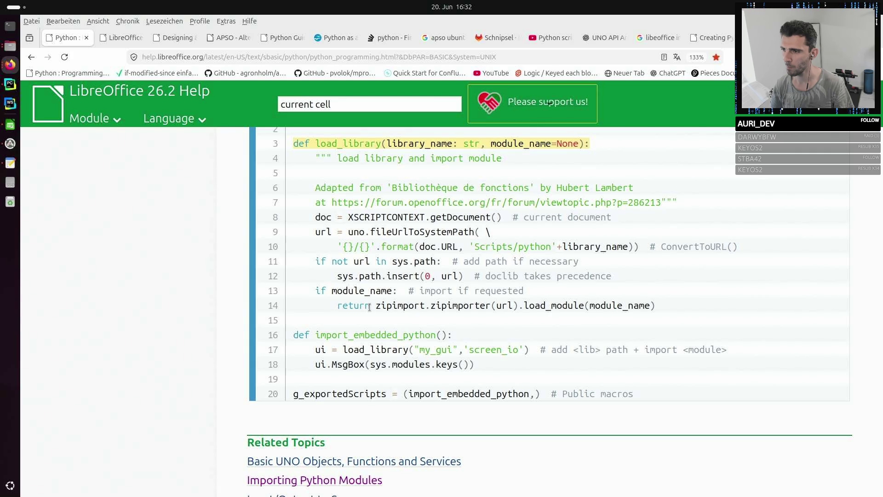
double_click(514, 348)
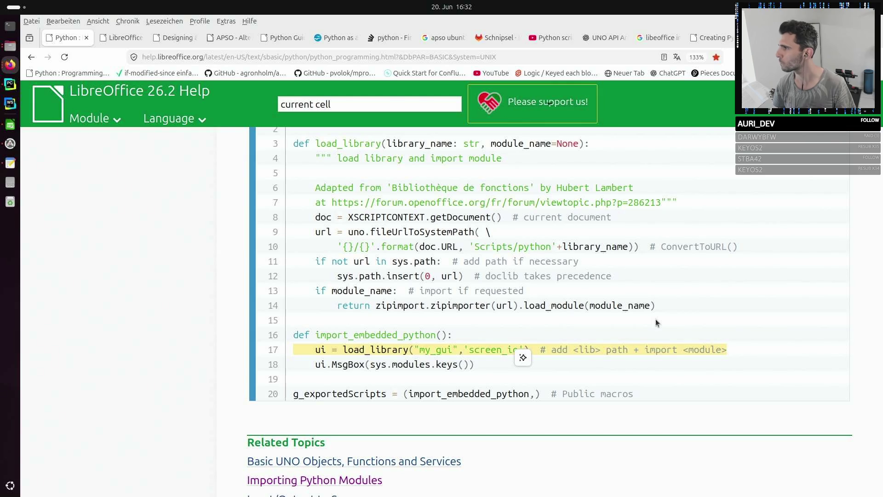
scroll(656, 323, down, 2)
scroll(656, 323, down, 3)
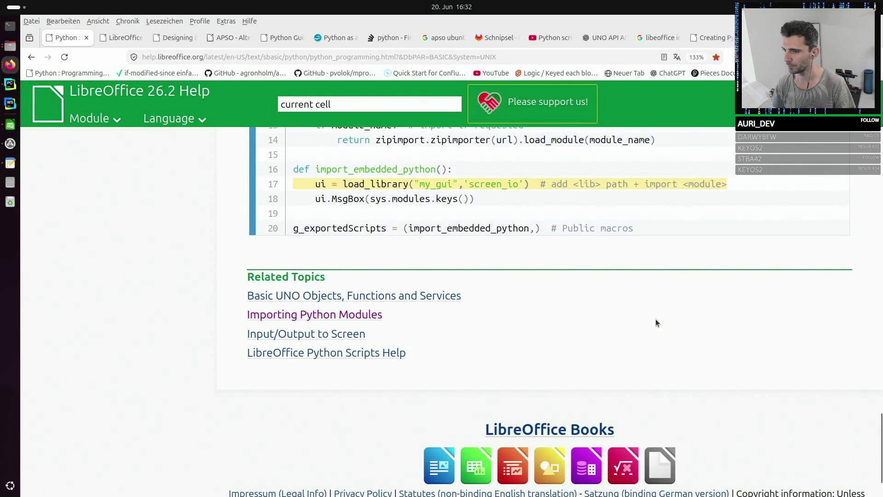
scroll(656, 323, down, 2)
scroll(656, 324, up, 1)
scroll(656, 323, up, 5)
scroll(656, 323, up, 5)
scroll(655, 323, up, 3)
scroll(656, 323, up, 5)
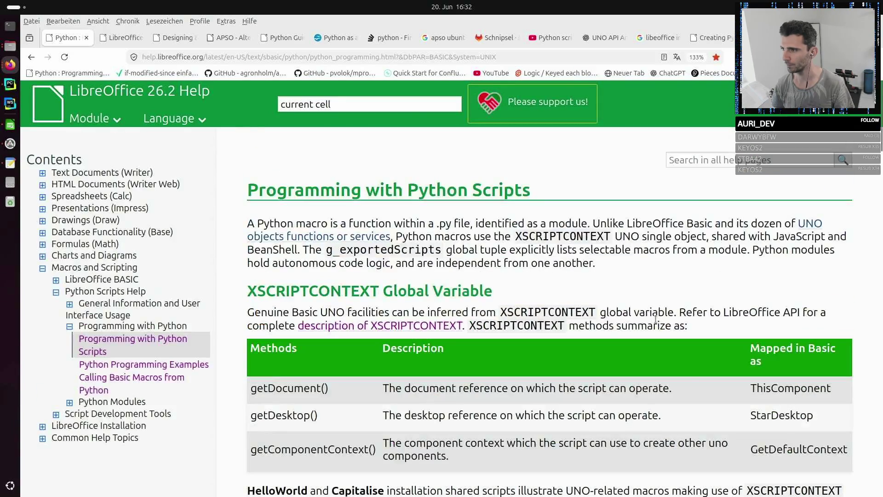
click(167, 370)
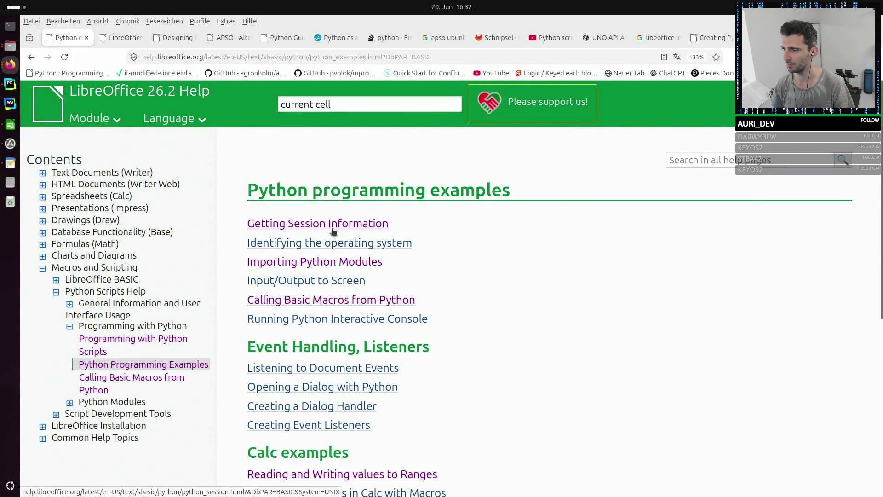
scroll(332, 230, down, 5)
scroll(454, 231, up, 5)
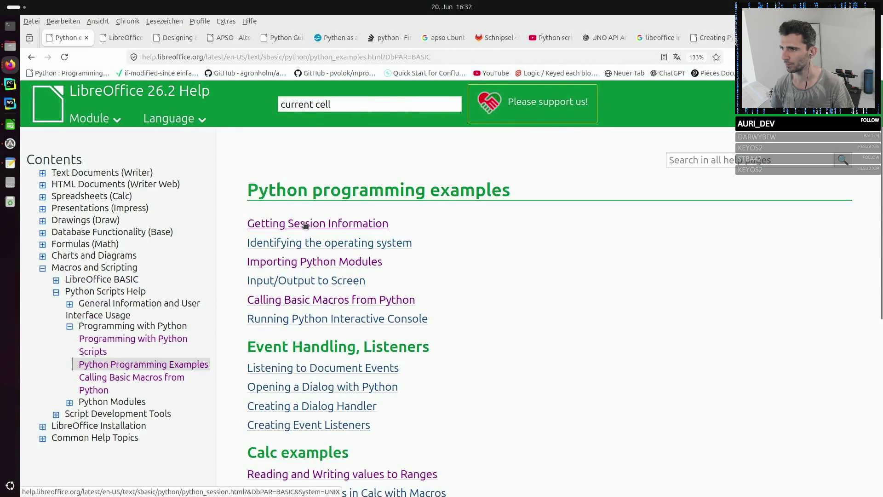
Open the Getting Session Information example page.
click(307, 225)
scroll(609, 254, down, 4)
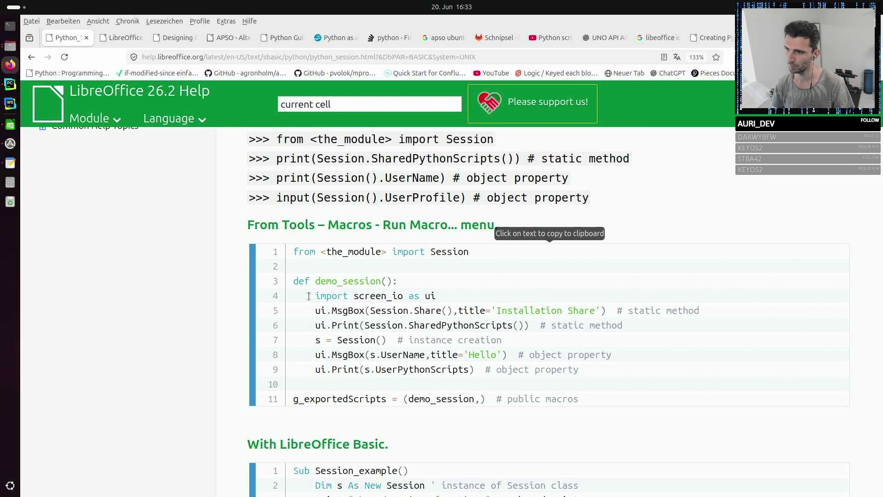
scroll(441, 297, down, 6)
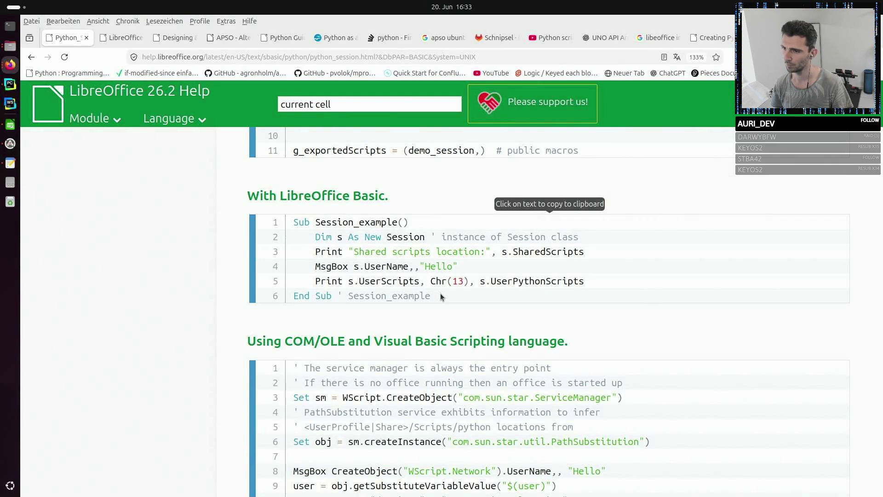
scroll(441, 296, down, 2)
scroll(441, 297, down, 3)
scroll(441, 297, down, 1)
scroll(441, 296, down, 2)
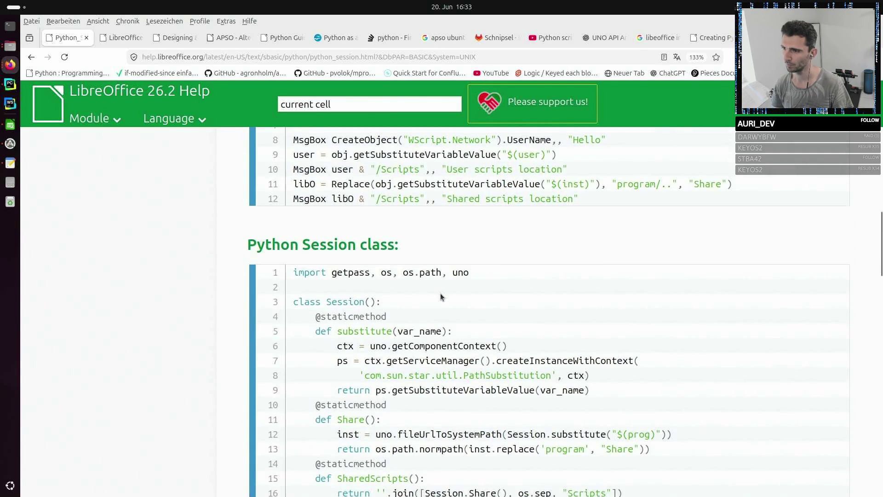
scroll(440, 294, down, 2)
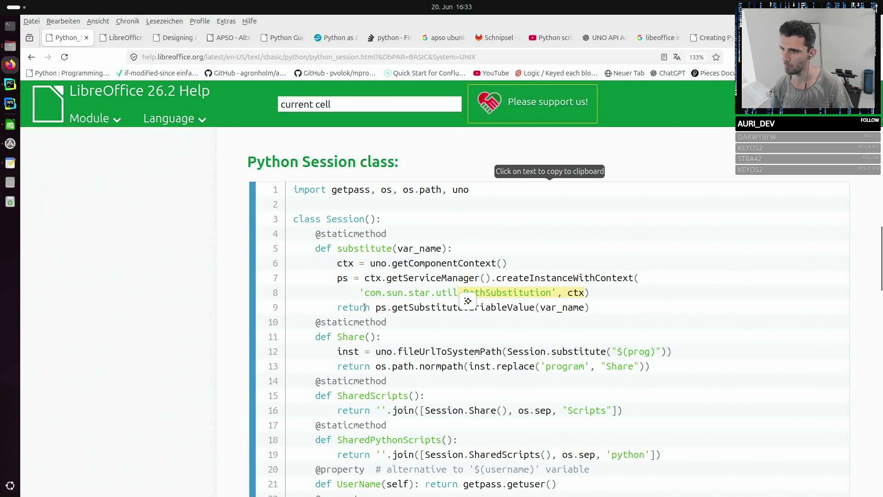
drag(355, 308, 588, 307)
scroll(586, 306, down, 3)
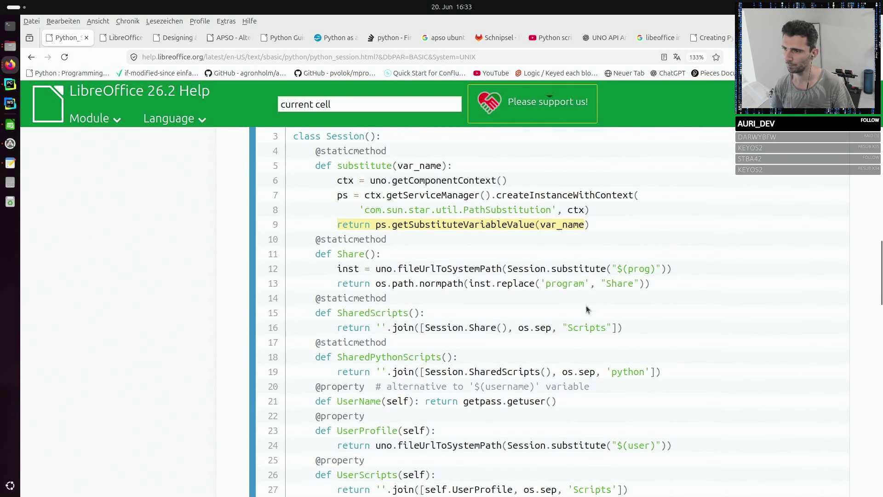
scroll(585, 306, down, 5)
scroll(586, 306, down, 3)
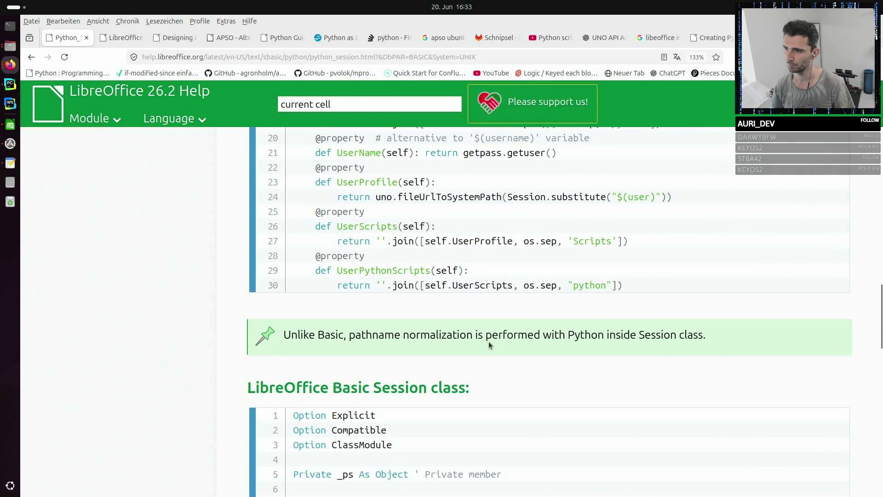
scroll(484, 342, down, 3)
scroll(483, 341, down, 5)
scroll(484, 341, down, 4)
scroll(483, 341, down, 8)
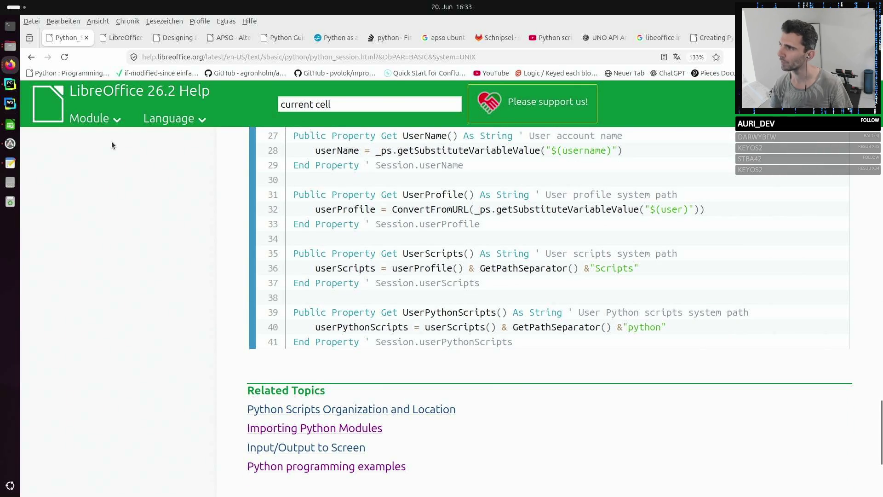
click(31, 58)
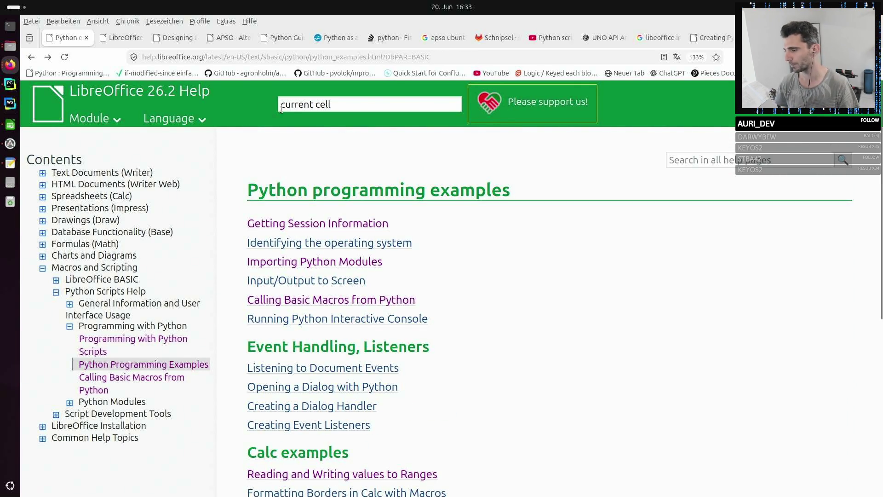
scroll(289, 115, down, 3)
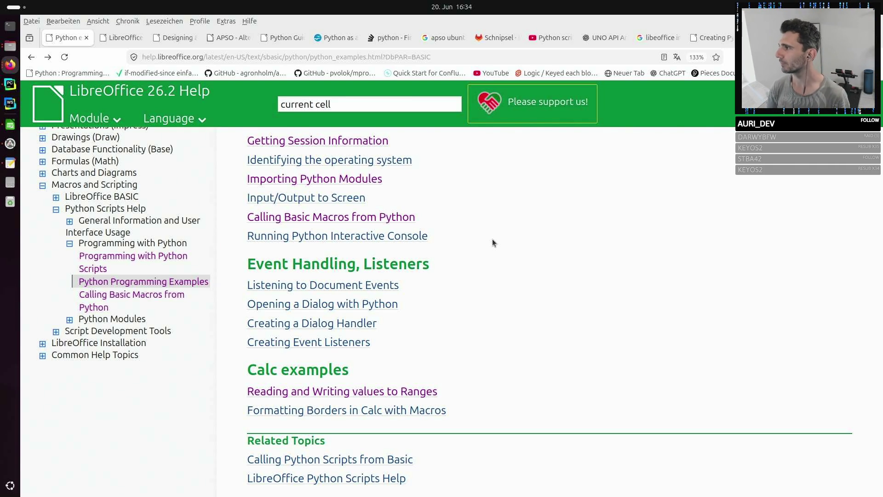
scroll(493, 240, down, 2)
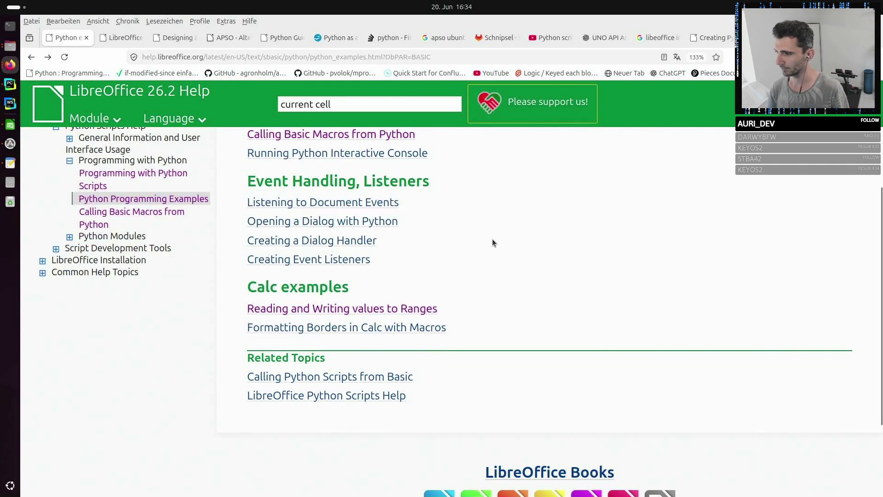
Read the Calling Basic Macros from Python page and return to the examples list.
click(152, 219)
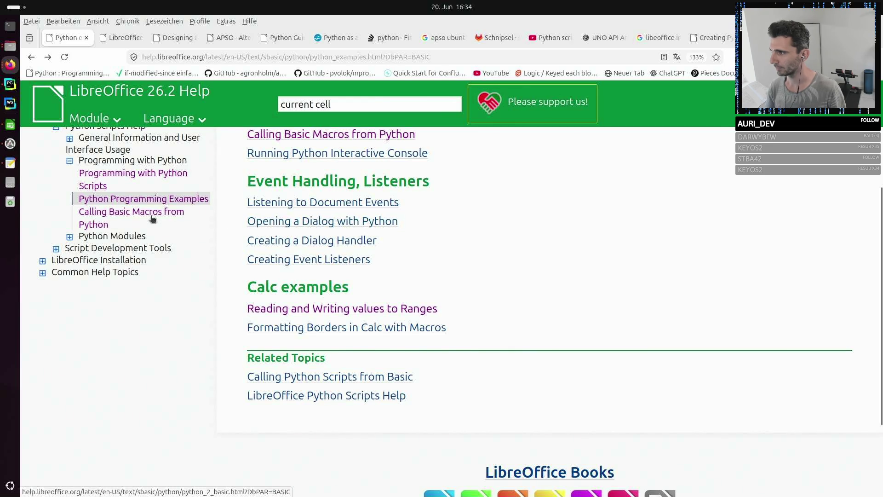
scroll(285, 219, down, 5)
scroll(284, 219, down, 2)
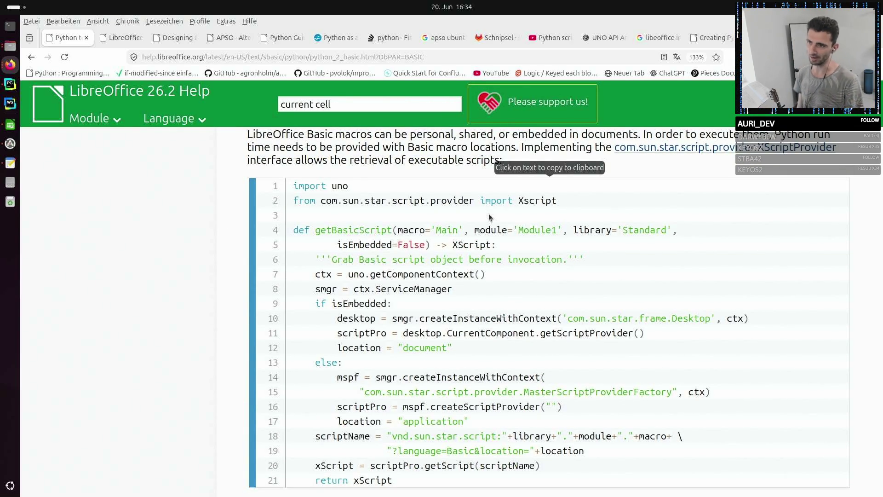
scroll(489, 218, down, 3)
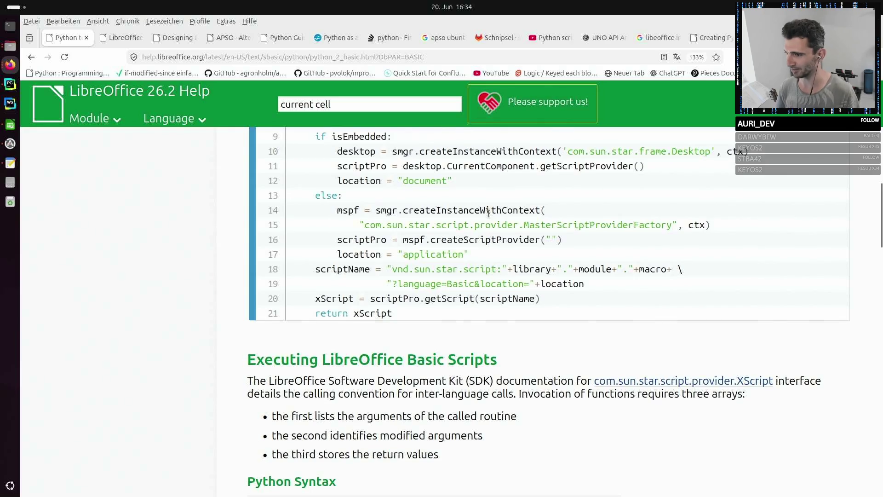
scroll(488, 213, down, 3)
scroll(489, 213, down, 2)
scroll(488, 213, down, 3)
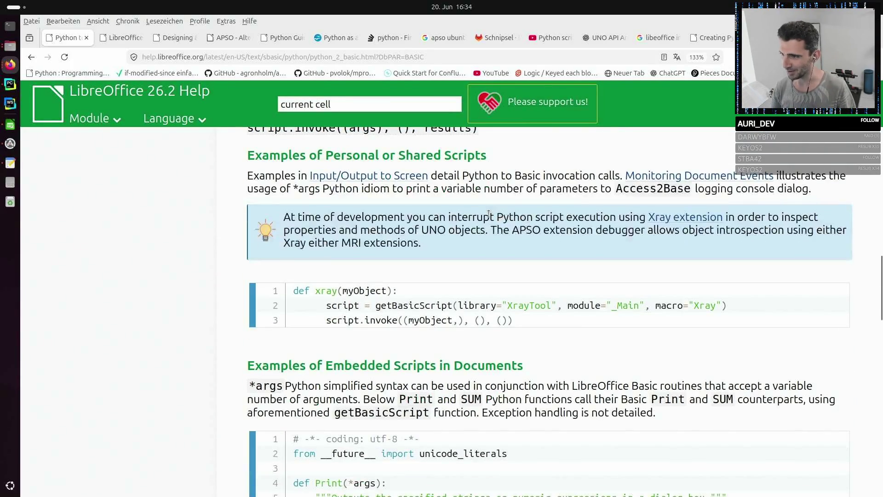
scroll(419, 209, down, 3)
scroll(376, 217, down, 3)
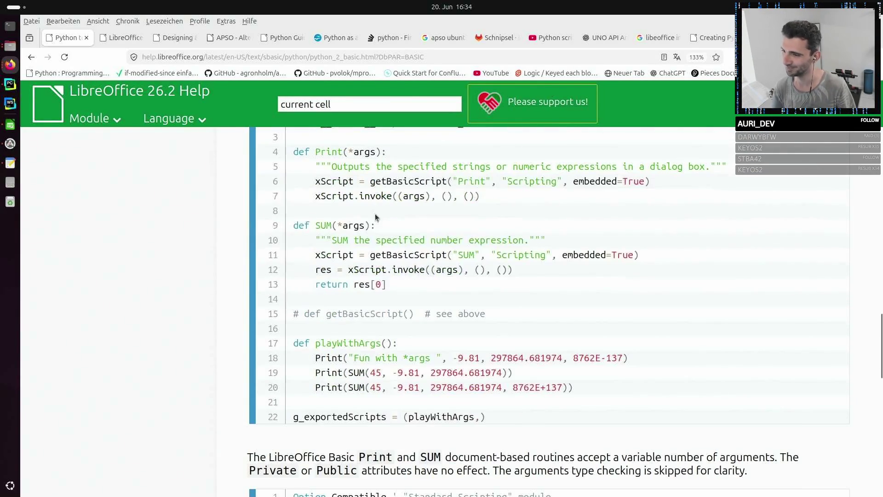
scroll(376, 217, down, 3)
scroll(376, 218, down, 5)
scroll(375, 217, down, 3)
scroll(375, 217, down, 3)
click(40, 58)
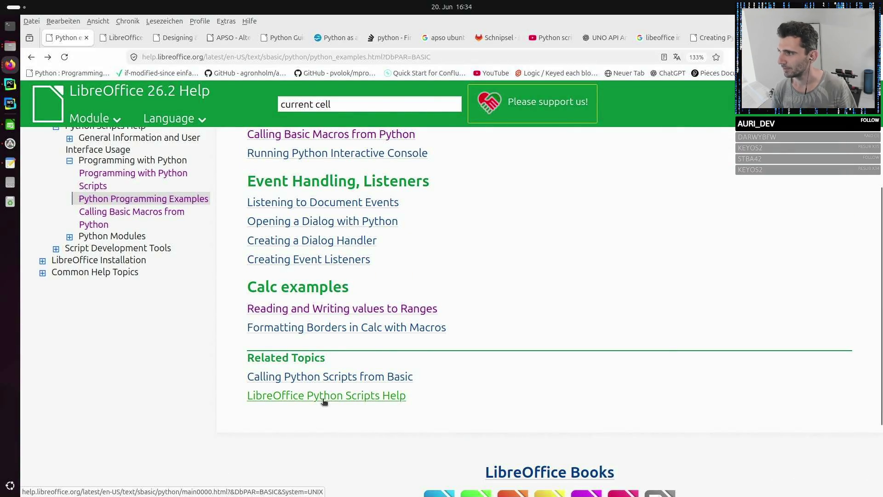
scroll(322, 402, up, 3)
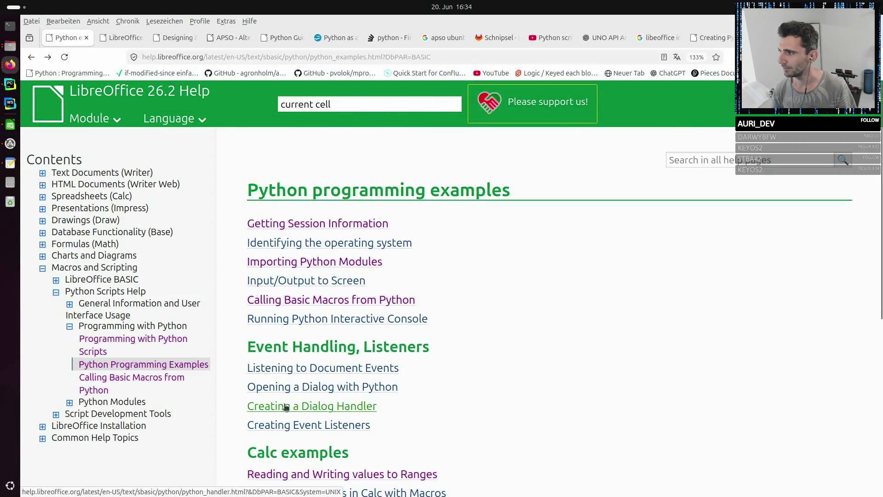
Browse the ScriptForge library overview under Python Modules, then go to the L10N service page.
click(69, 402)
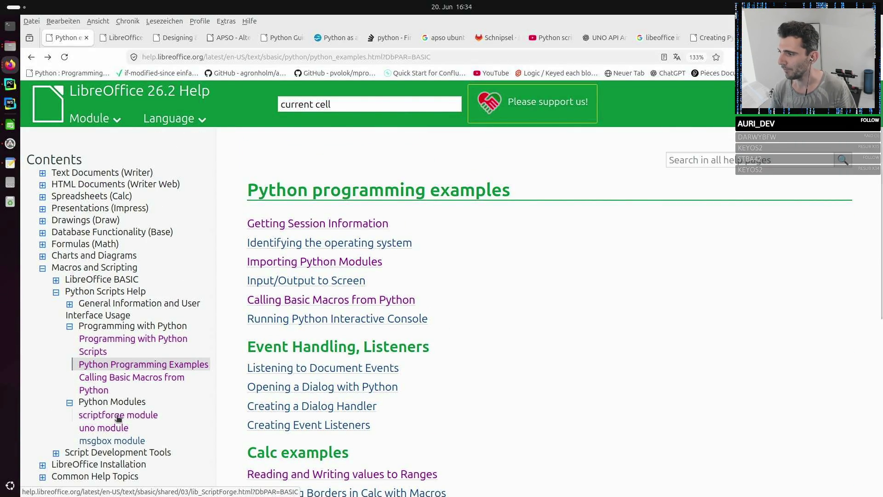
click(118, 417)
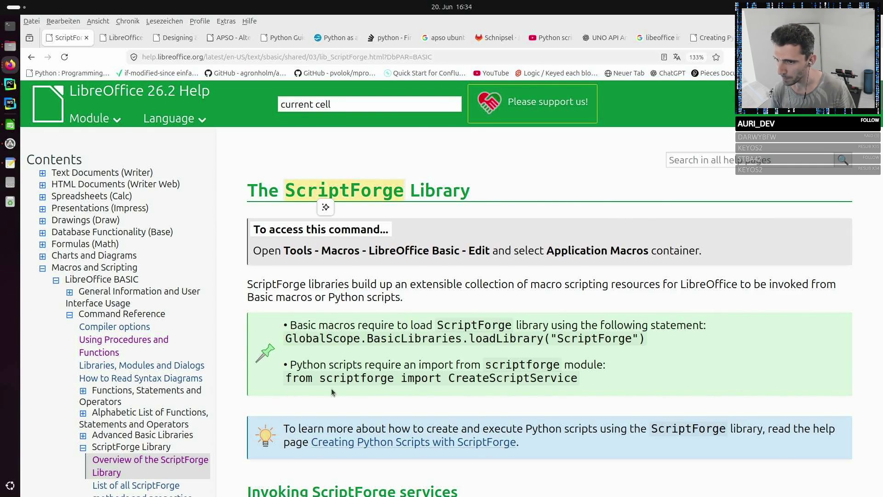
scroll(428, 380, down, 3)
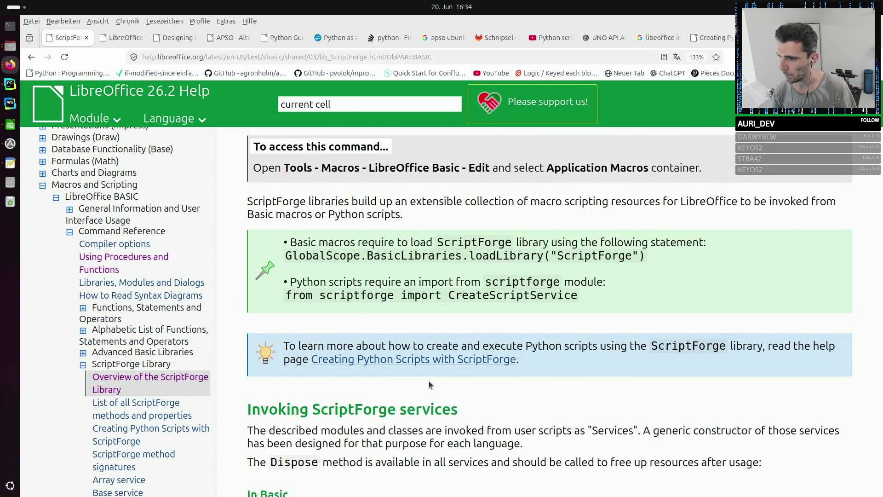
scroll(428, 382, down, 3)
scroll(428, 380, down, 3)
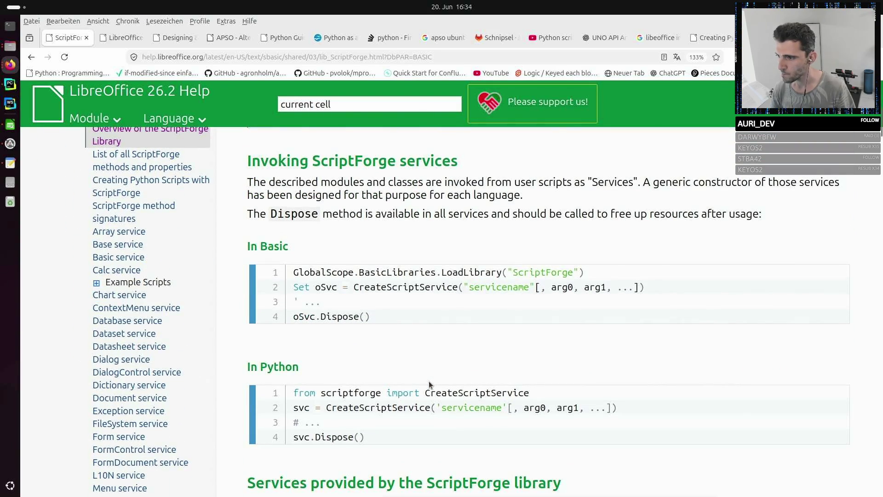
scroll(429, 381, down, 3)
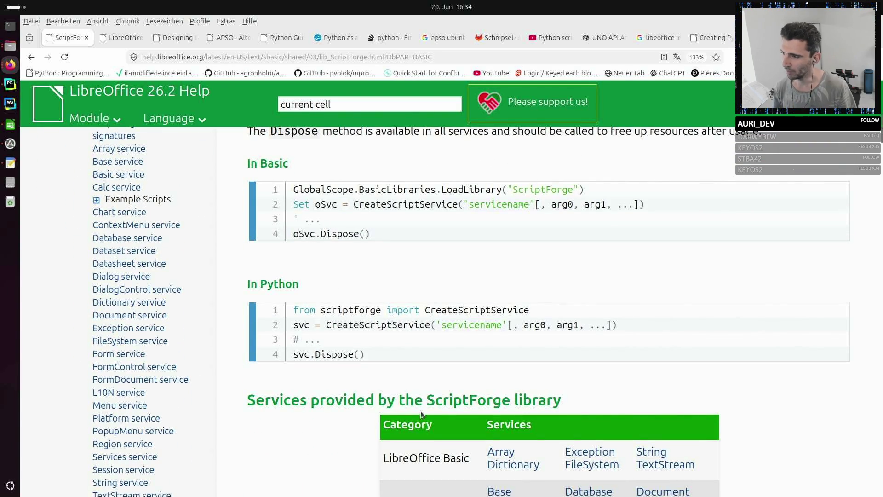
click(104, 392)
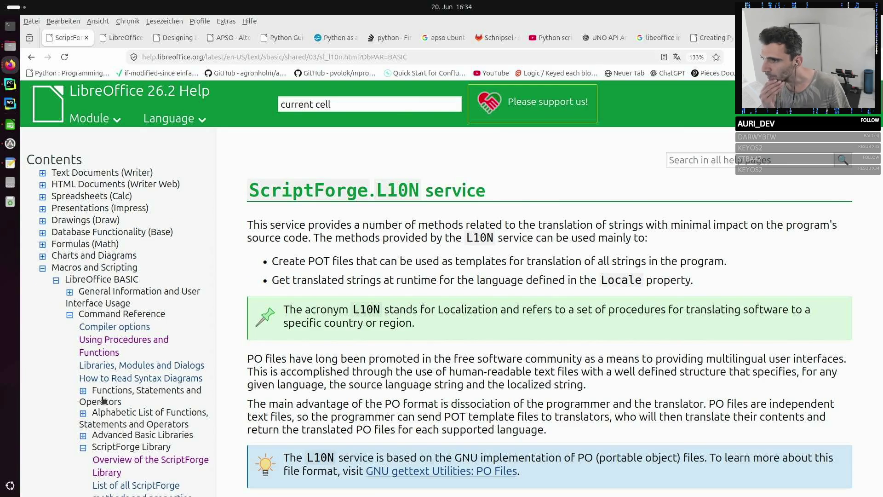
scroll(151, 367, down, 3)
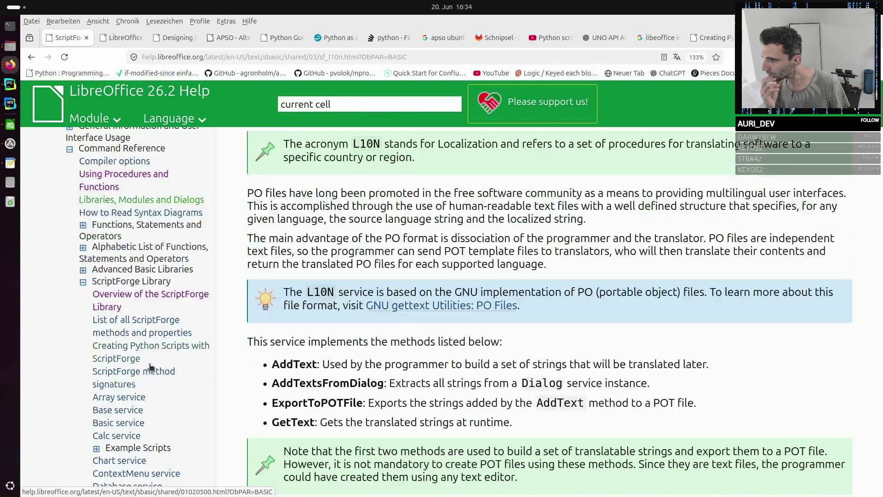
Reorganize the Contents tree to Python Scripts Help > Programming with Python and return to the scriptforge module page.
click(70, 149)
scroll(107, 231, up, 3)
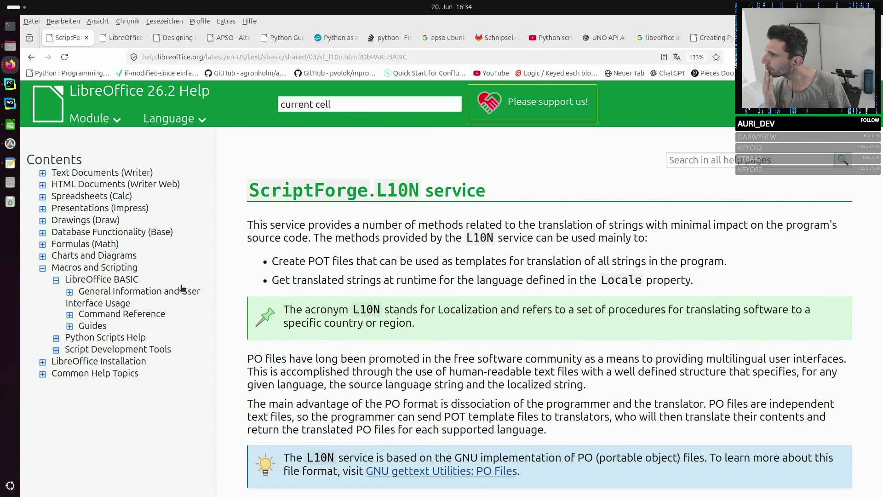
scroll(218, 335, down, 6)
scroll(218, 334, down, 1)
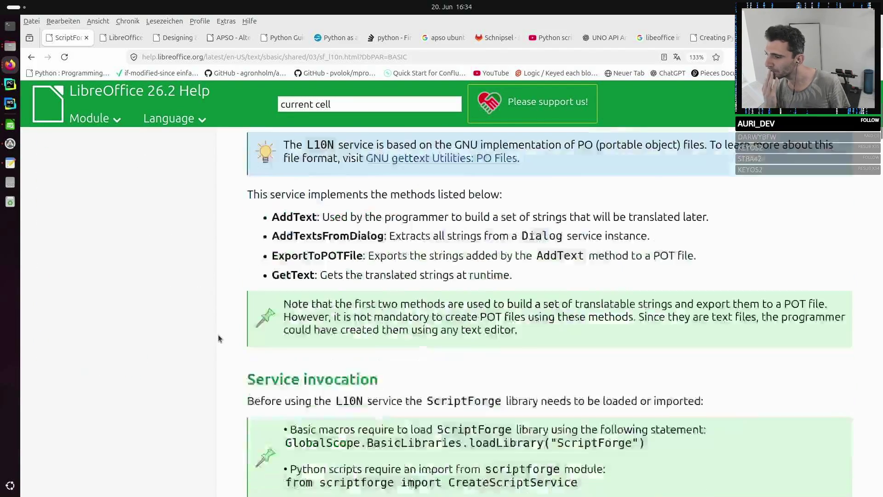
scroll(218, 335, down, 3)
scroll(339, 332, down, 1)
scroll(340, 333, down, 4)
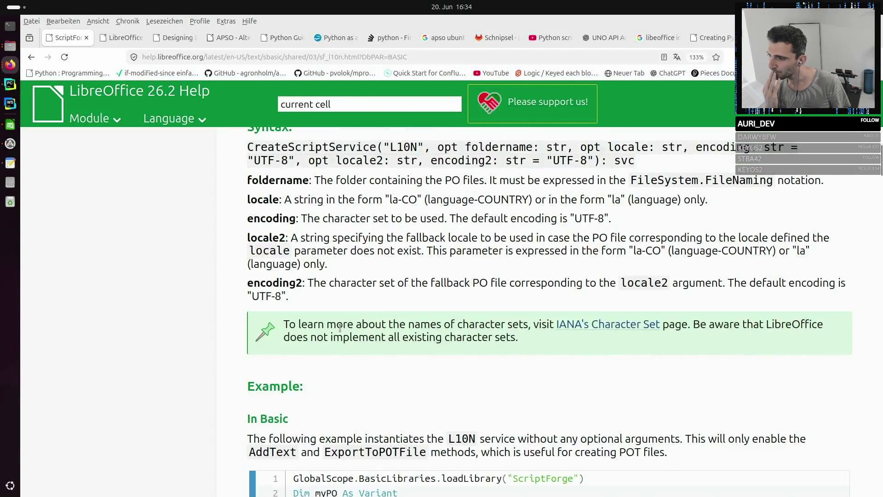
scroll(402, 253, down, 4)
scroll(483, 318, down, 3)
scroll(483, 318, down, 1)
scroll(483, 318, down, 2)
scroll(483, 318, down, 3)
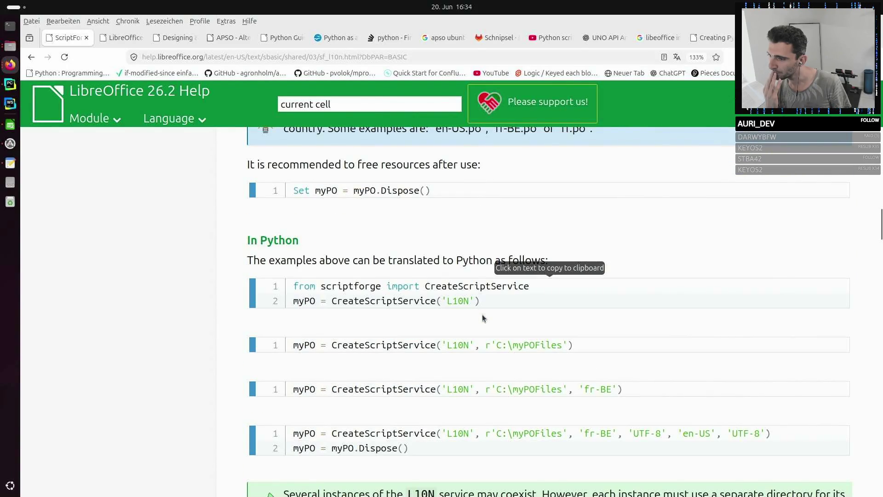
scroll(484, 317, up, 8)
scroll(482, 317, up, 12)
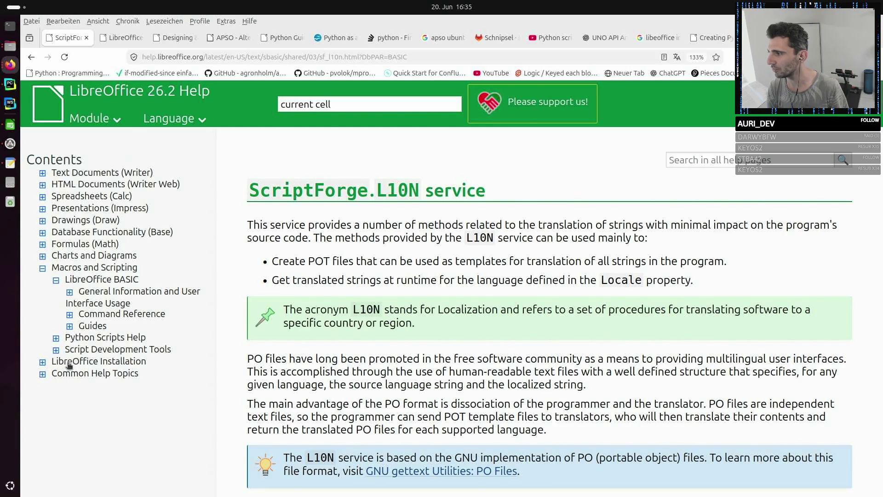
click(57, 339)
click(99, 378)
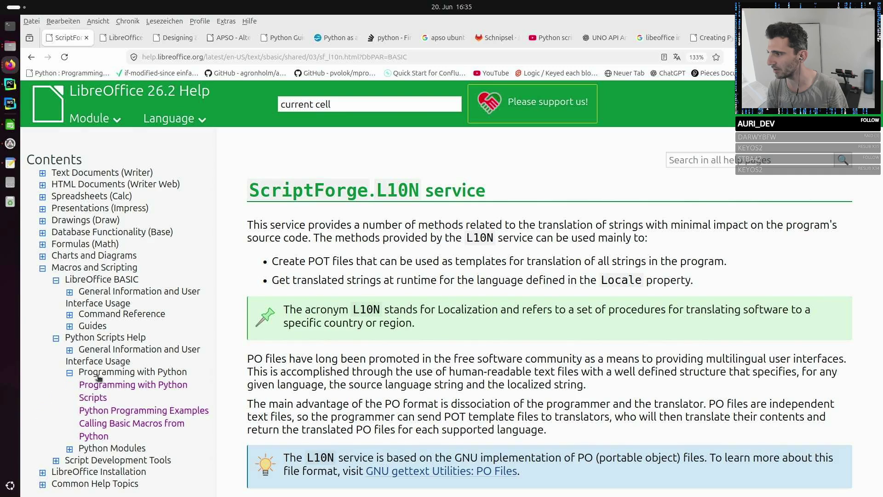
click(94, 448)
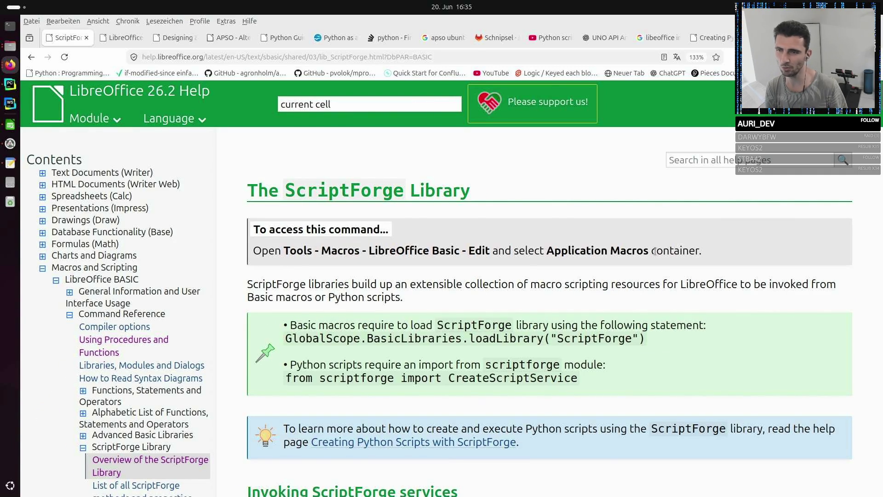
scroll(655, 252, down, 3)
scroll(441, 373, down, 2)
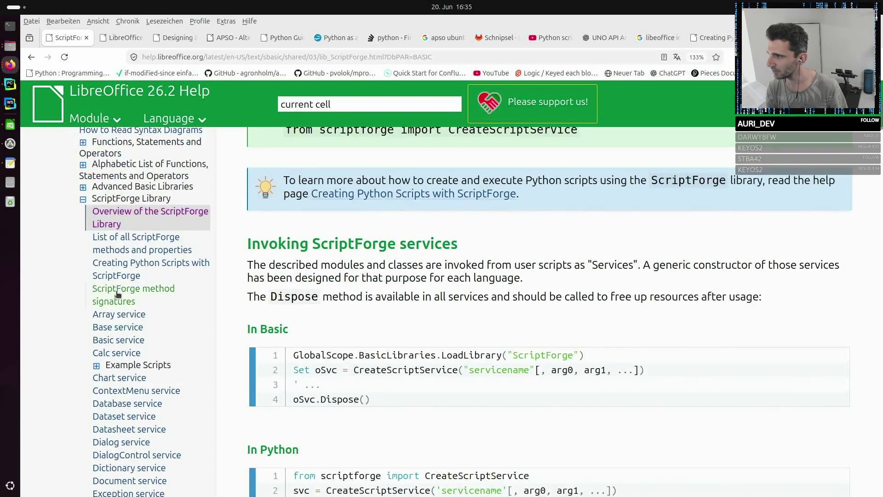
scroll(132, 316, up, 5)
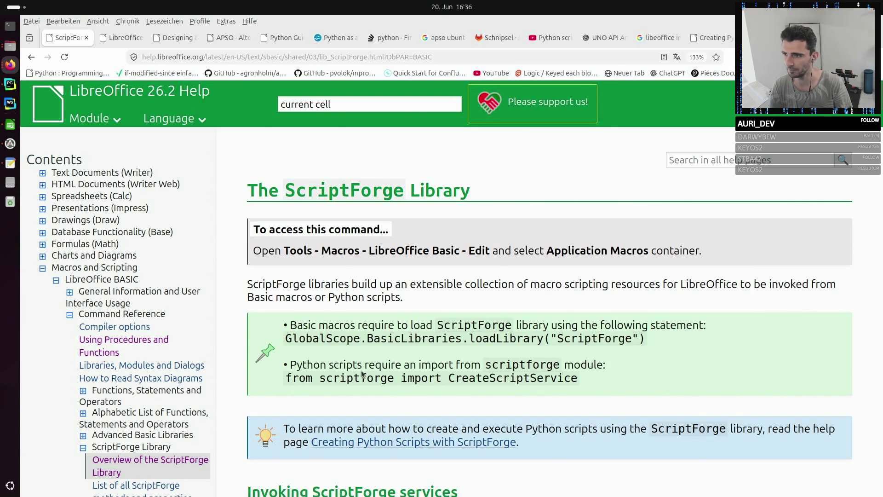
mouse_move(340, 378)
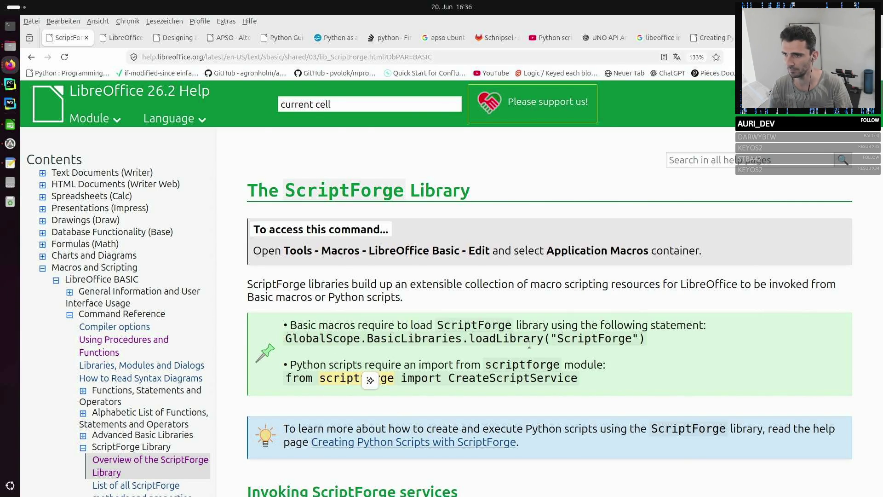
triple_click(451, 342)
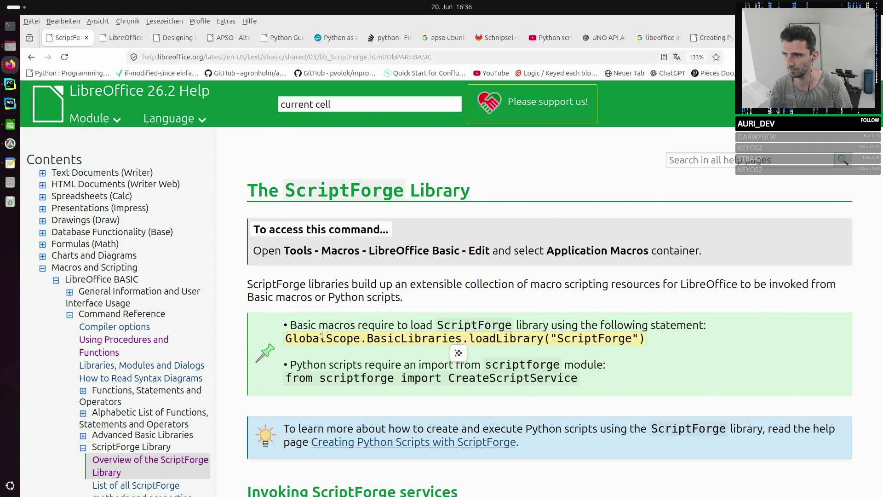
click(286, 332)
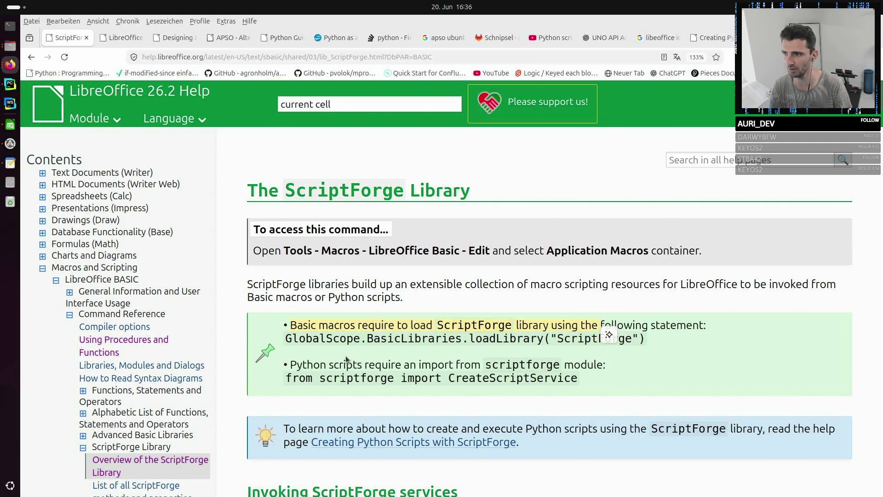
drag(314, 365, 403, 364)
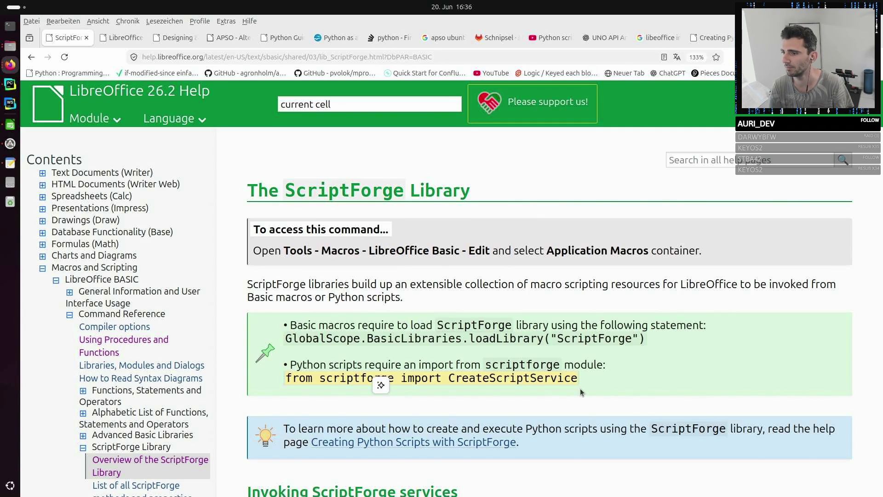
Open Creating Python Scripts with ScriptForge and copy its three-line message-box example.
click(462, 443)
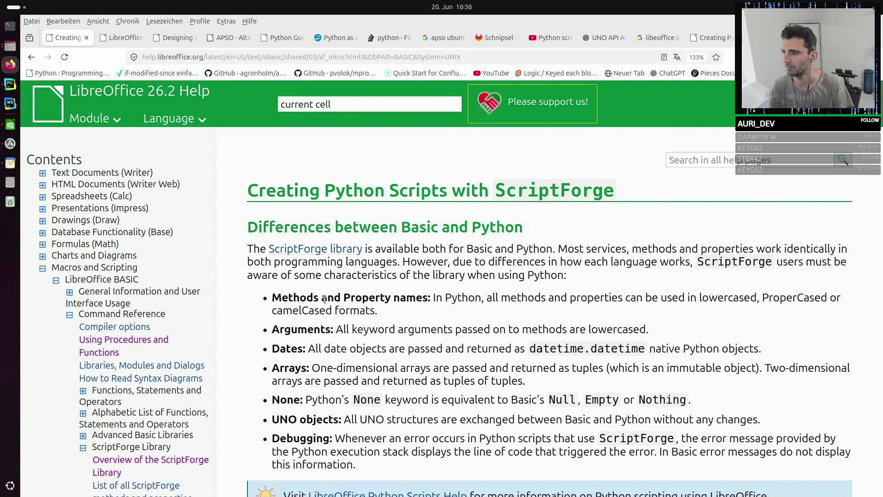
scroll(324, 299, down, 4)
scroll(324, 299, down, 4)
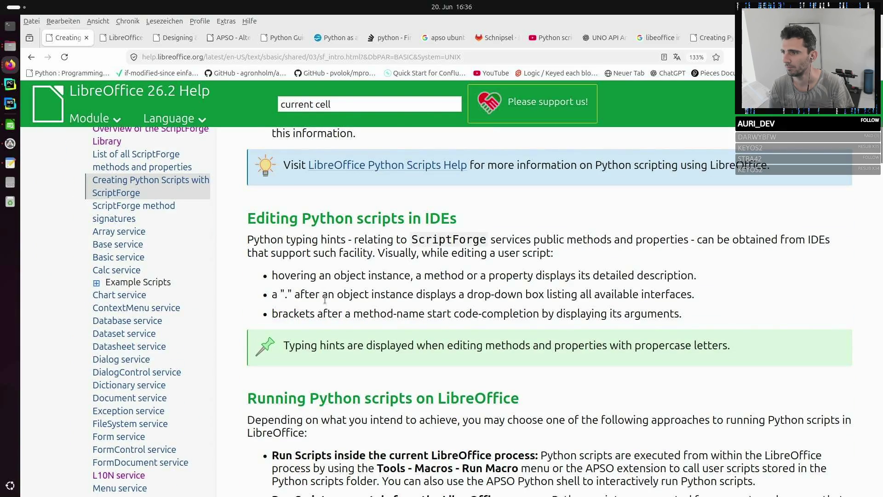
scroll(324, 299, down, 5)
scroll(324, 299, down, 4)
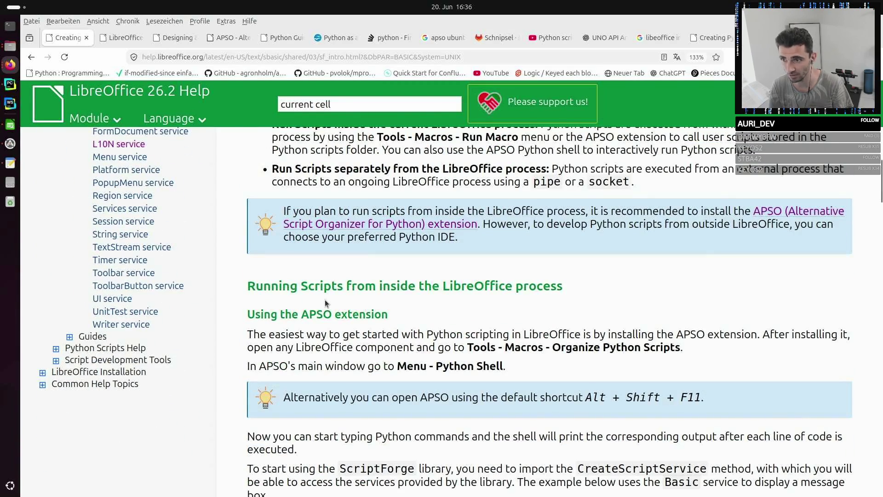
scroll(478, 306, down, 2)
scroll(480, 305, down, 2)
scroll(483, 305, down, 2)
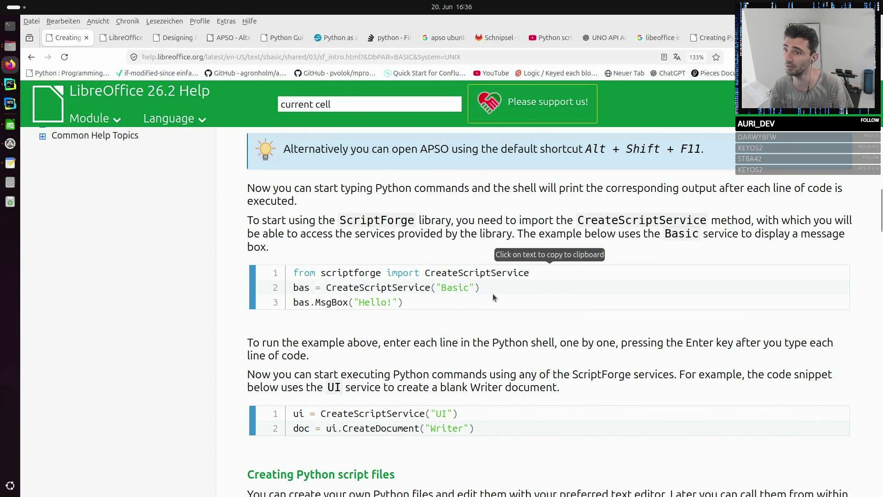
mouse_move(293, 272)
mouse_down()
mouse_move(445, 272)
mouse_move(481, 305)
mouse_up()
key(ctrl+c)
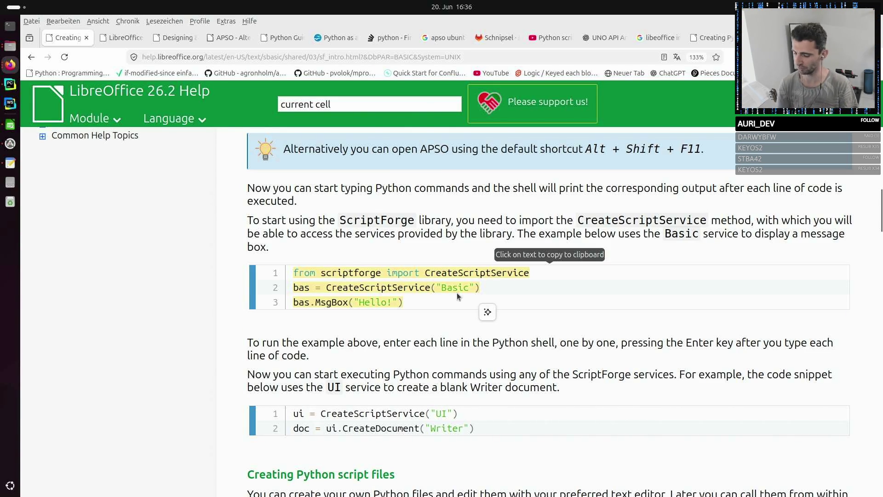
Replace all of Test.py with the copied three-line ScriptForge message-box example and save it.
click(10, 124)
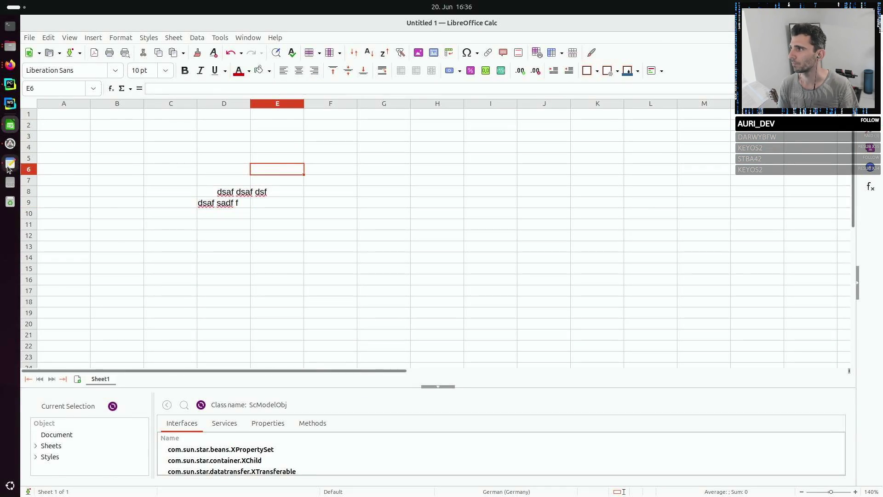
click(10, 163)
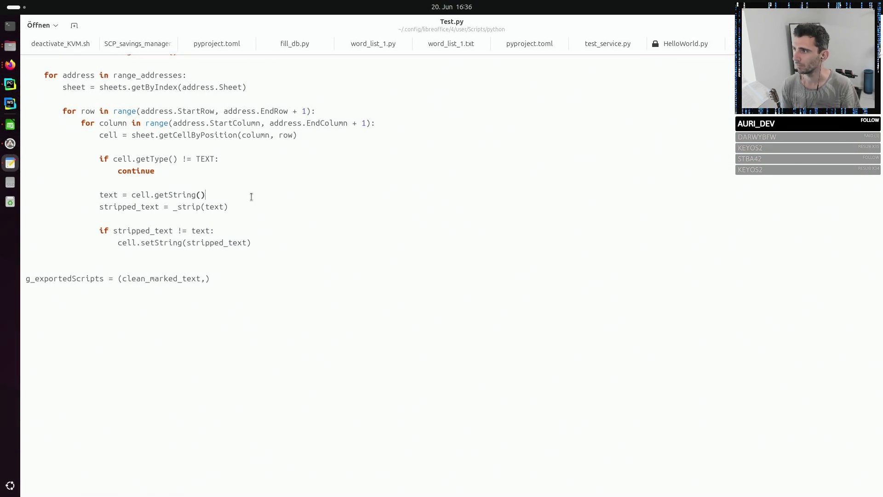
key(ctrl+a)
key(ctrl+v)
key(ctrl+s)
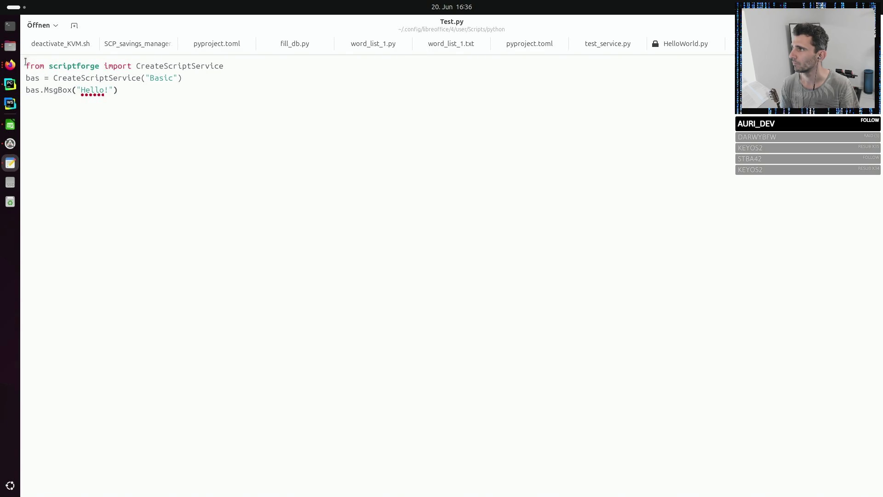
Bring the Calc workbook back to the front and look for the Python macro organizer.
click(9, 124)
click(170, 39)
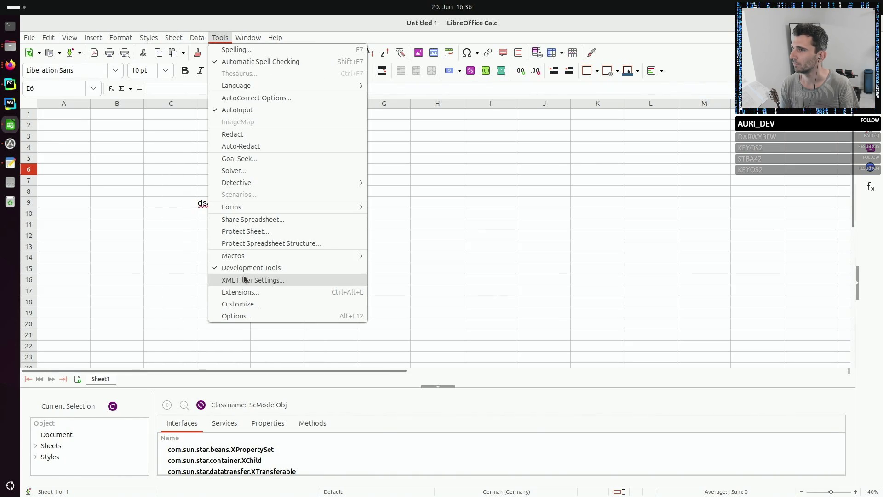
Check the APSO Python scripts list shows Test under My Macros, then close it.
click(418, 299)
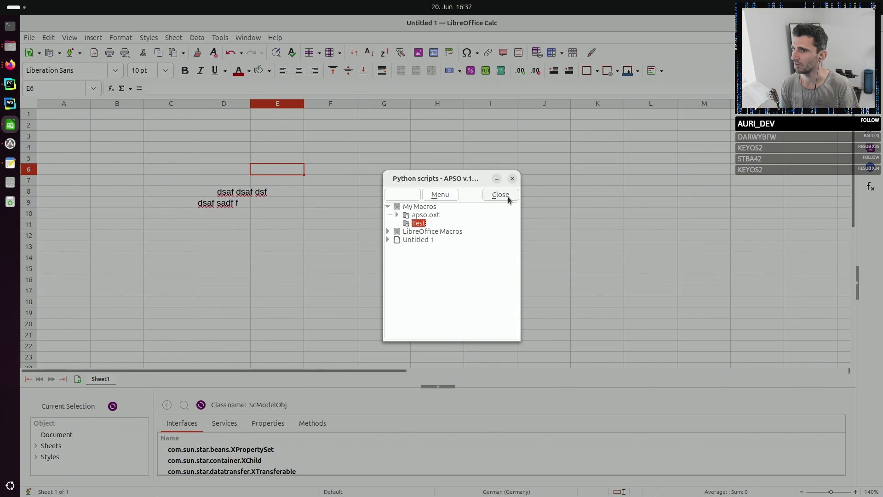
click(500, 195)
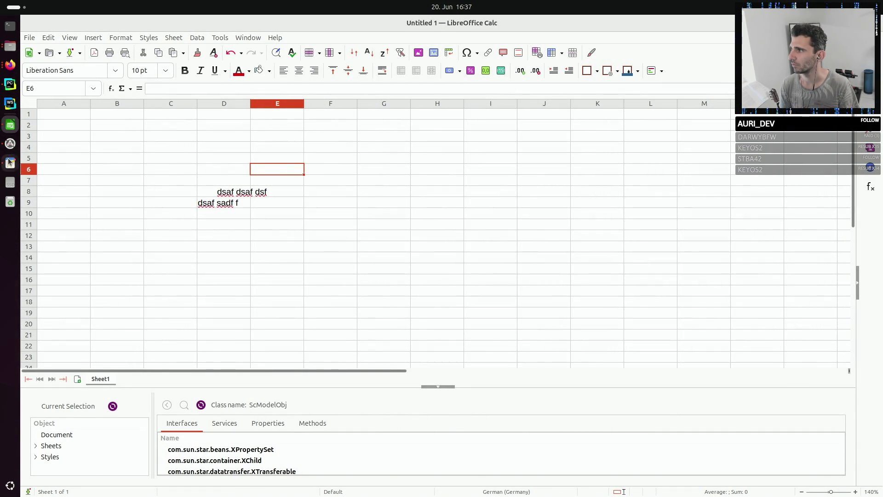
Return to Test.py in the text editor with all of its contents selected.
click(10, 163)
key(ctrl+a)
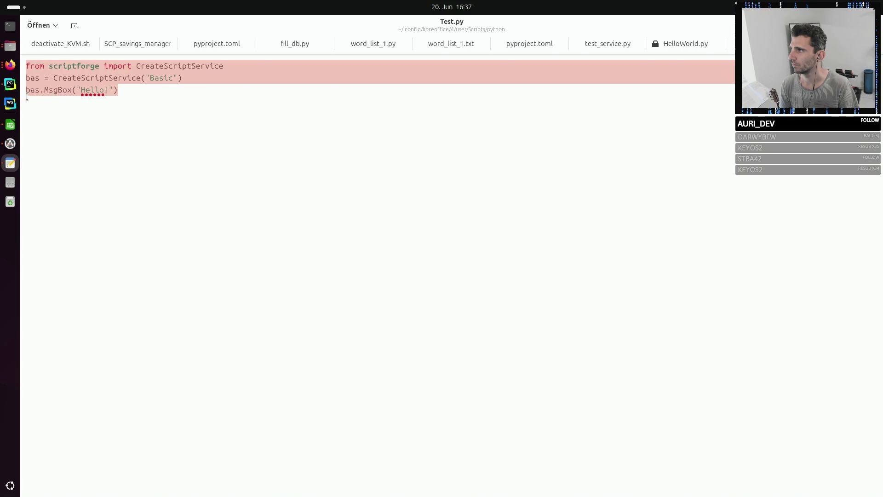
Replace the example in Test.py with the clean_marked_text whitespace-stripping module, fix the stray space, and save.
click(112, 119)
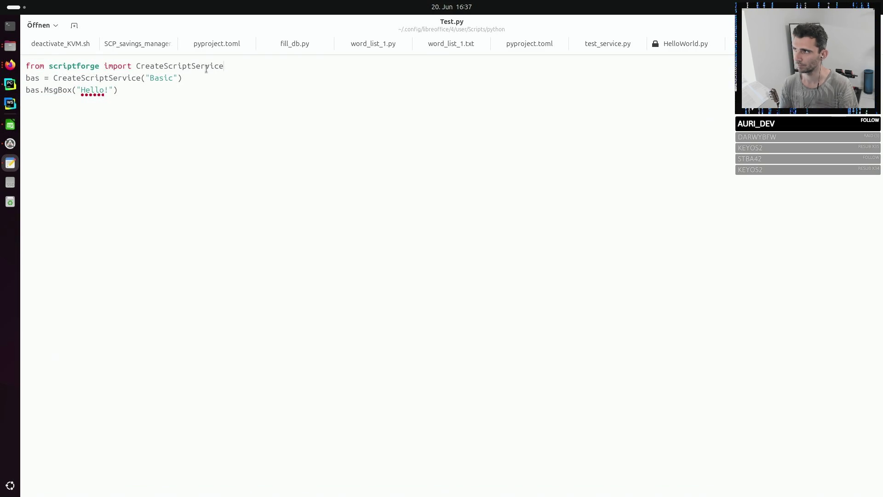
triple_click(82, 67)
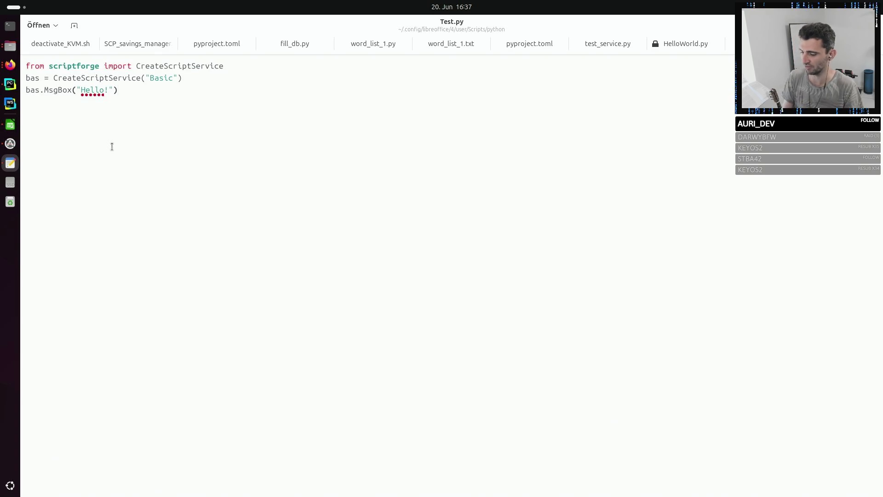
key(ctrl+v)
key(BackSpace)
key(ctrl+s)
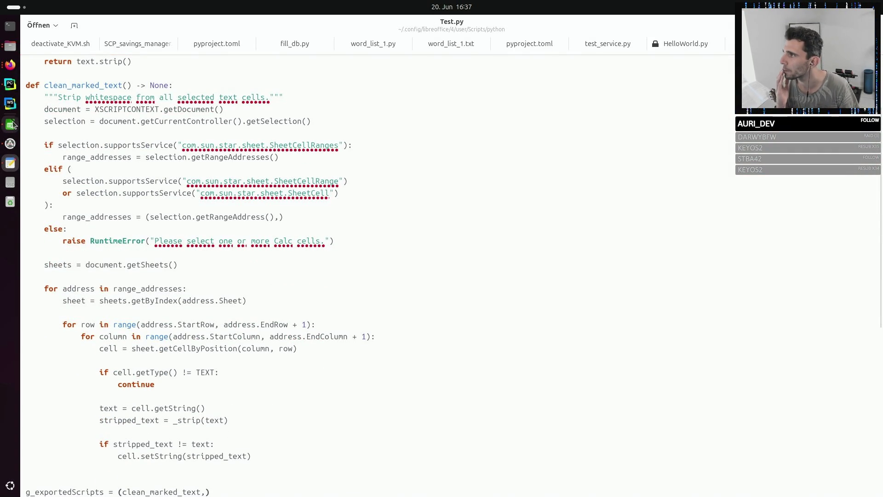
Glance at the Calc workbook and return to Test.py.
click(11, 125)
click(8, 164)
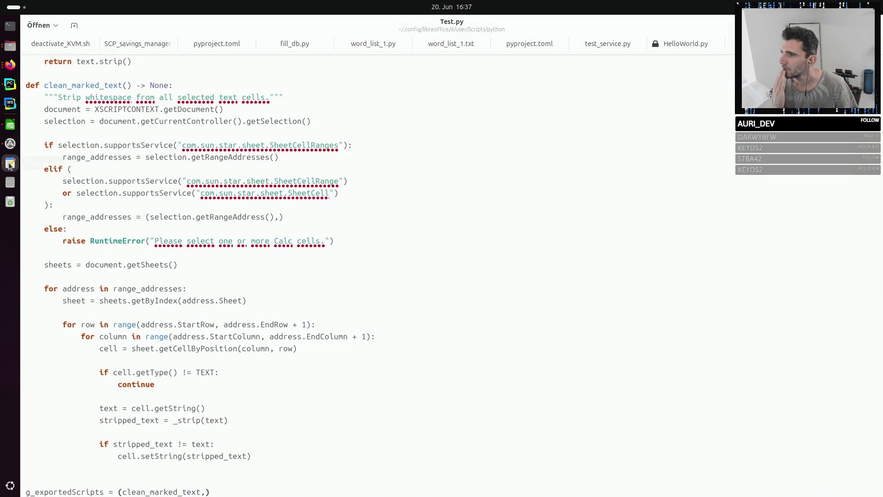
Read the LibreOffice Help section on running Python scripts with the APSO extension, marking its key steps.
click(10, 65)
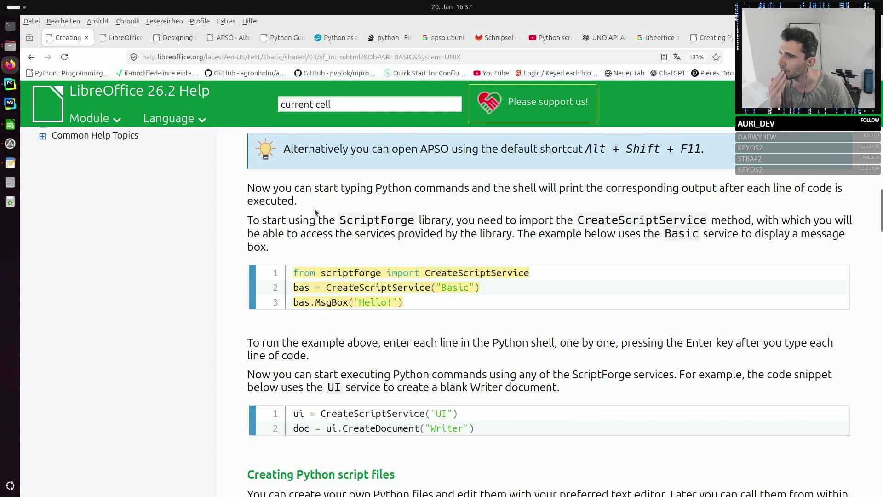
double_click(377, 220)
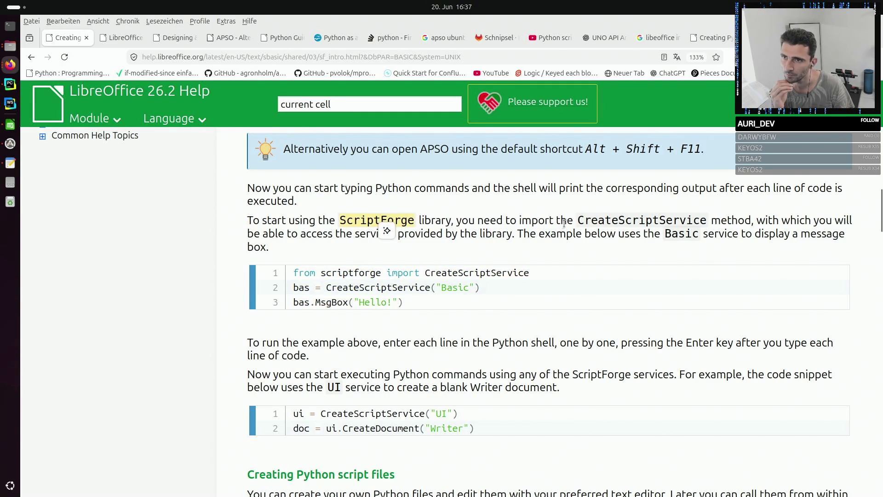
scroll(543, 219, up, 3)
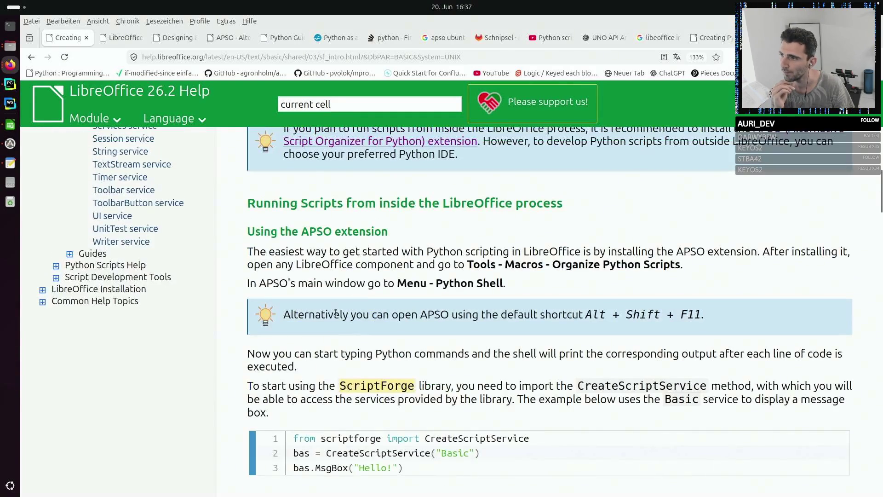
drag(504, 283, 252, 287)
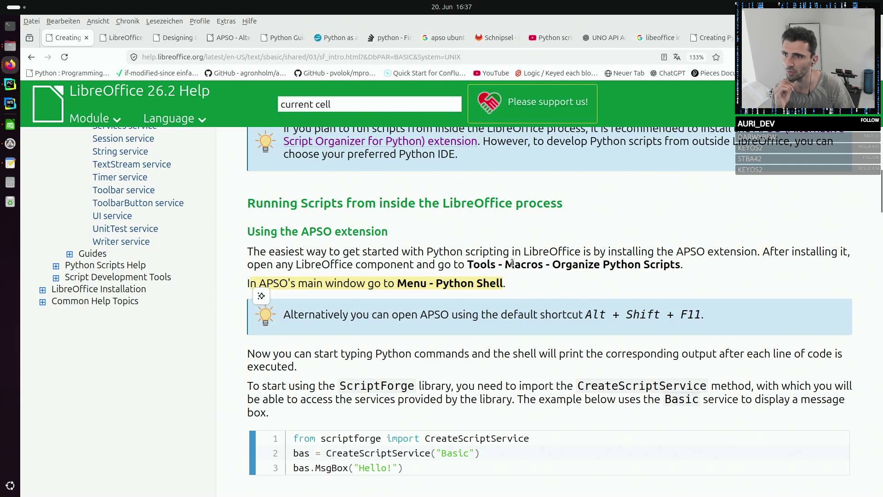
double_click(690, 251)
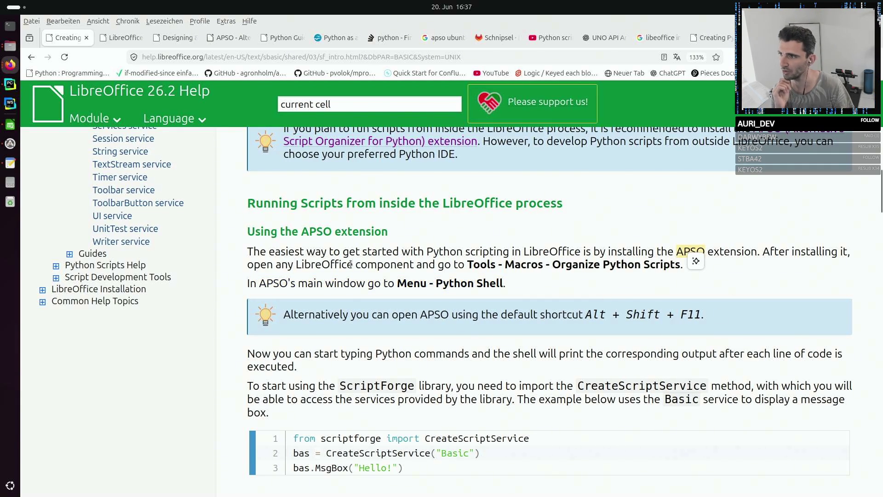
drag(296, 264, 499, 263)
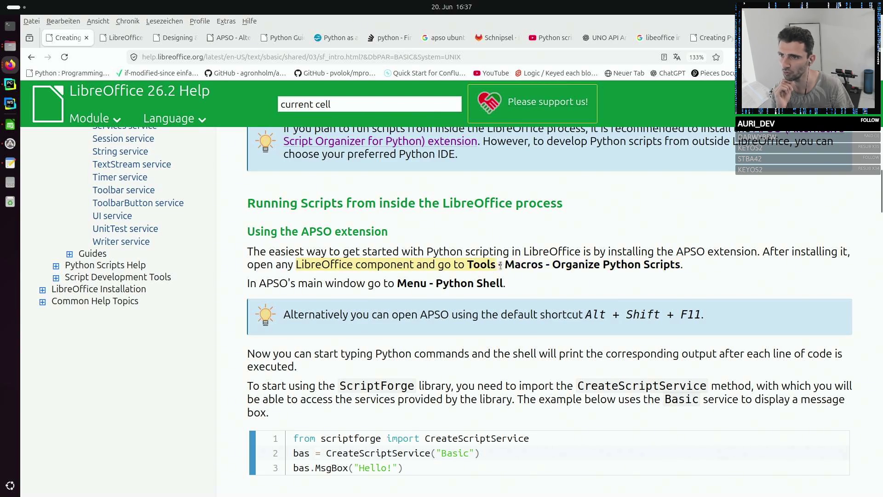
drag(572, 264, 681, 264)
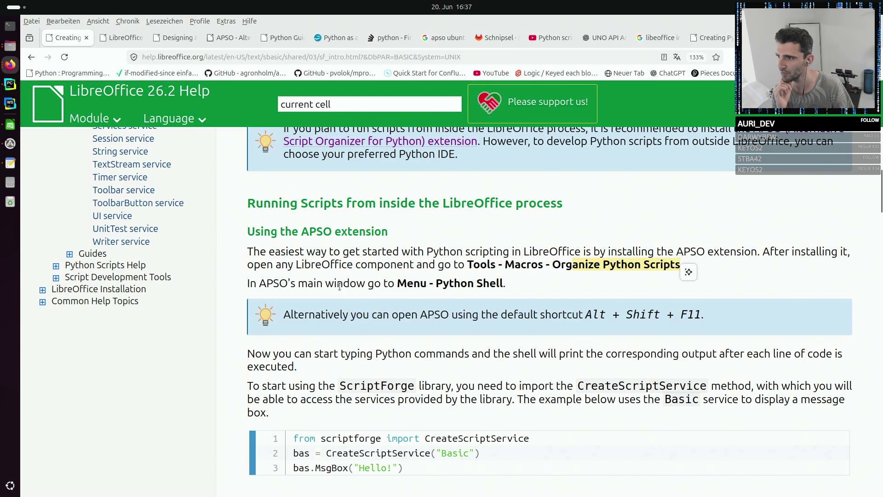
drag(294, 315, 701, 315)
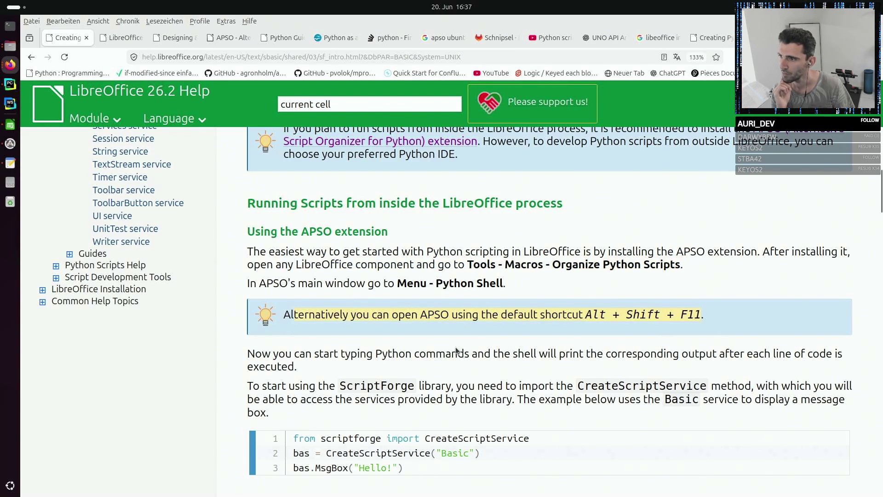
drag(321, 354, 528, 353)
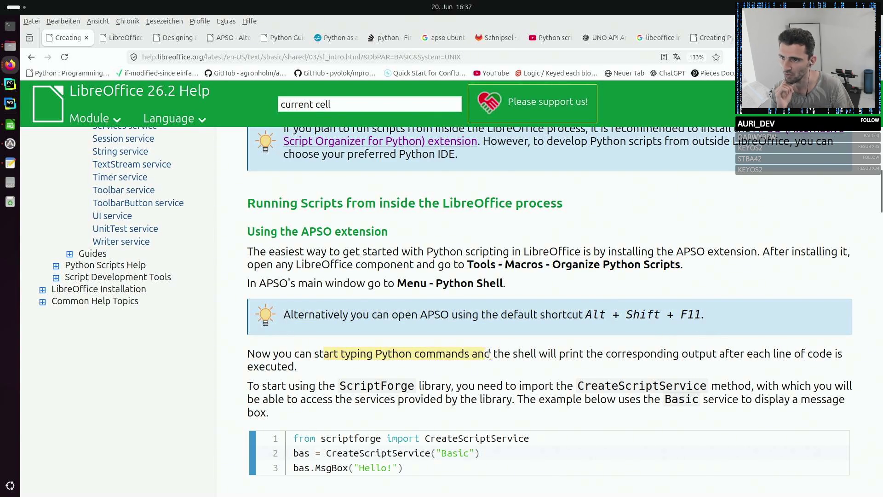
Bring the Calc workbook back to the front and browse the macro commands.
click(10, 124)
click(196, 39)
mouse_move(219, 38)
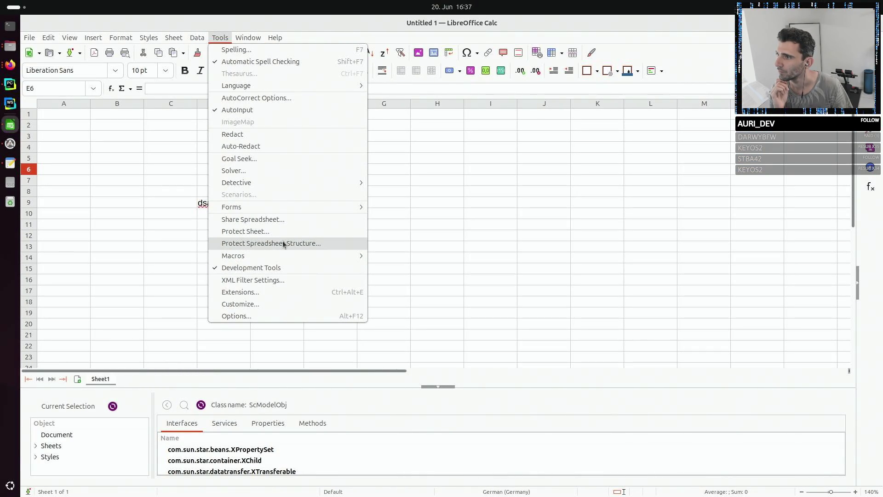
Reach the APSO Python scripts organizer via Tools > Macros and look over its Menu actions.
click(197, 37)
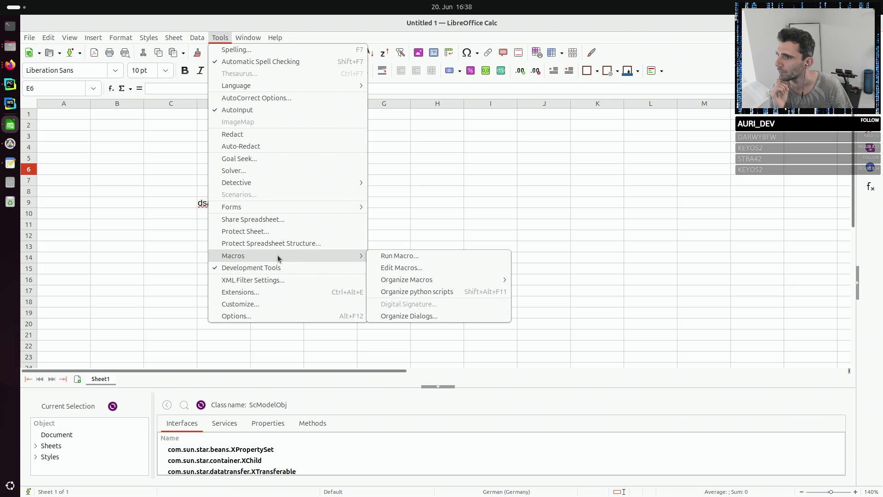
click(407, 291)
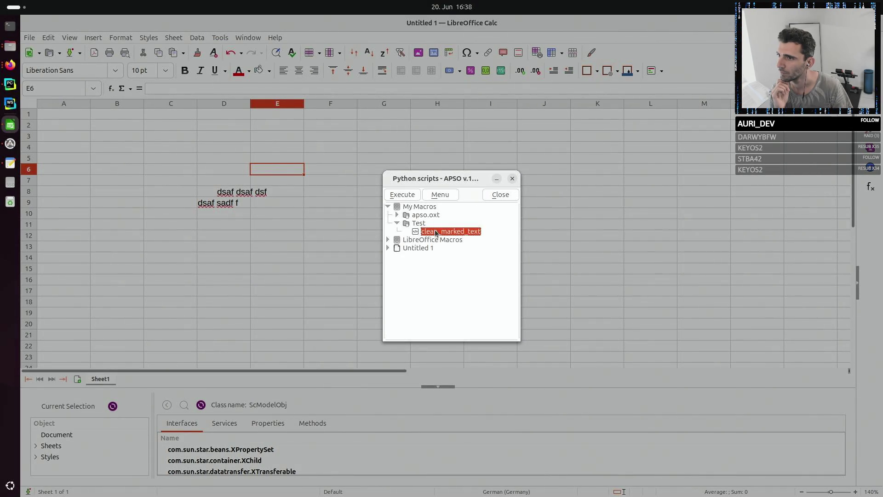
click(411, 194)
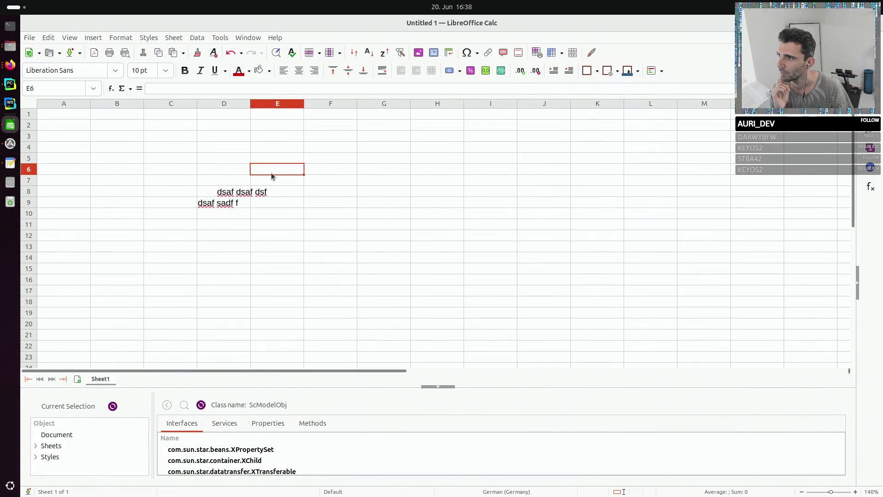
click(122, 38)
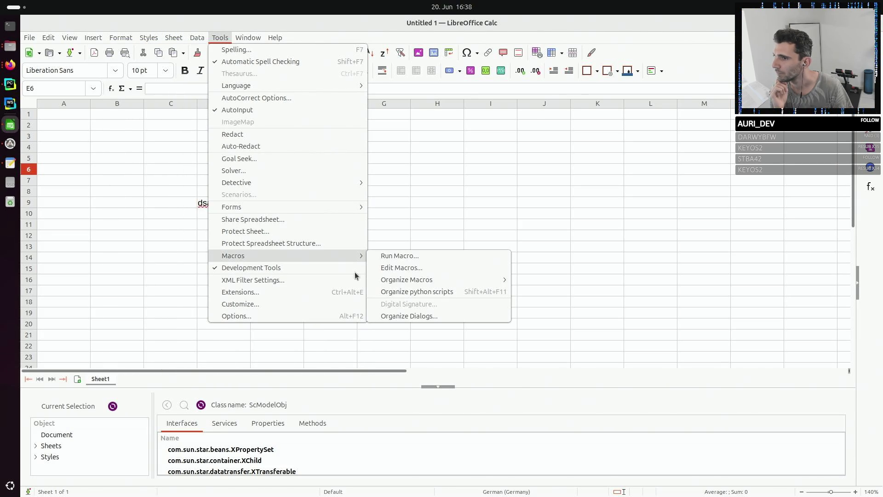
click(427, 293)
click(440, 200)
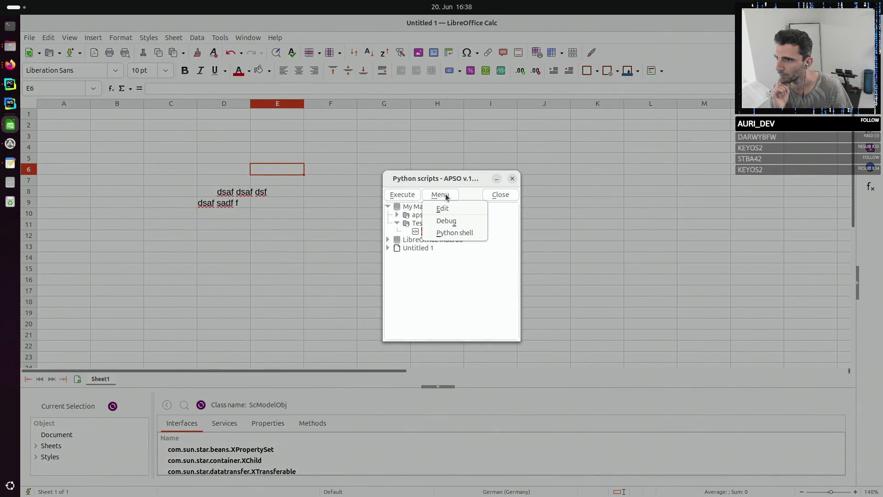
click(434, 259)
Expand the macro tree to clean_marked_text under Test and open its source to recheck the code.
click(396, 215)
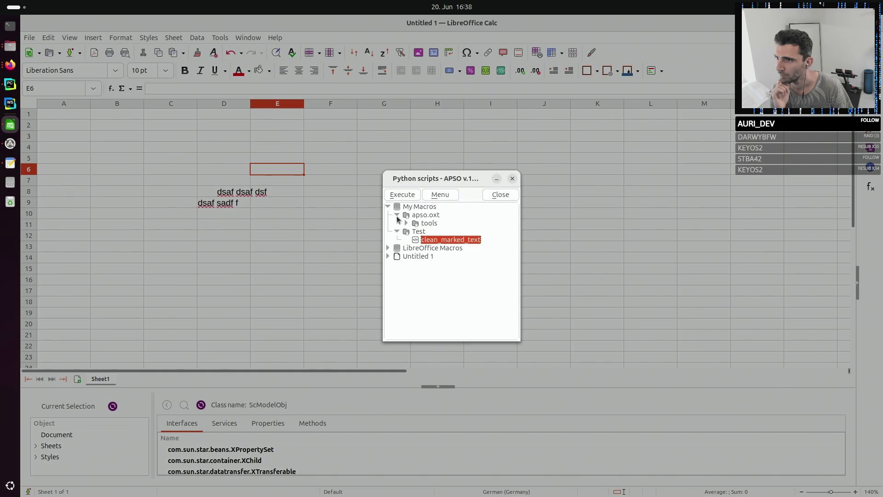
click(406, 222)
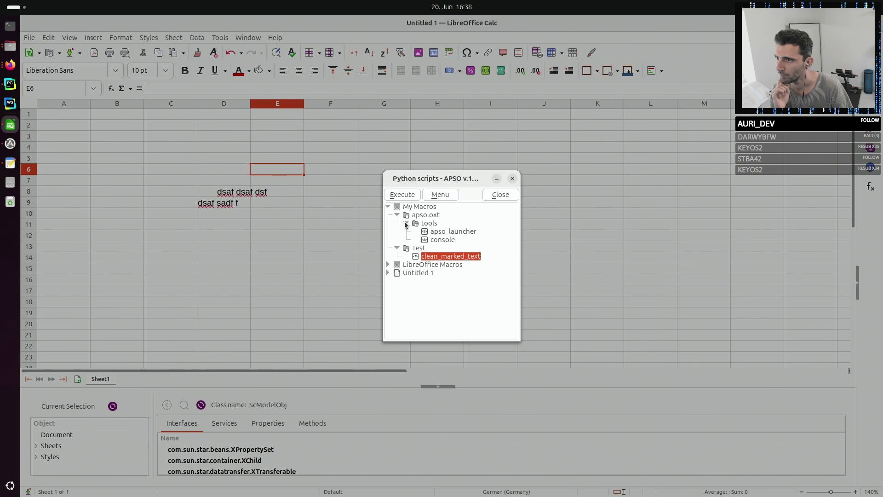
click(442, 241)
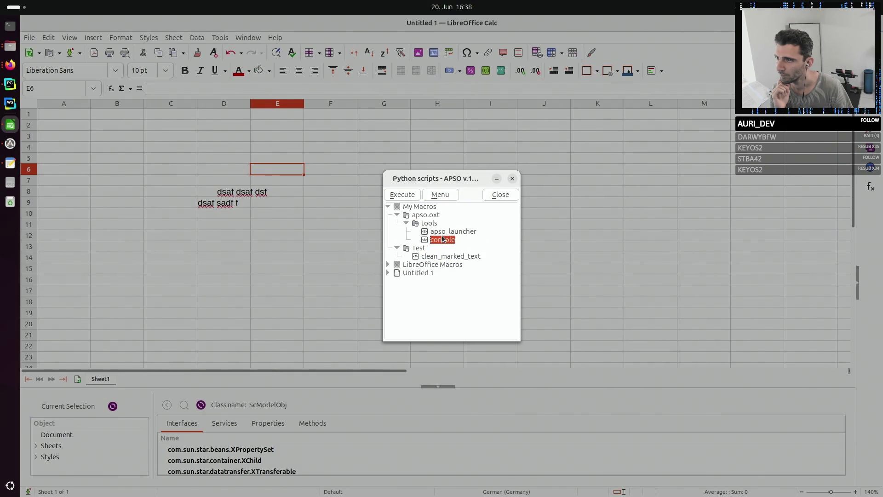
click(431, 249)
click(434, 250)
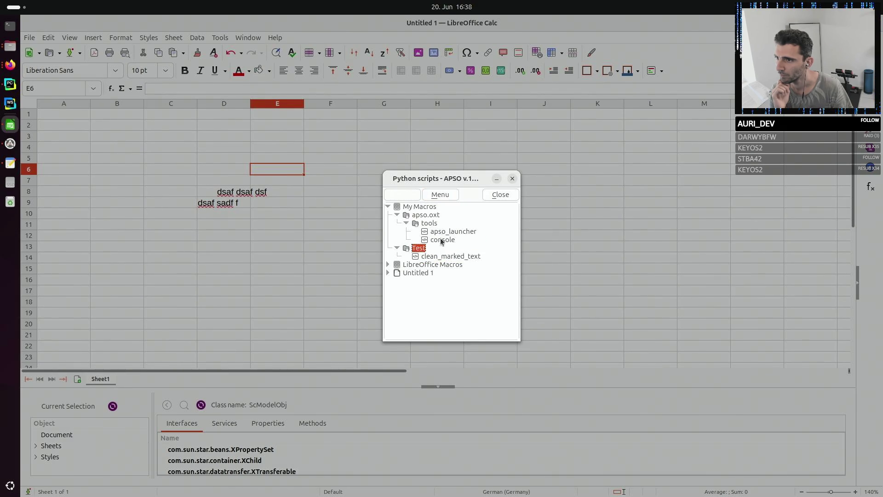
right_click(435, 254)
click(461, 260)
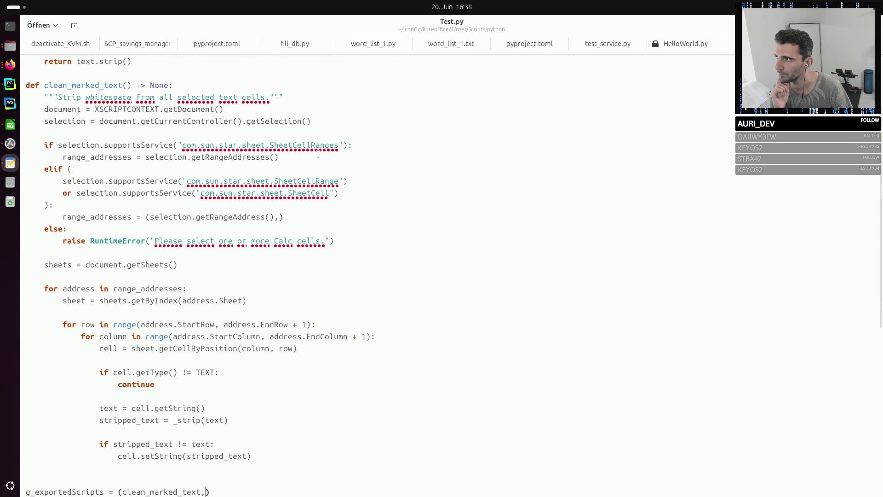
scroll(317, 154, up, 3)
scroll(318, 154, down, 10)
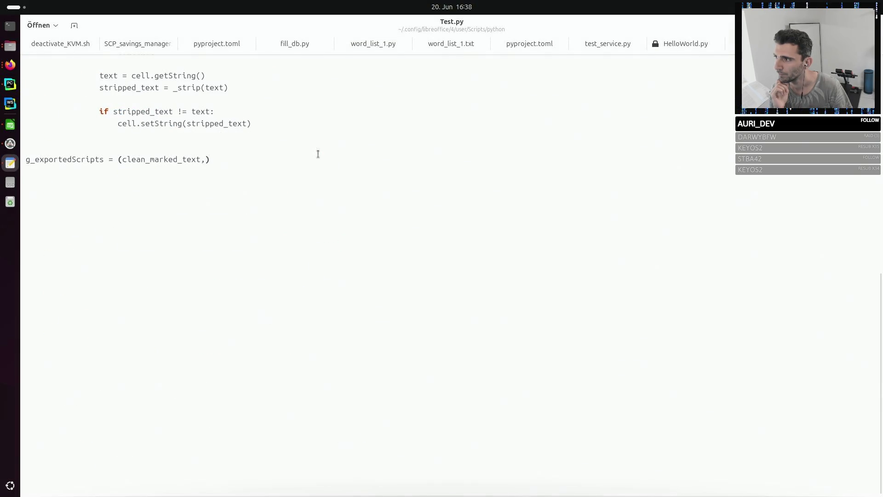
Return to the organizer and start the APSO debugger on clean_marked_text.
key(alt+Tab)
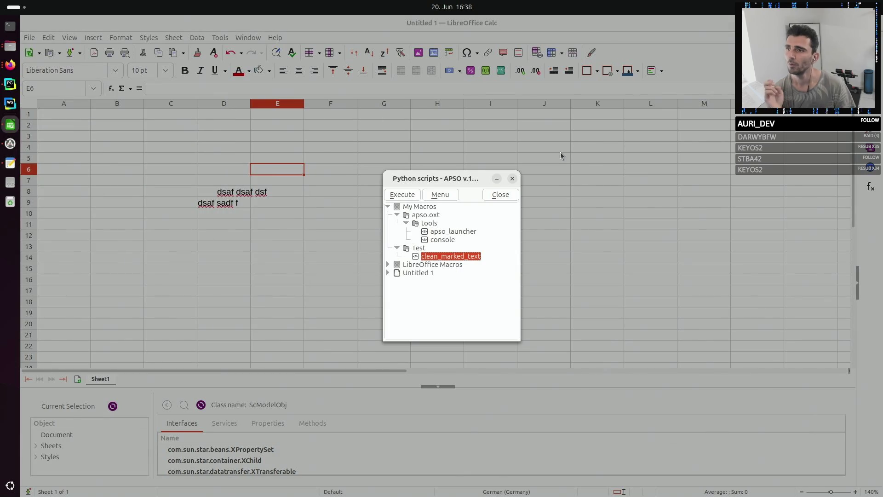
click(439, 195)
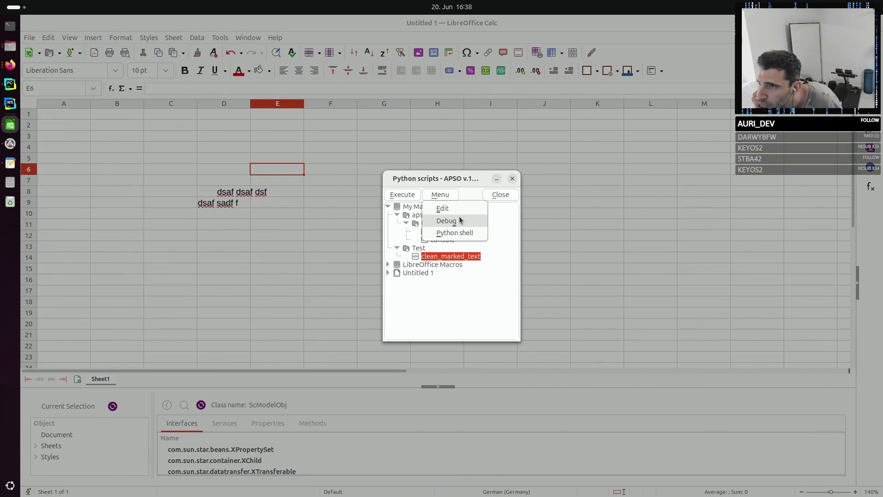
click(457, 219)
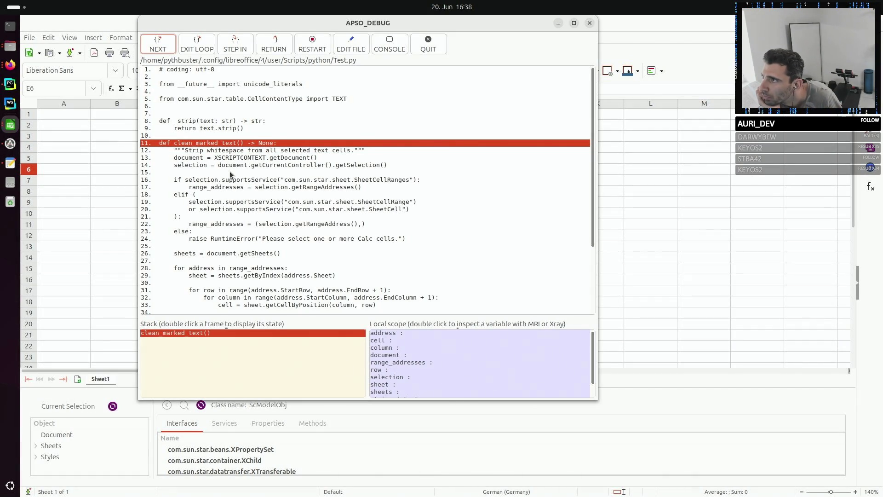
Step through clean_marked_text with NEXT in APSO_DEBUG, then close the debugger.
click(241, 151)
click(296, 143)
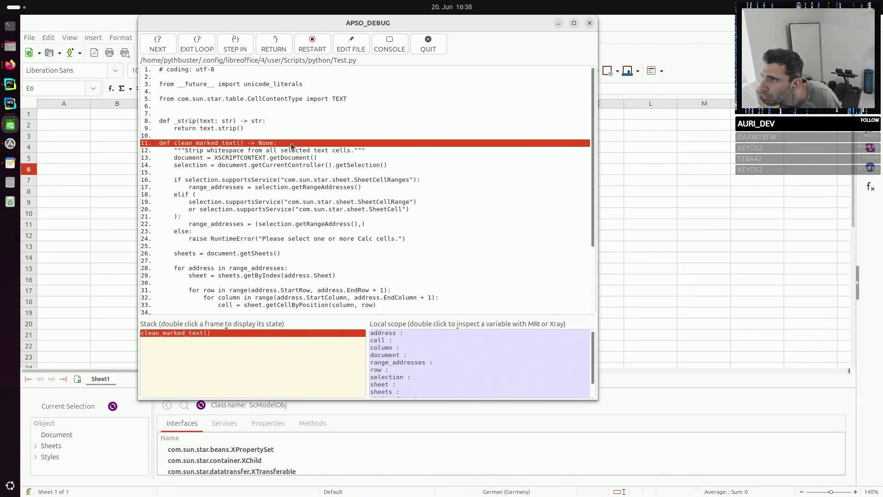
click(262, 150)
click(195, 100)
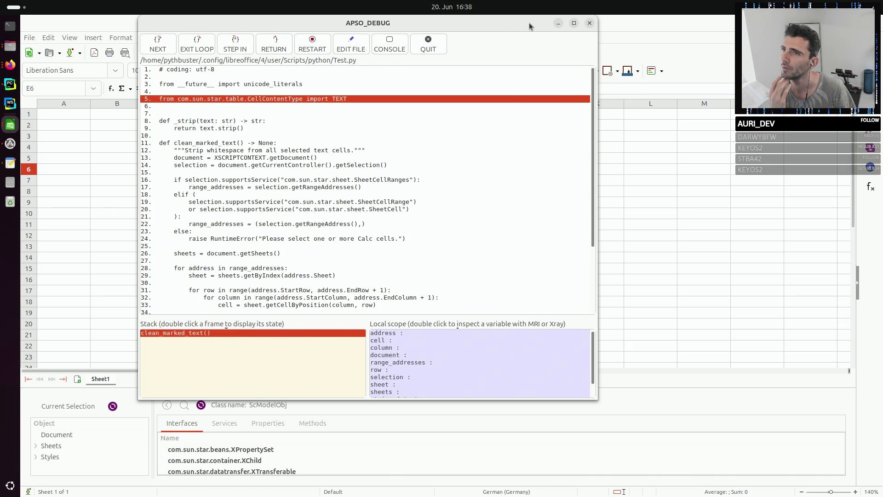
click(590, 23)
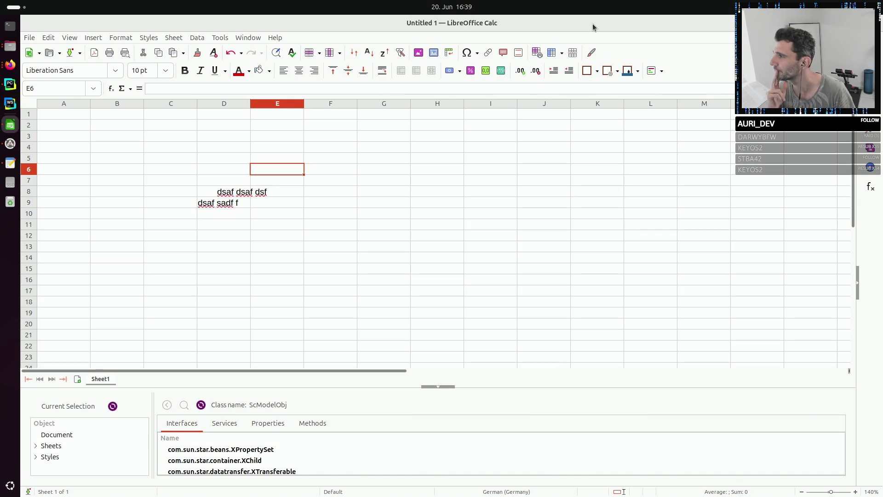
Read down the Help page to Creating Python script files and the my_script.py file name.
click(10, 64)
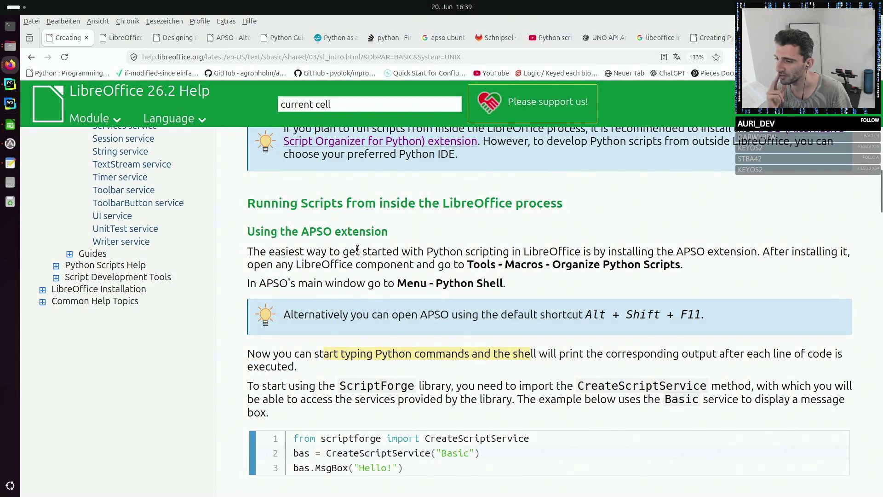
scroll(357, 251, down, 3)
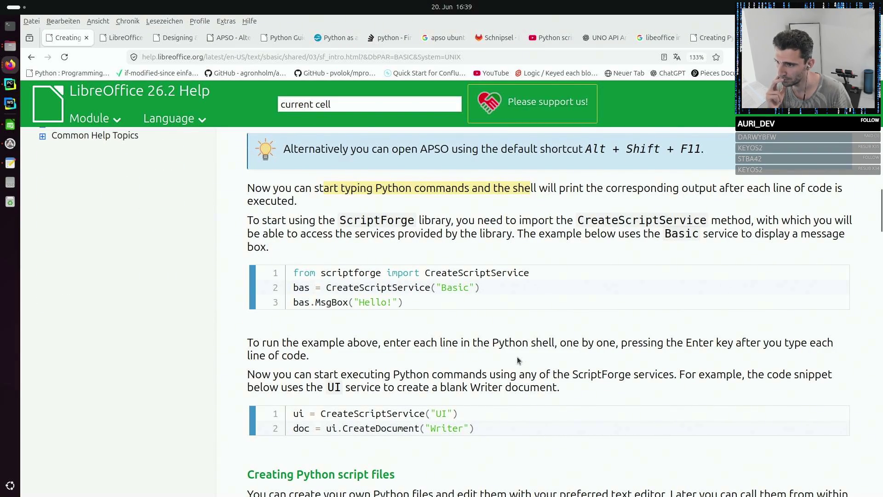
scroll(517, 357, down, 3)
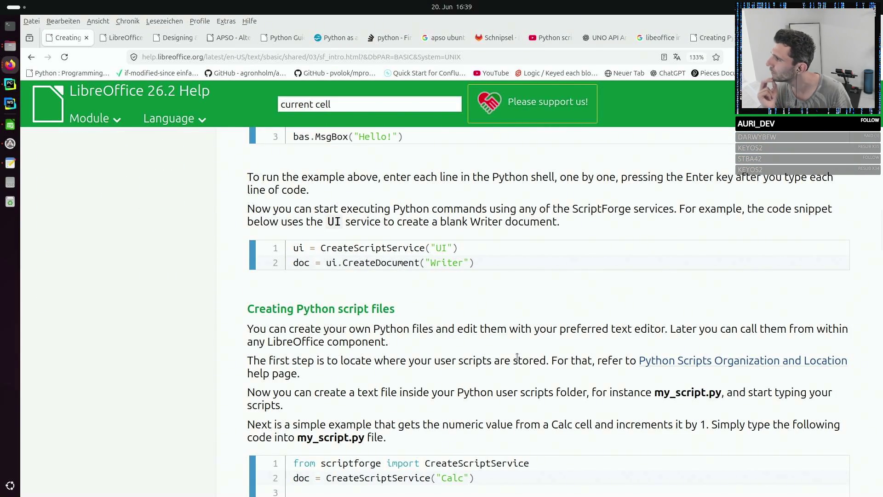
scroll(517, 357, down, 2)
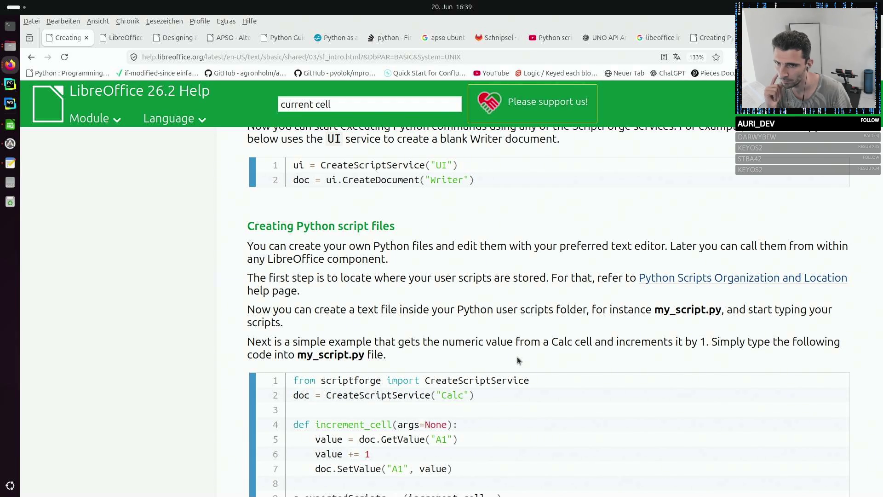
drag(324, 243, 708, 239)
click(709, 238)
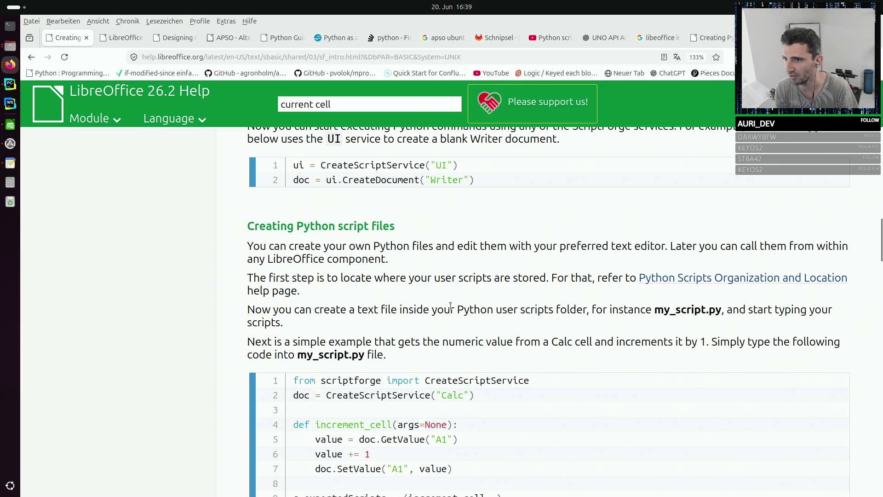
double_click(680, 310)
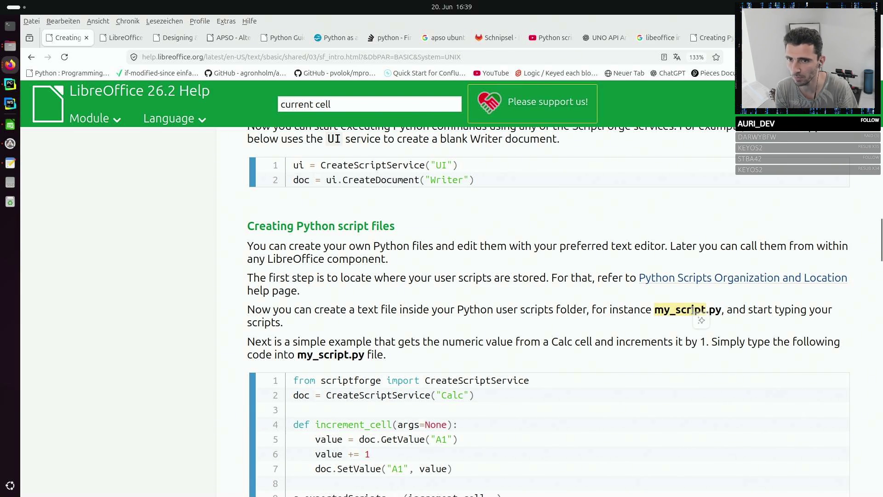
scroll(336, 357, down, 1)
scroll(336, 357, down, 1)
drag(317, 298, 537, 301)
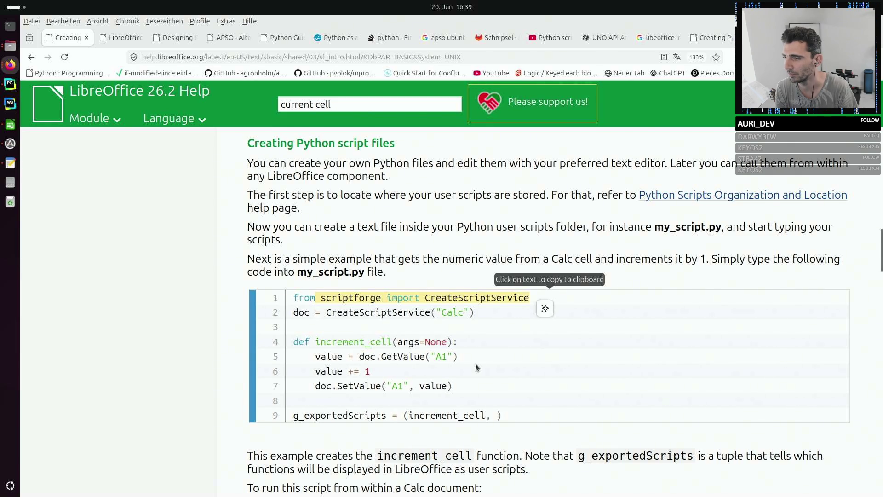
scroll(476, 368, down, 2)
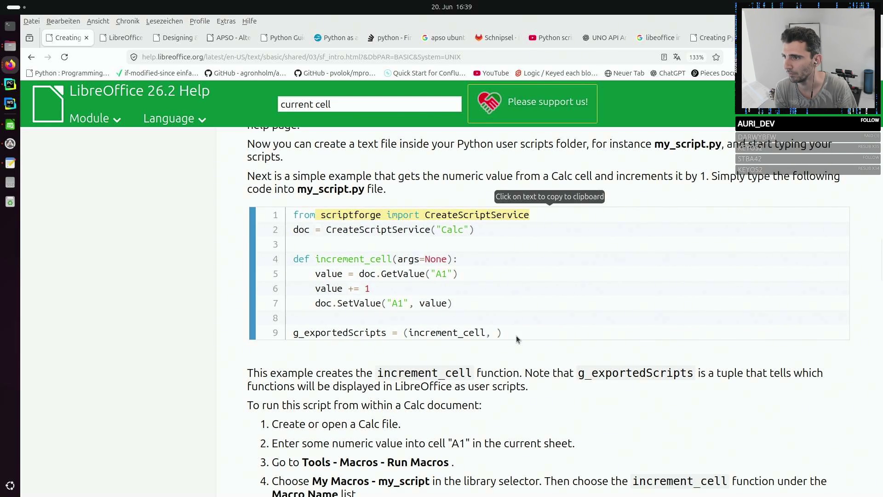
Select the whole increment_cell example code block and bring up its context options.
drag(516, 335, 293, 214)
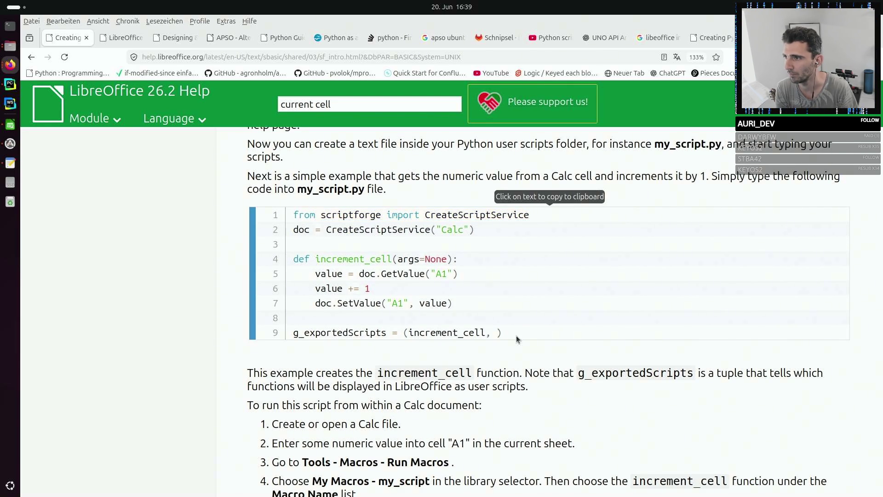
right_click(337, 225)
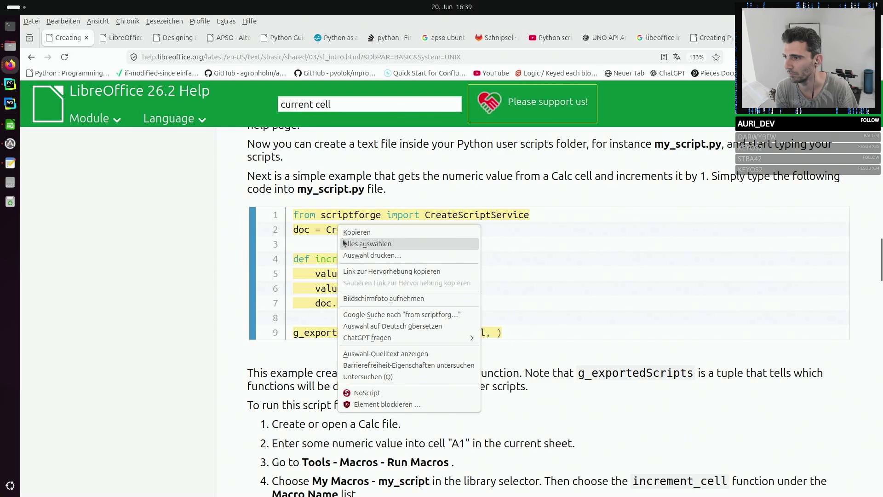
click(341, 242)
click(425, 274)
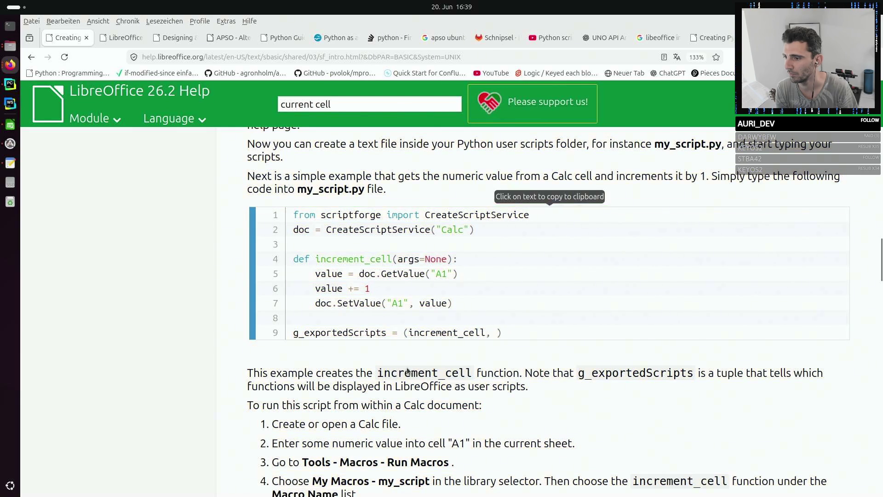
drag(293, 463, 455, 464)
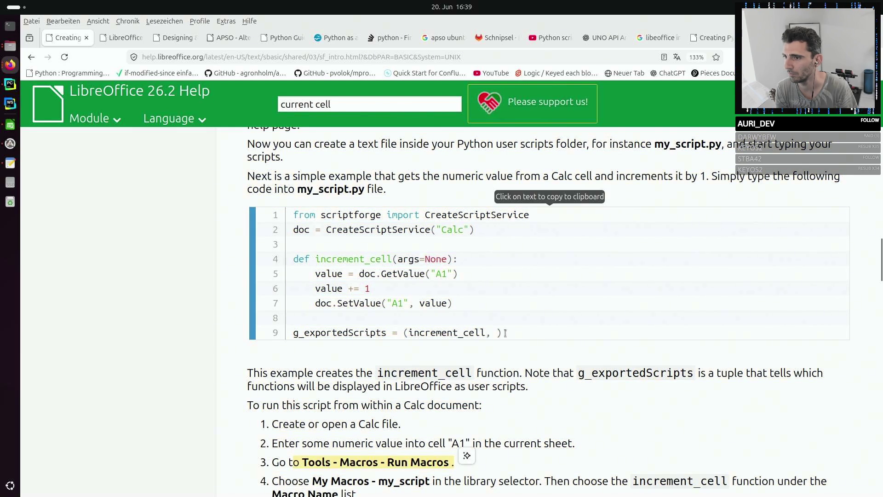
drag(502, 333, 293, 214)
right_click(318, 218)
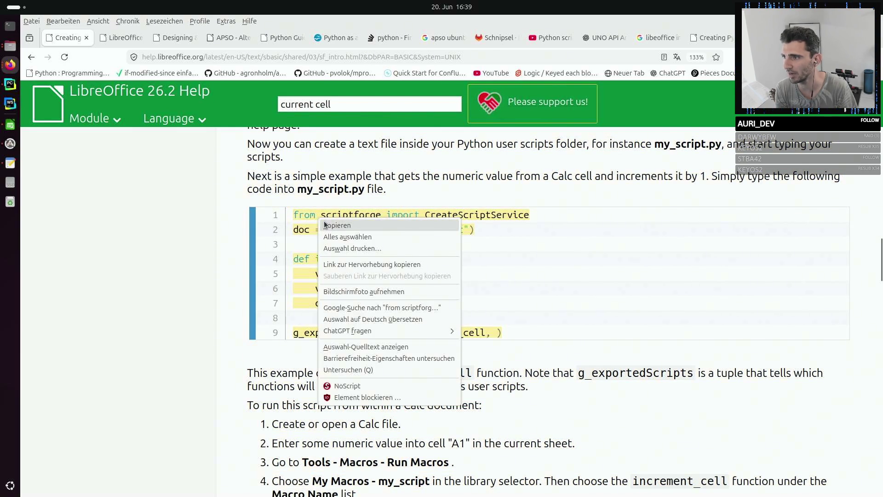
click(325, 225)
drag(271, 423, 394, 424)
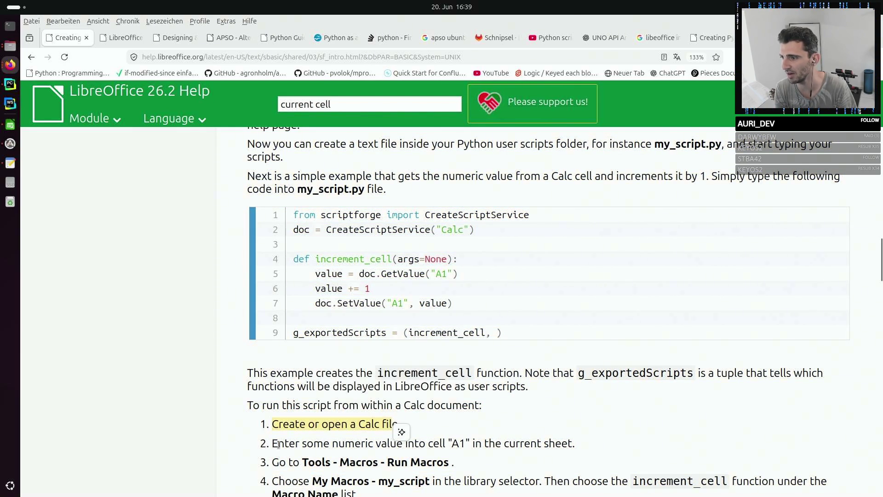
drag(273, 443, 477, 462)
scroll(477, 459, down, 2)
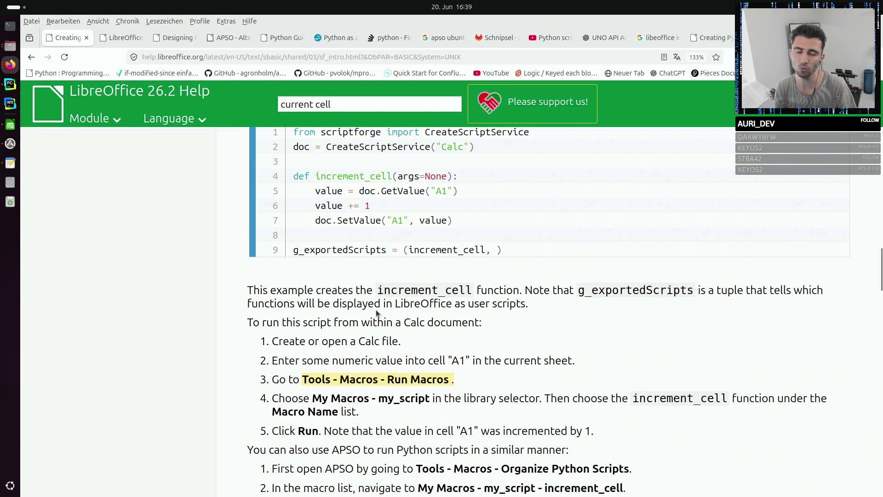
scroll(376, 310, up, 3)
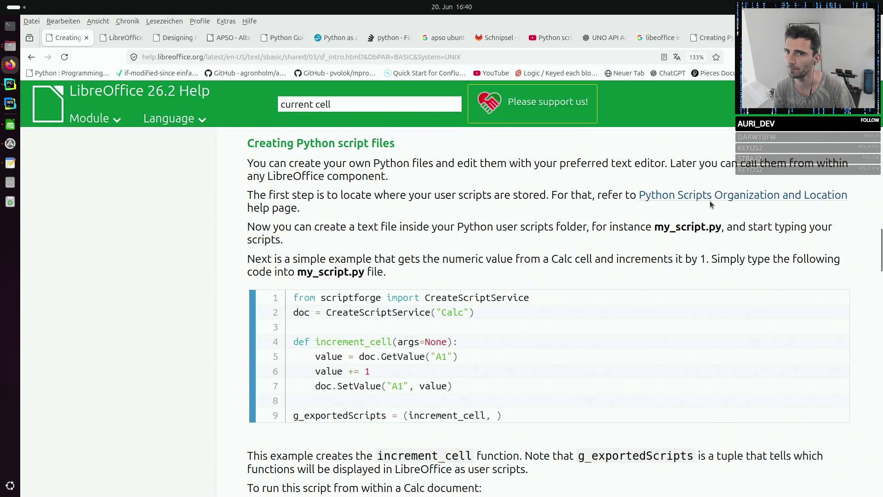
Run the clean_marked_text macro from the Test library via Tools > Macros > Run Macro.
click(10, 125)
click(149, 37)
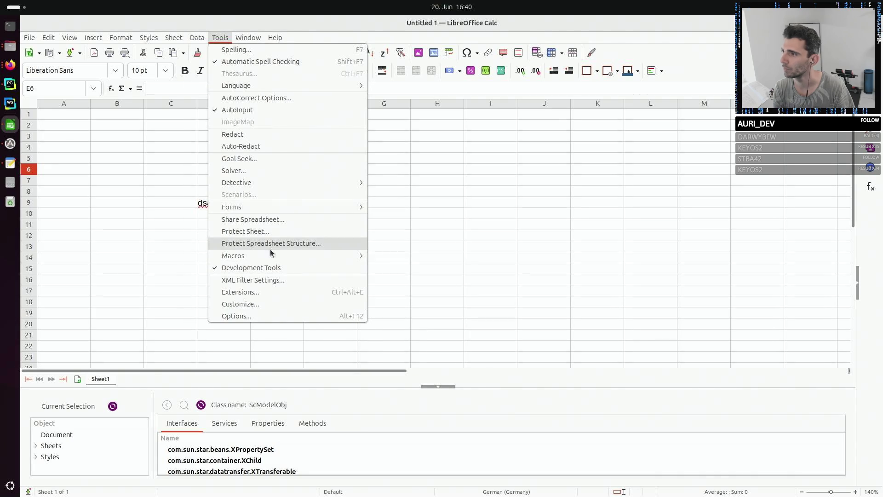
mouse_move(233, 255)
click(398, 255)
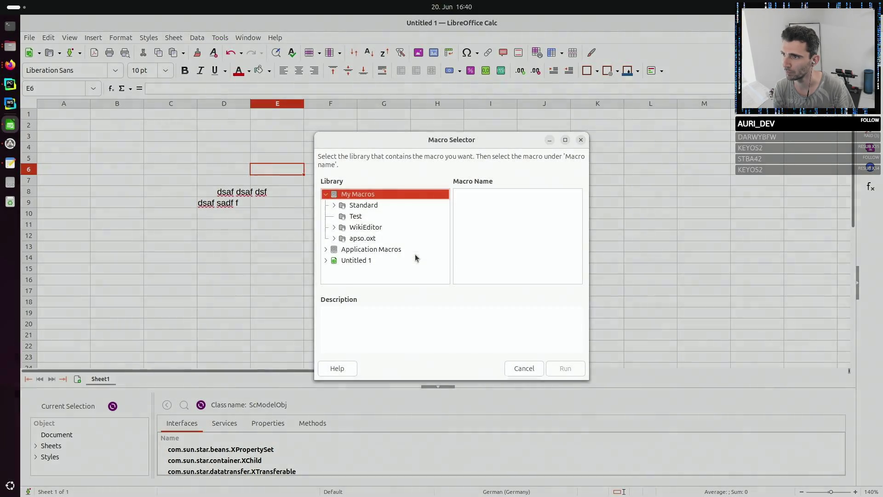
click(345, 218)
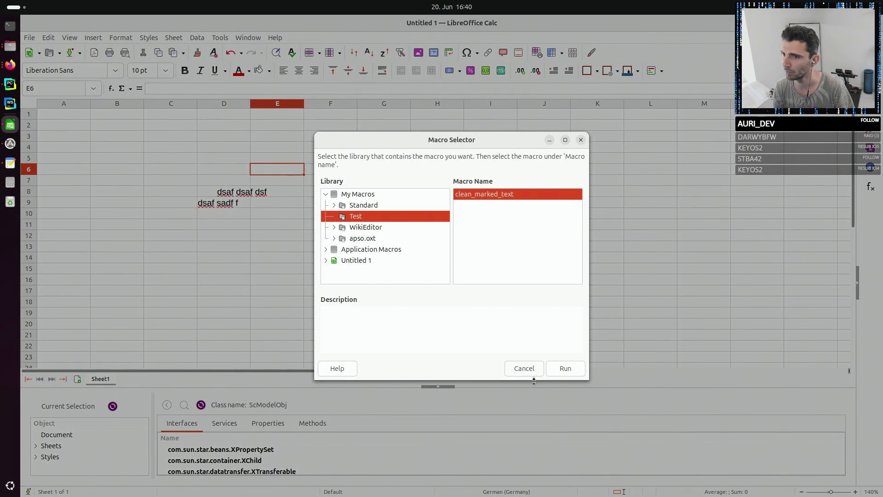
click(559, 363)
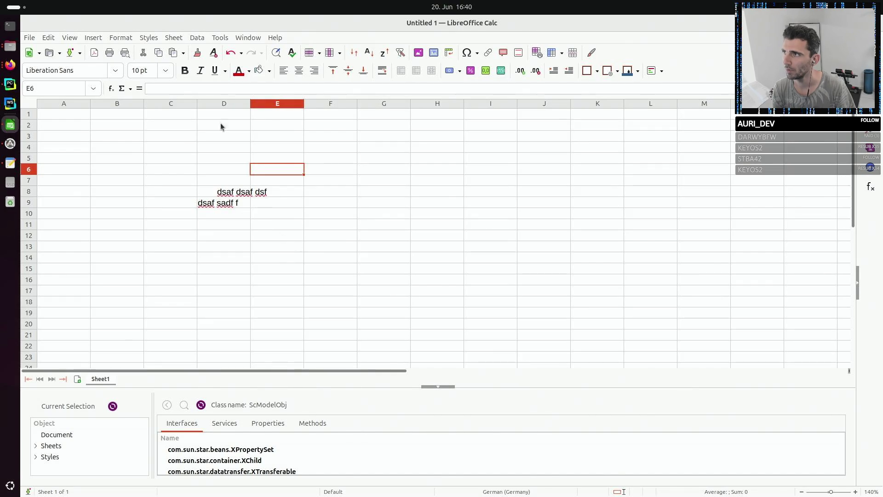
Reopen the APSO Python scripts organizer and open Test.py for editing.
click(197, 38)
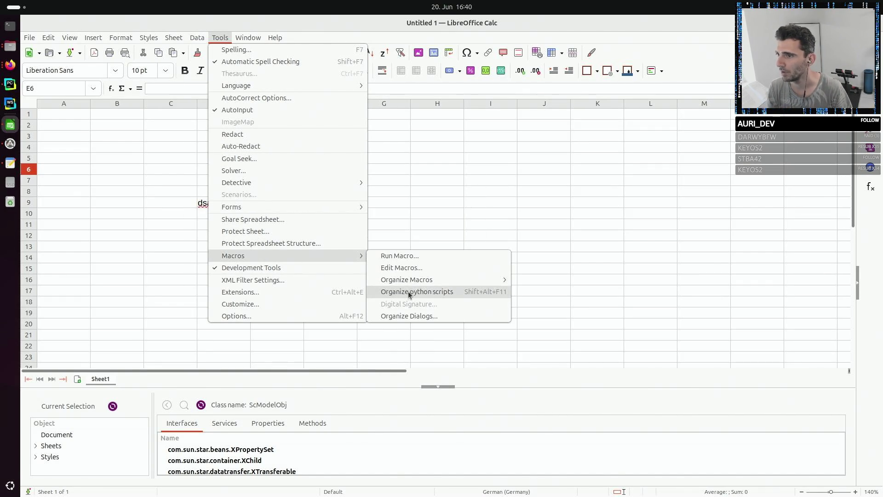
mouse_move(233, 255)
click(409, 294)
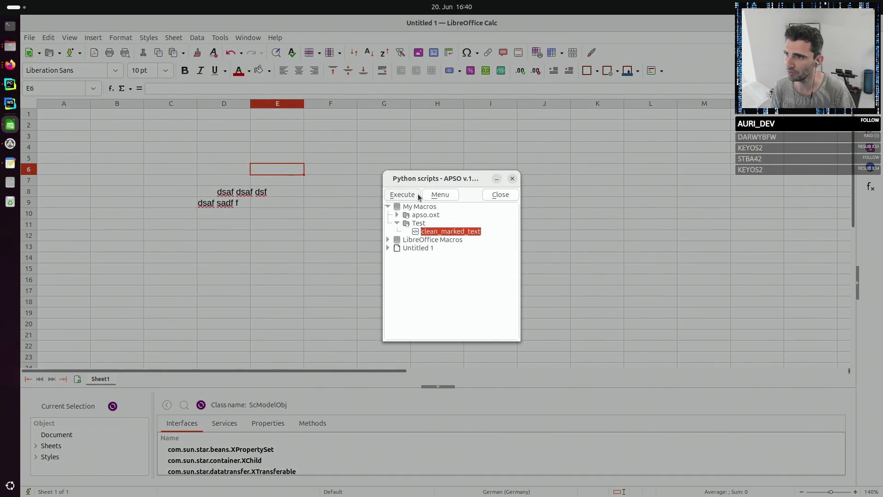
click(436, 194)
click(449, 208)
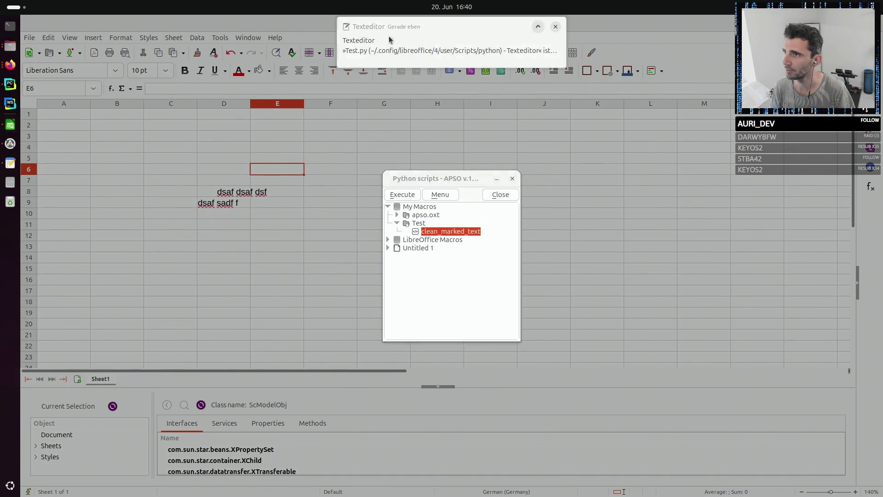
click(388, 37)
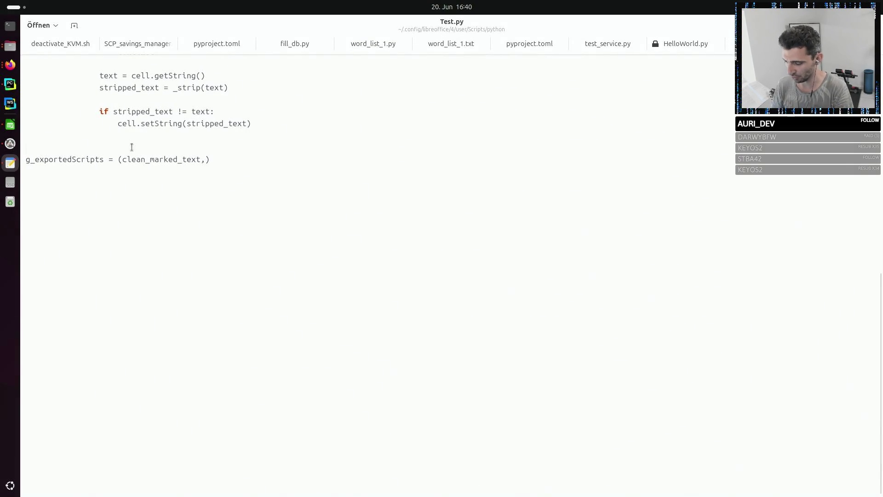
Paste the increment_cell example into Test.py and merge it into a single g_exportedScripts line with clean_marked_text.
key(ctrl+v)
key(Return)
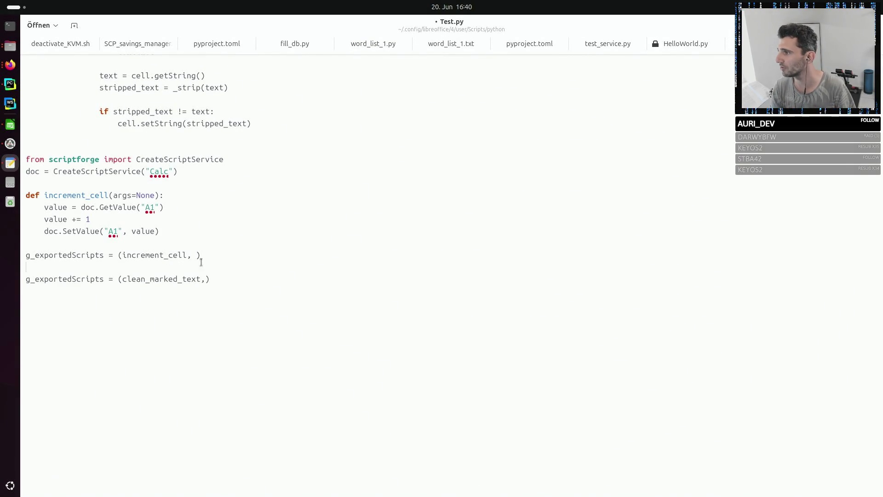
key(BackSpace)
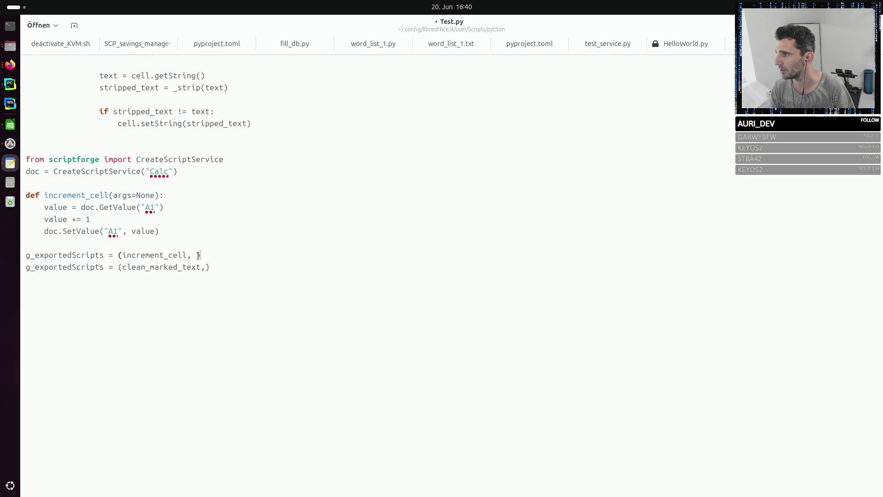
double_click(163, 257)
click(203, 267)
text(,)
key(ctrl+v)
triple_click(135, 251)
key(BackSpace)
Move the doc = CreateScriptService line inside increment_cell and indent it into the function body.
triple_click(147, 175)
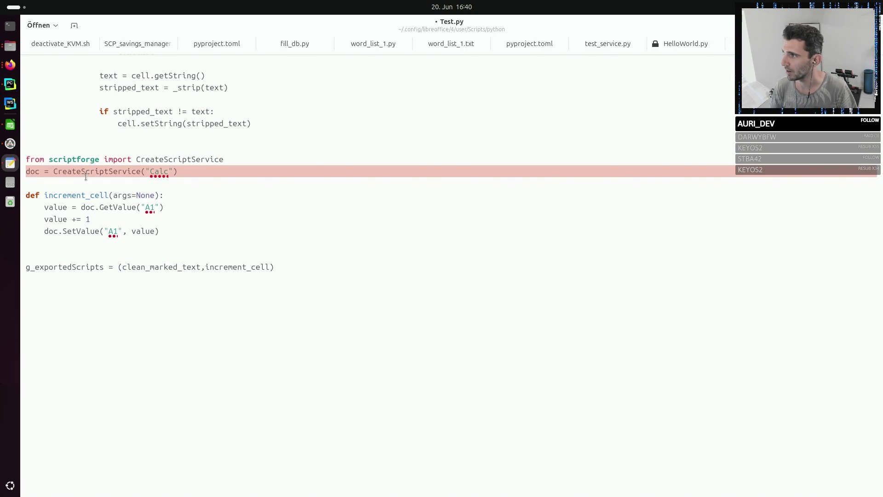
key(BackSpace)
click(184, 183)
key(Return)
key(ctrl+v)
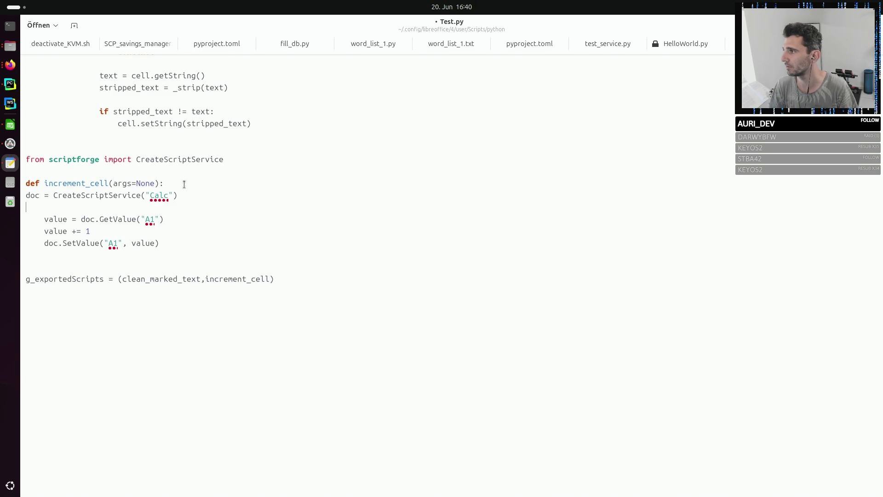
key(BackSpace)
click(27, 197)
key(Tab)
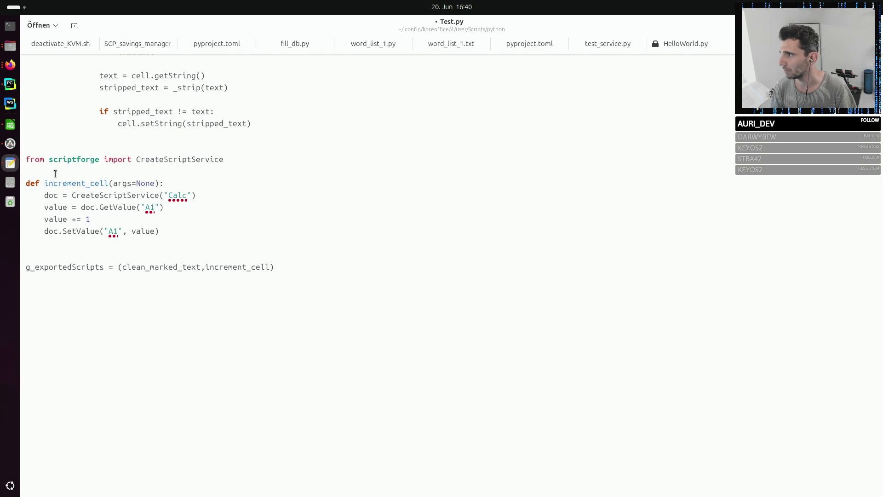
Move the scriptforge import up among the top imports, save Test.py, and switch back to Calc.
triple_click(61, 159)
key(ctrl+x)
scroll(55, 153, up, 10)
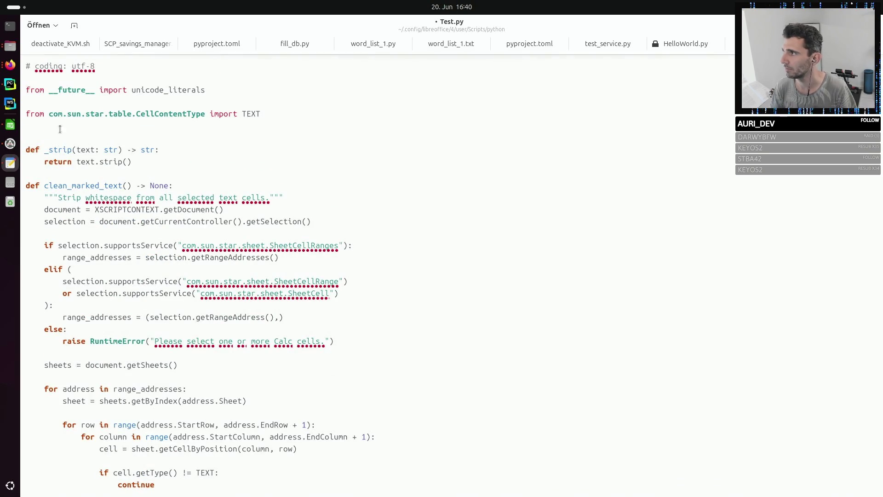
click(39, 124)
key(ctrl+v)
key(ctrl+s)
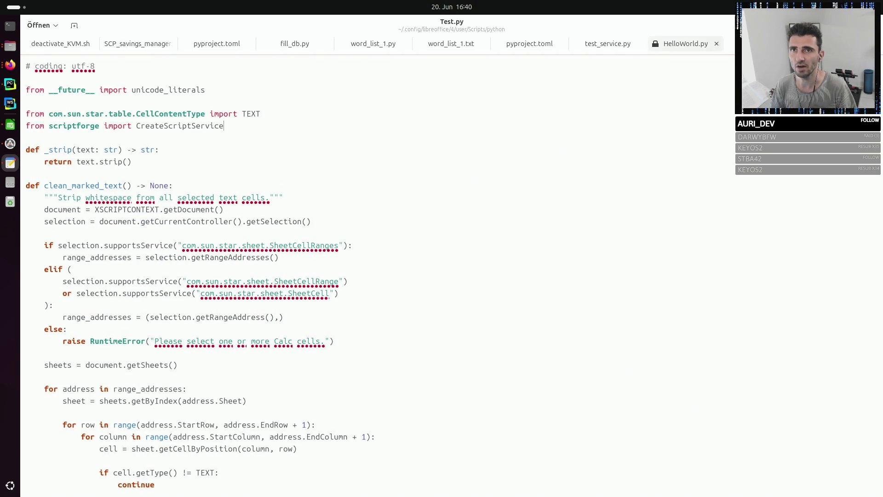
key(alt+Tab)
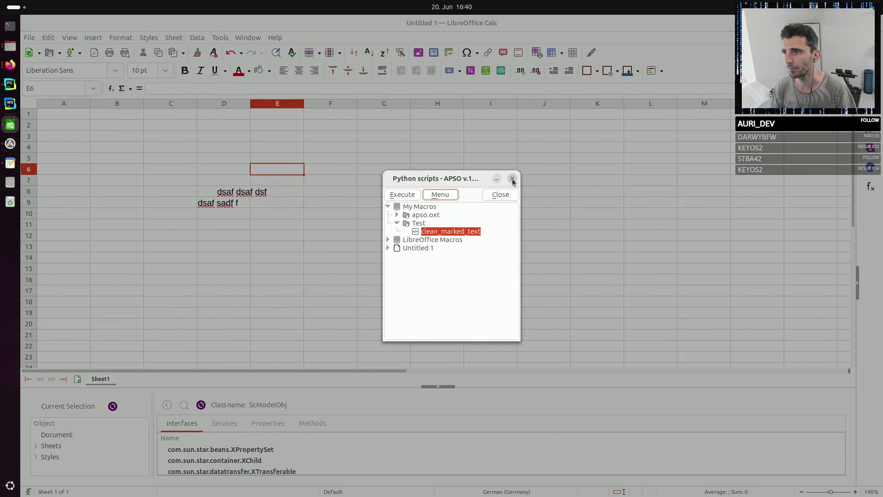
Run increment_cell from the Test library and dismiss the missing scriptforge module ImportError.
click(512, 178)
click(221, 38)
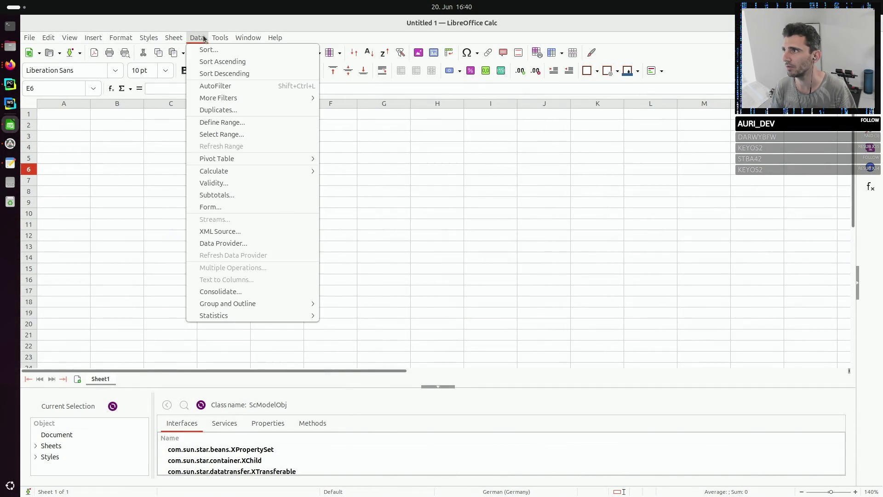
mouse_move(233, 255)
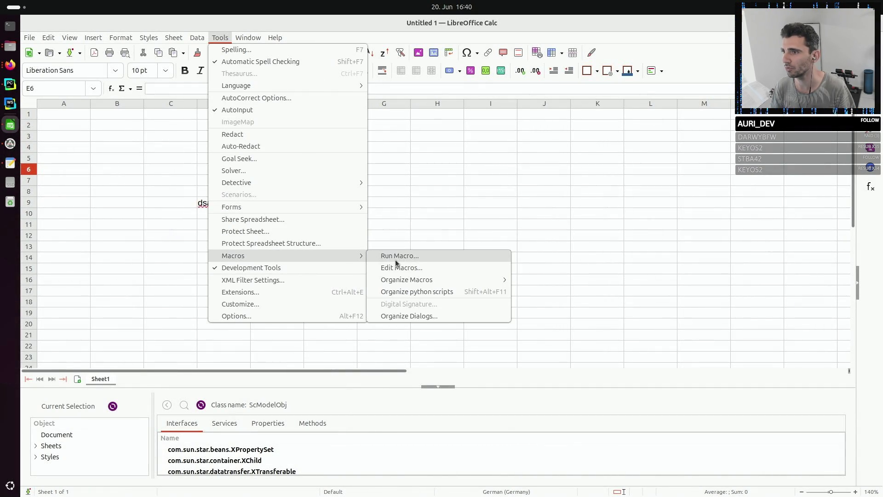
click(381, 257)
click(474, 206)
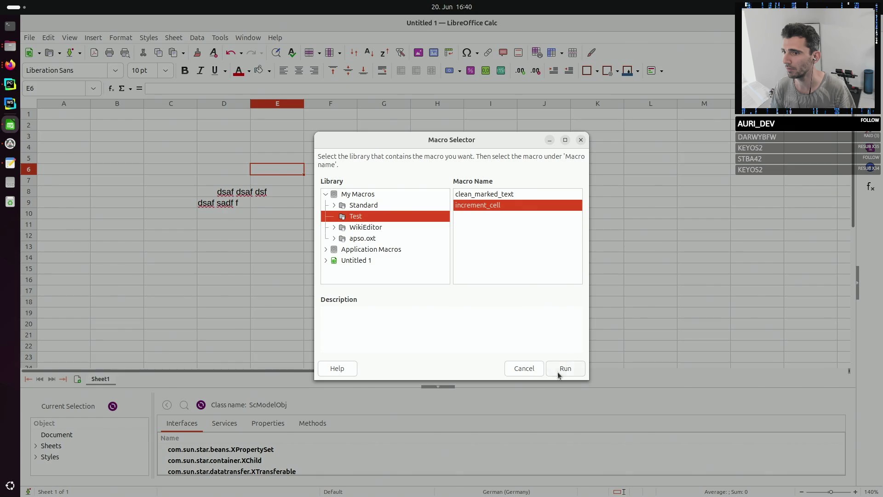
click(558, 370)
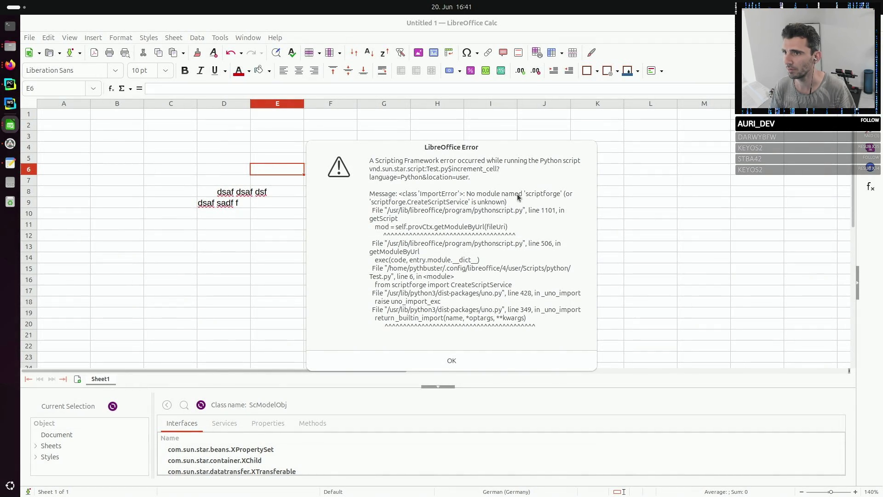
click(261, 252)
Exit LibreOffice, discarding the unsaved changes to Untitled 1.
click(444, 361)
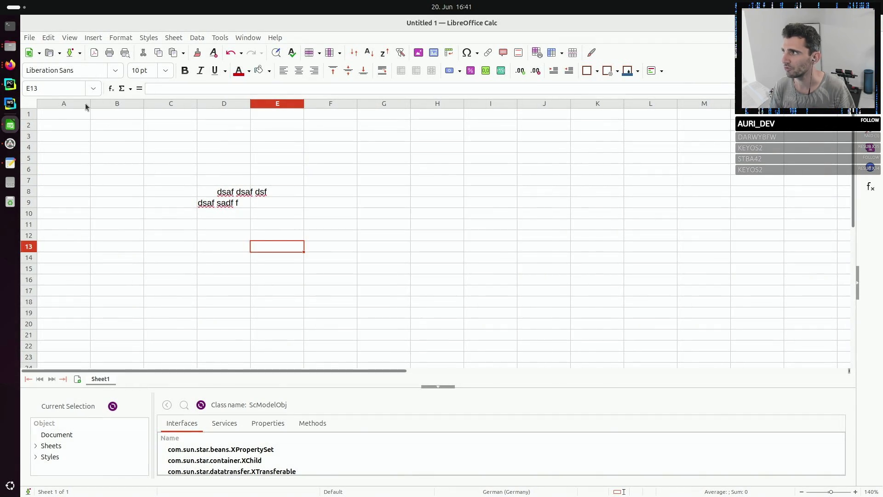
click(30, 38)
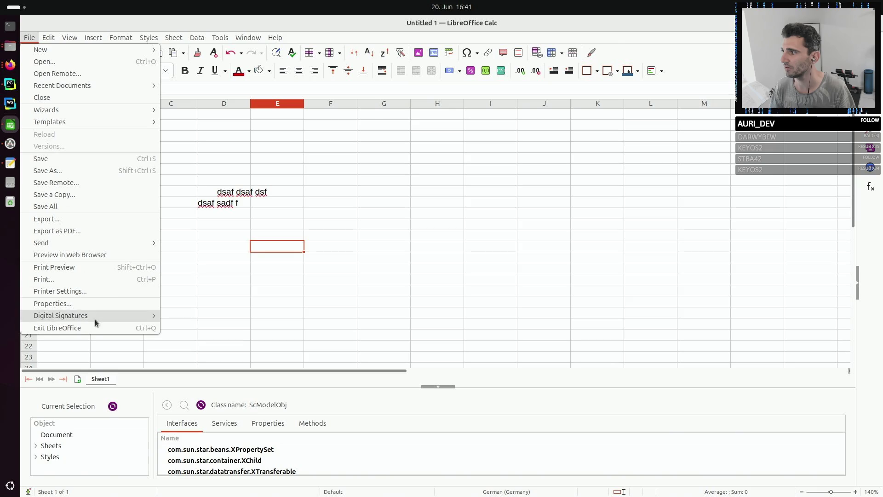
click(94, 337)
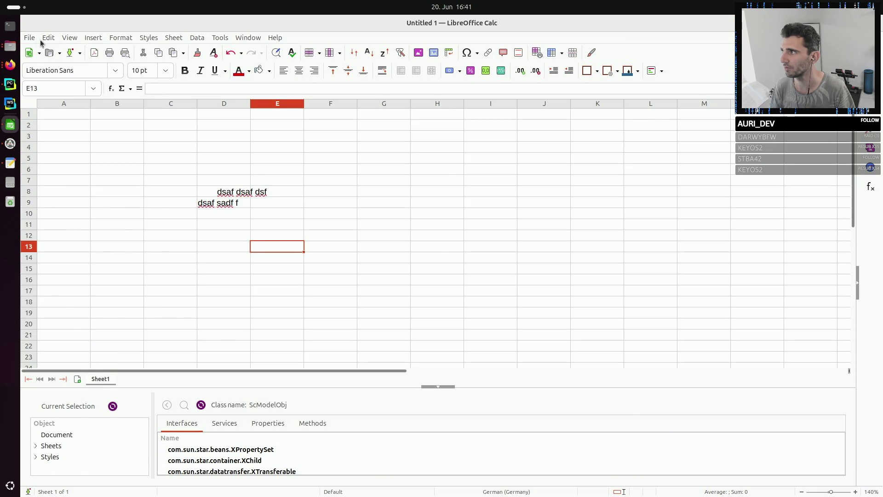
click(30, 38)
click(93, 328)
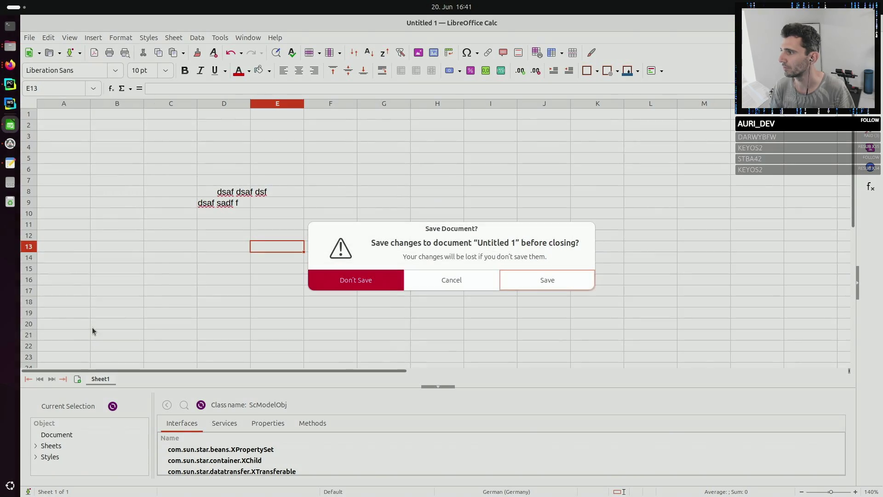
click(377, 285)
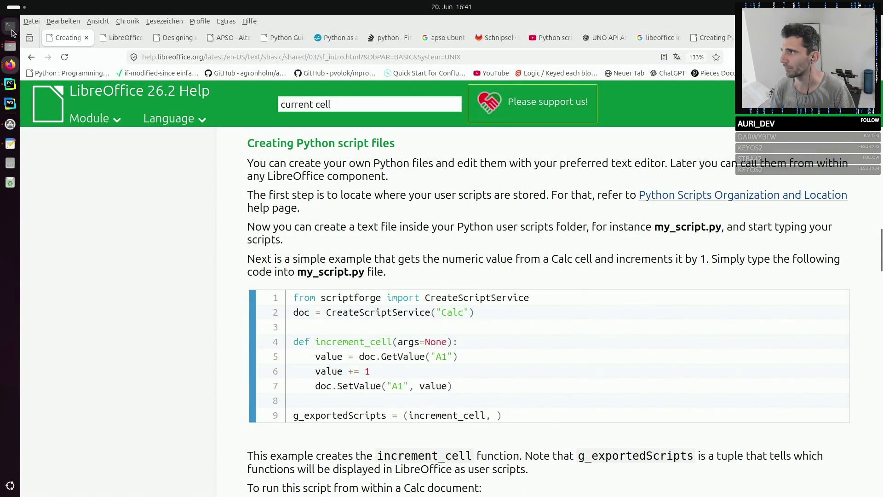
Run sudo apt install python3-scriptforge in a terminal and confirm with the sudo password.
click(10, 25)
key(Up)
key(Up)
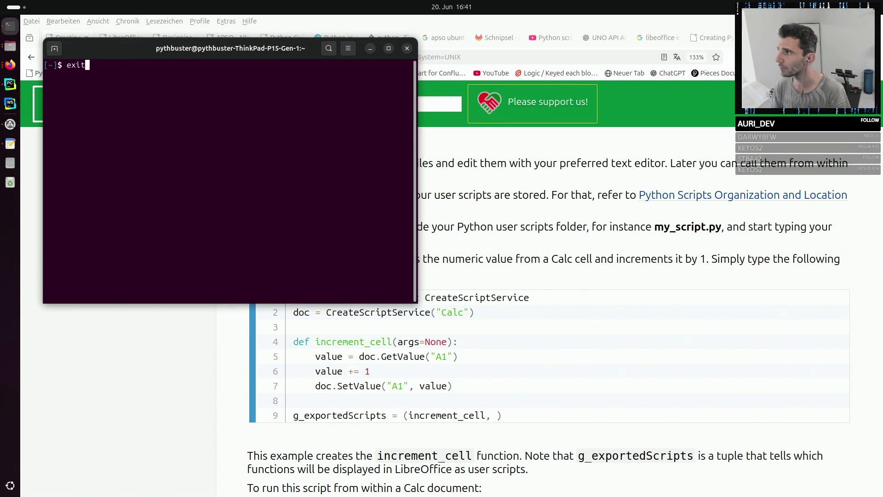
key(Return)
key(ctrl+alt+t)
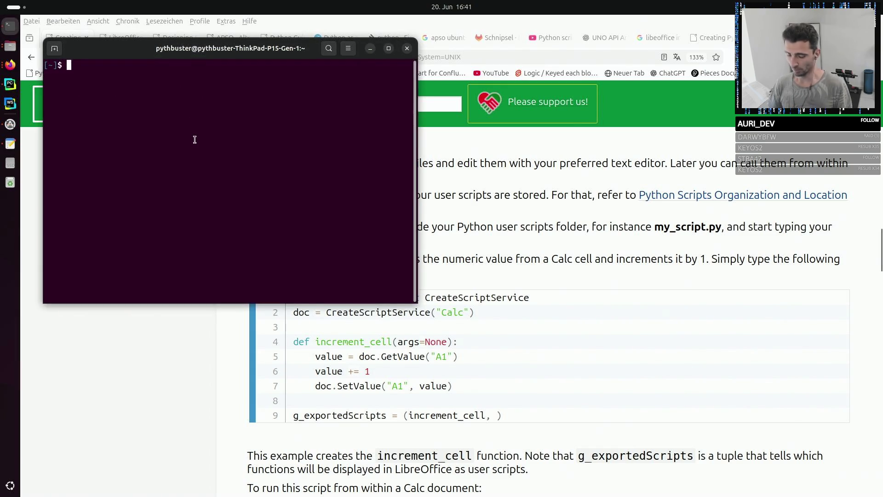
key(Up)
key(Up)
key(Up)
key(Up)
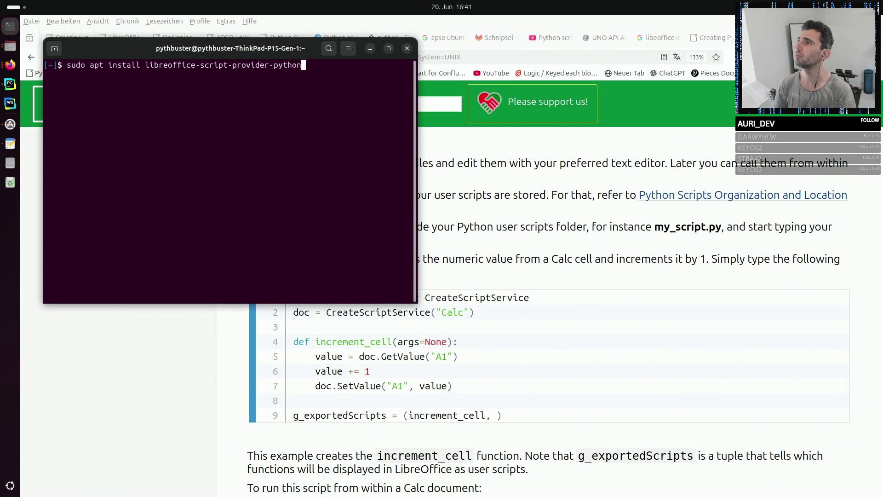
key(Up)
key(Down)
key(Up)
key(Down)
key(Up)
key(Up)
key(Return)
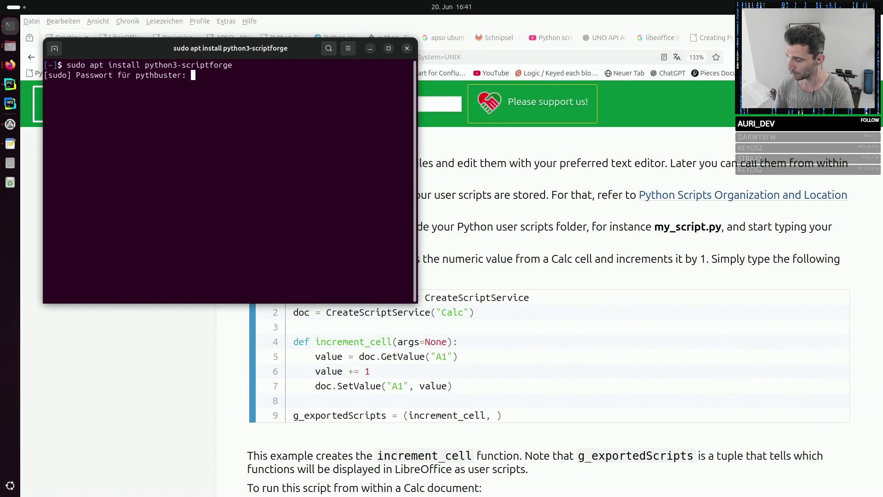
key(Return)
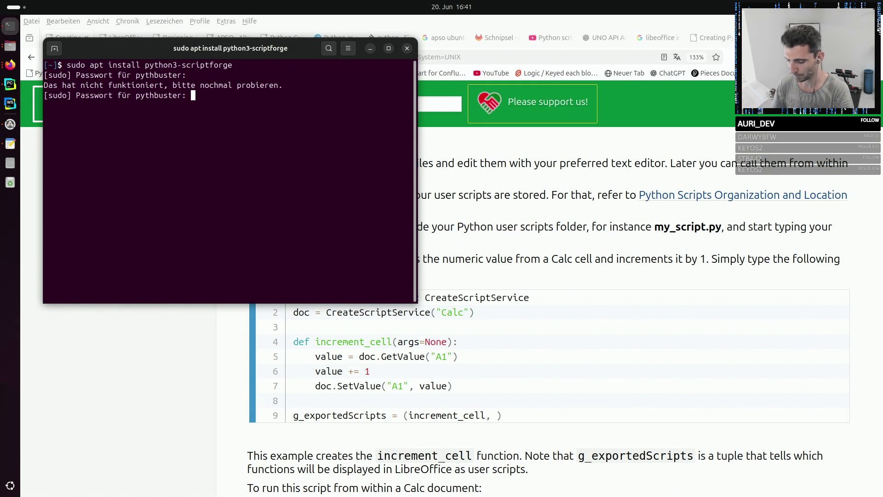
key(Return)
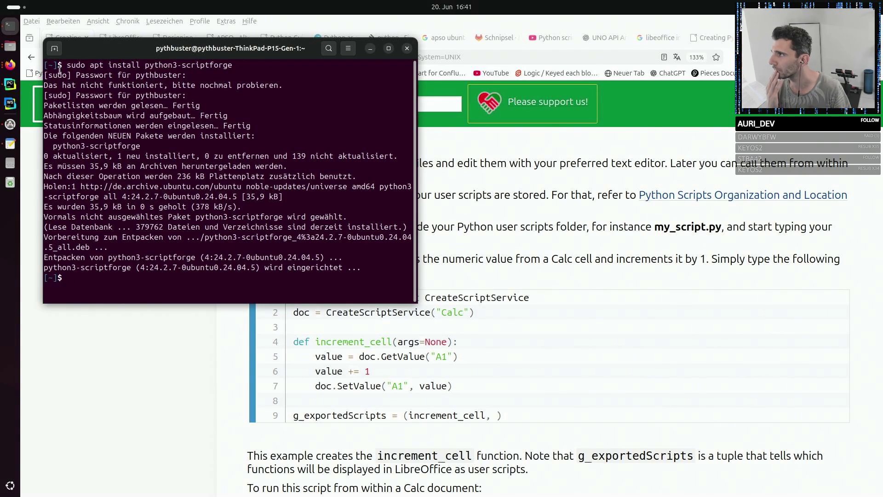
Launch LibreOffice Calc from the Activities search.
key(super)
text(li)
key(Return)
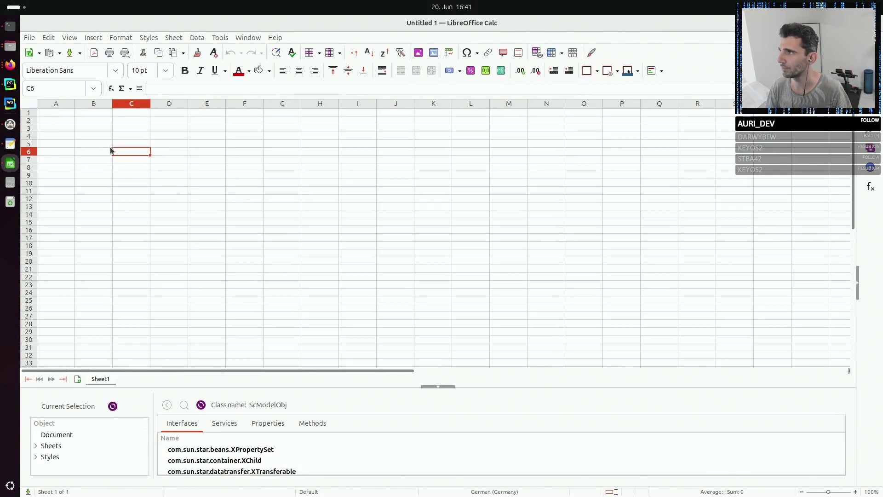
Run the increment_cell macro via Tools > Macros and dismiss the TypeError message.
click(198, 38)
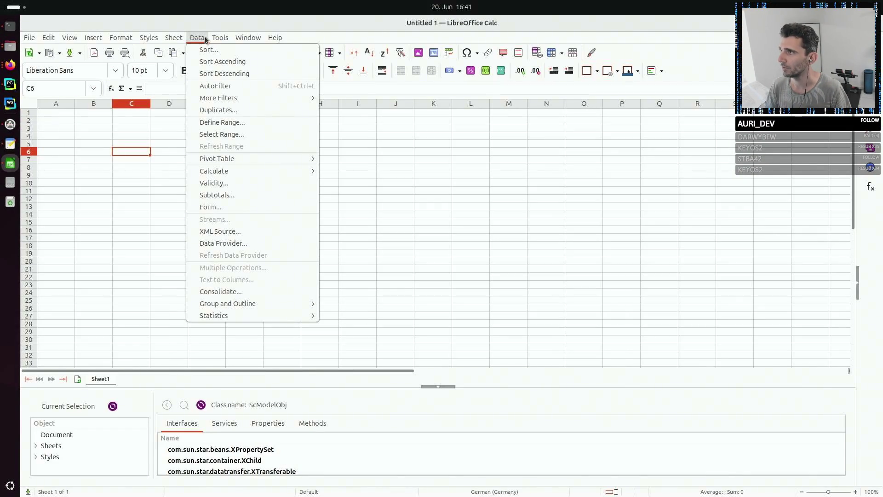
mouse_move(220, 38)
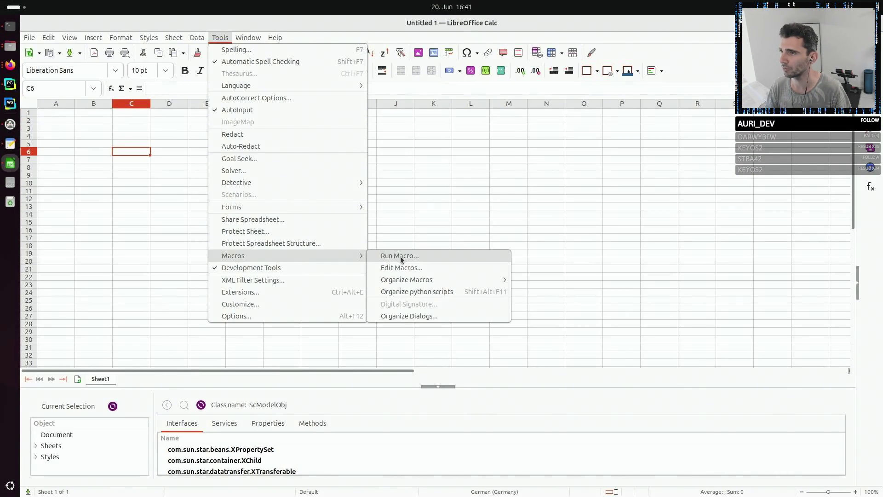
mouse_move(233, 255)
click(400, 256)
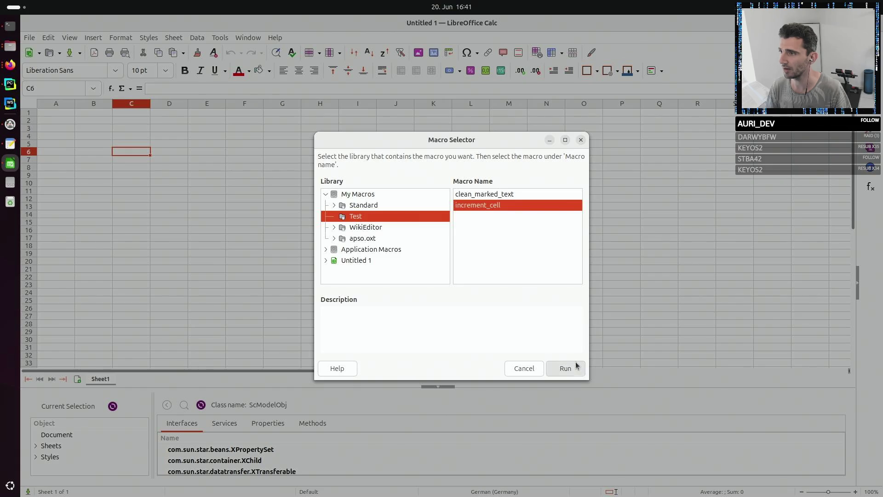
click(565, 367)
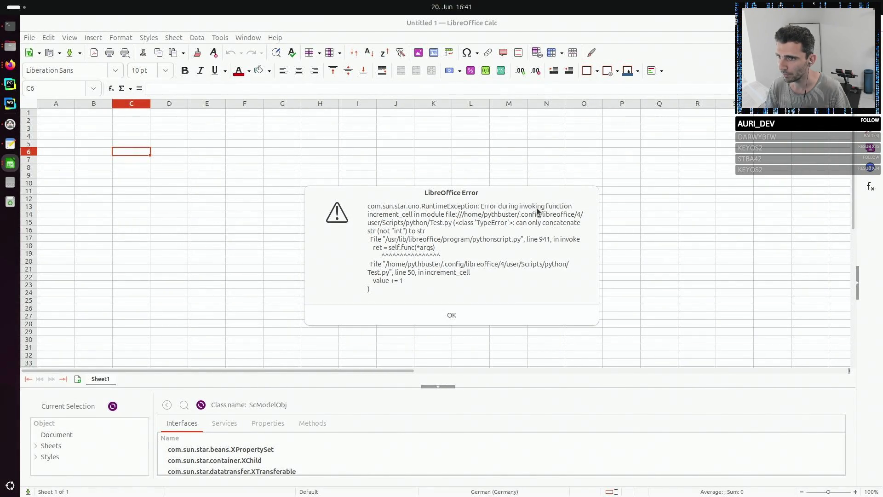
click(452, 316)
Enter 1 in cell A1 and cancel the Save As dialog.
click(57, 121)
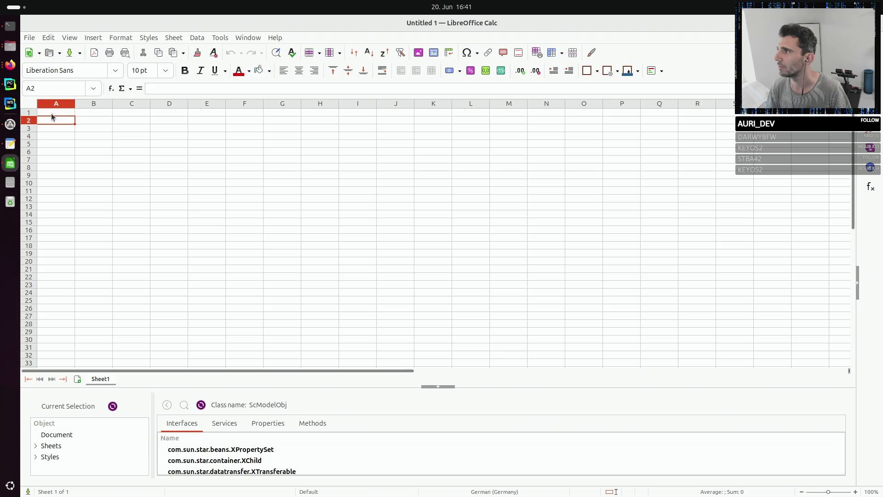
click(155, 137)
click(69, 53)
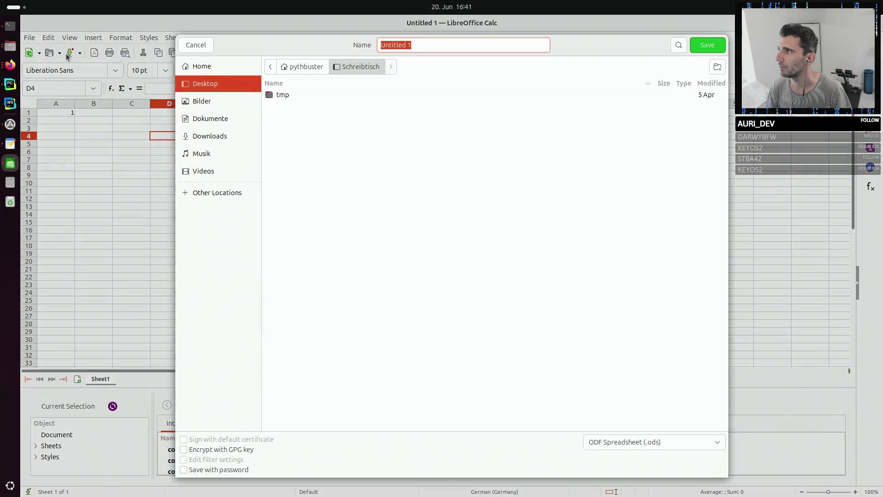
click(196, 45)
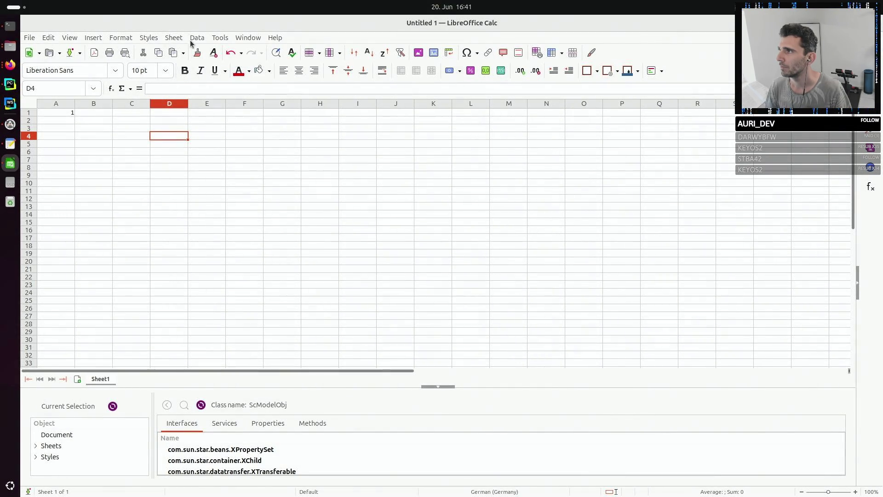
Run increment_cell again so A1 rises from 1 to 2, and check the cell.
click(149, 39)
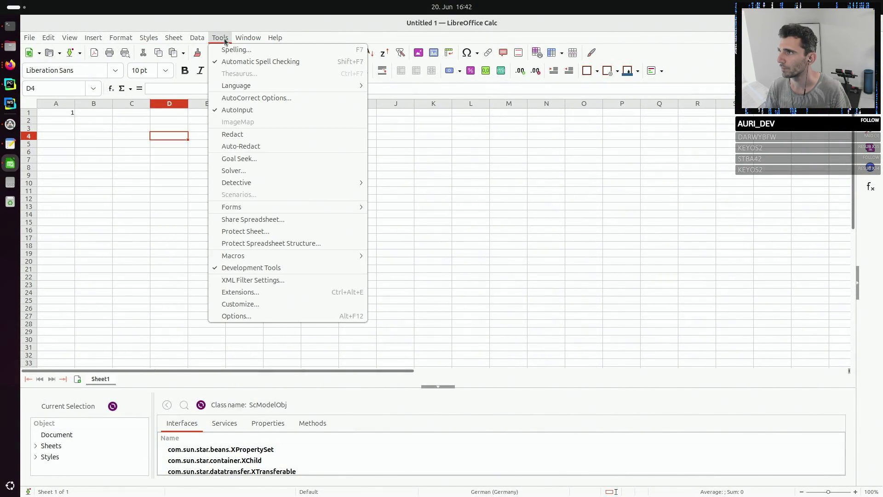
mouse_move(234, 255)
click(404, 257)
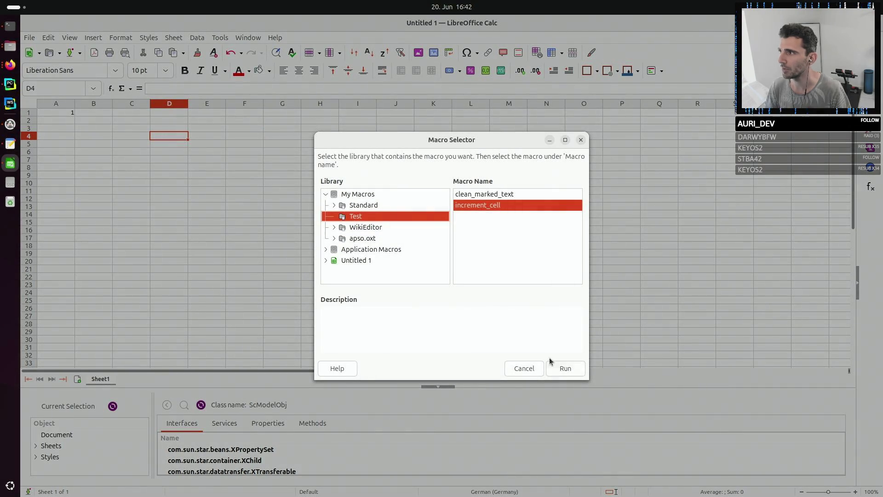
click(563, 369)
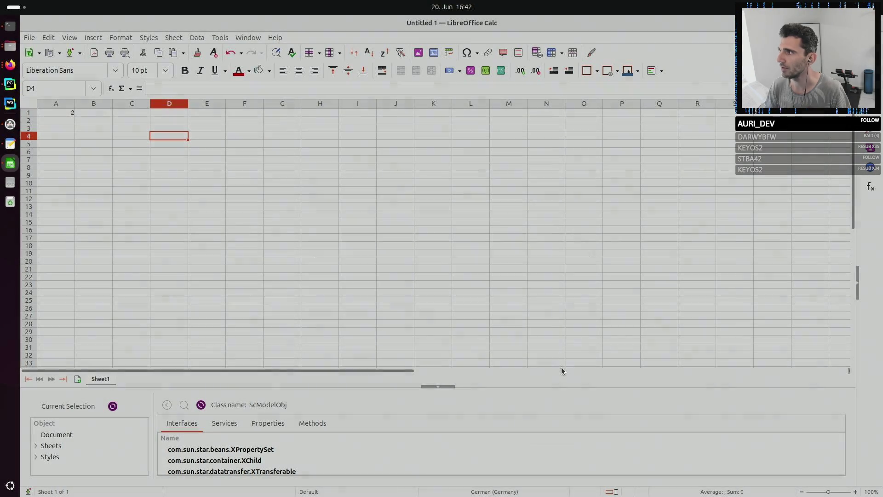
ctrl+scroll(145, 193, up, 6)
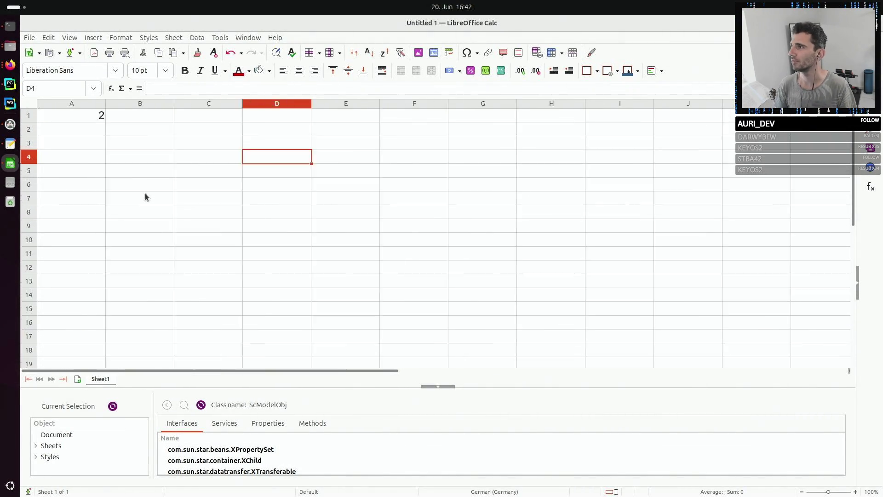
click(127, 129)
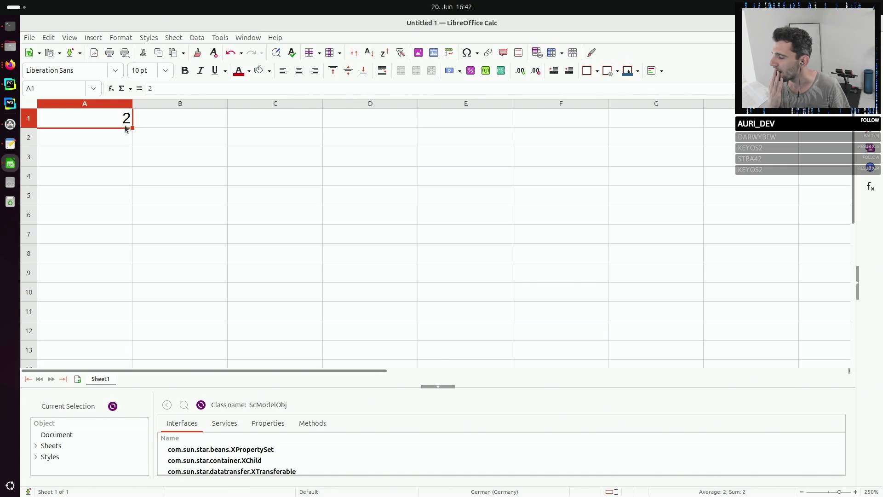
Copy the increment_cell example script from the help page and return to the Calc workbook.
click(9, 65)
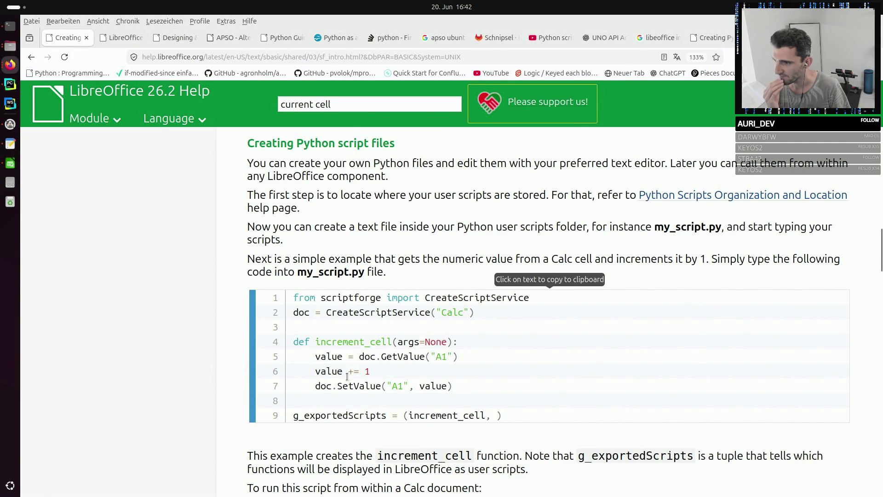
drag(314, 385, 482, 387)
click(490, 385)
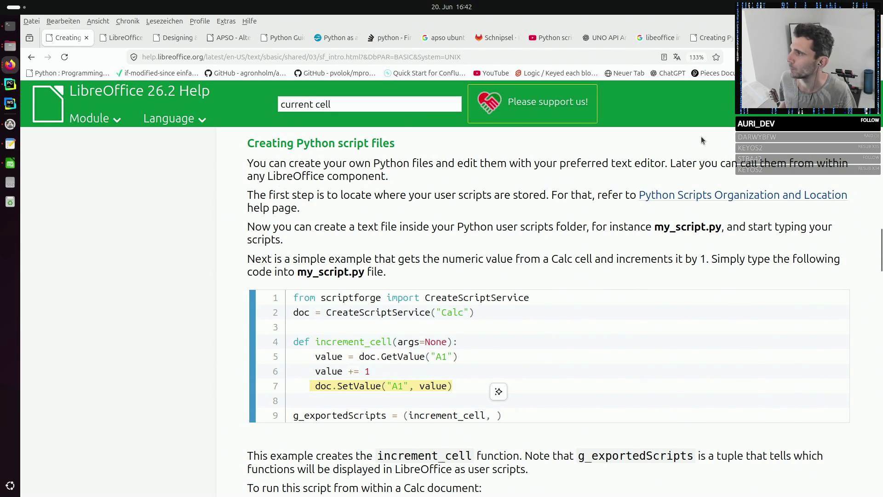
key(alt+Tab)
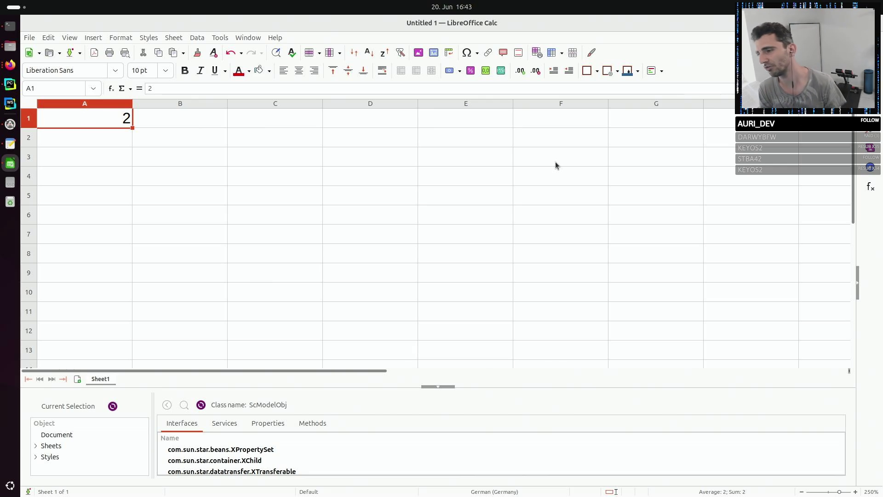
Close the terminal with the python3-scriptforge install output and switch to the browser help page.
click(69, 40)
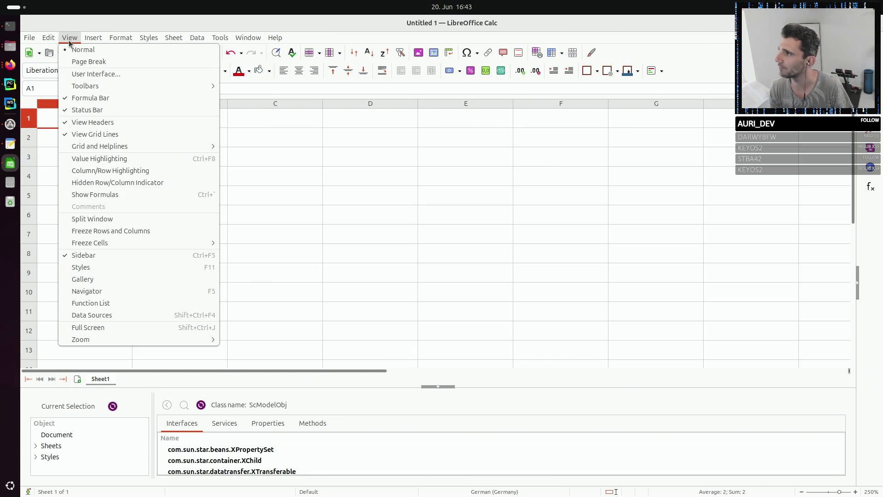
click(5, 33)
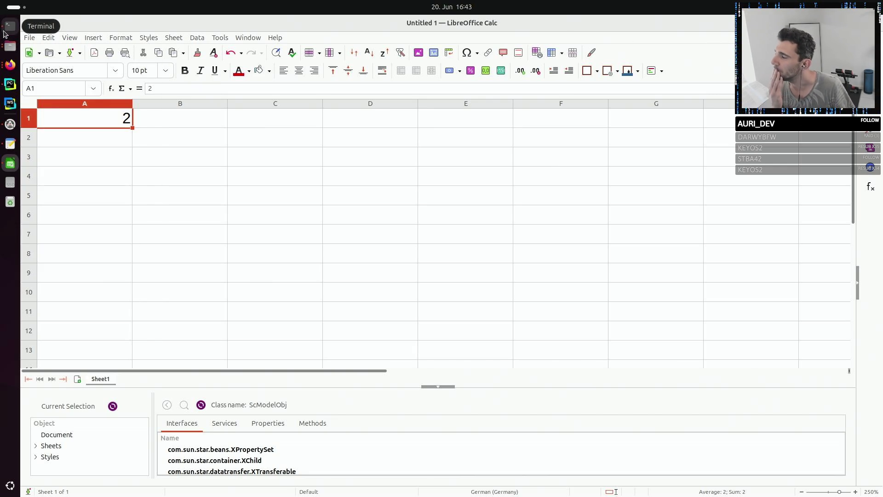
click(5, 32)
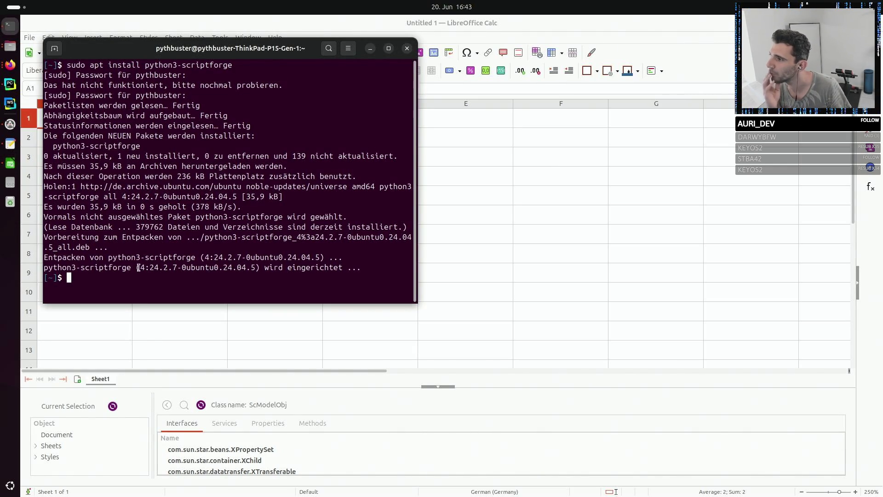
drag(137, 267, 41, 269)
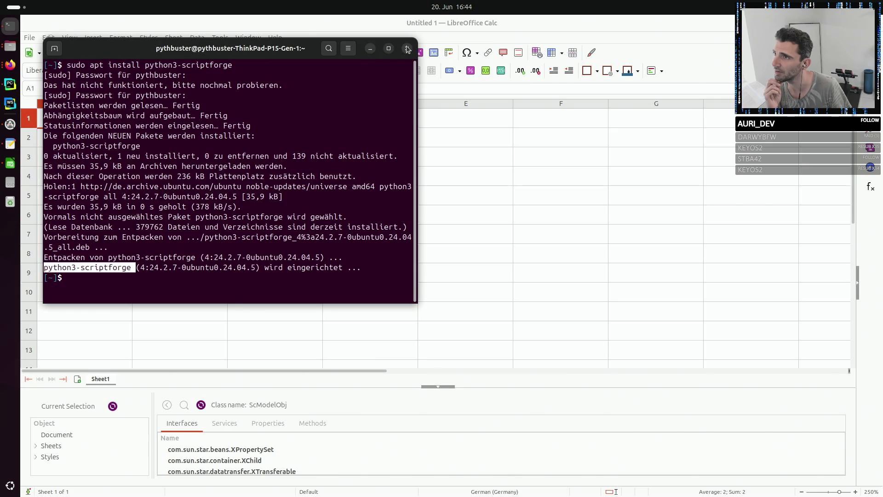
click(408, 49)
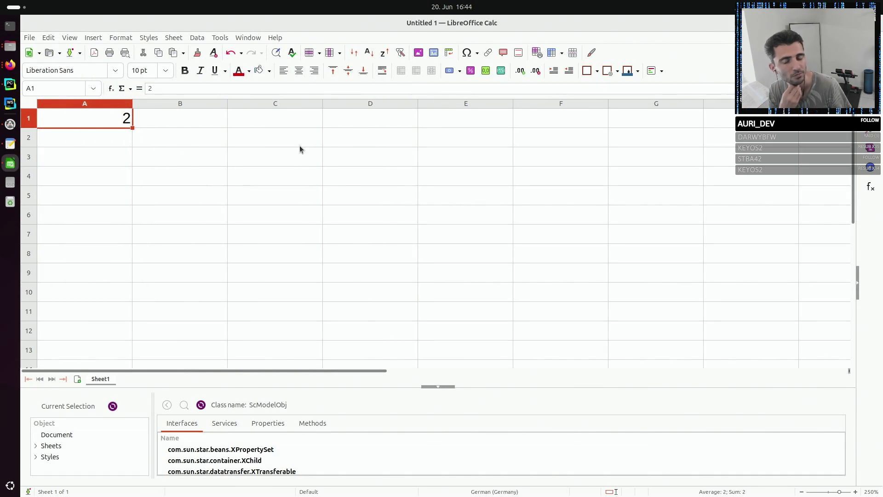
click(10, 64)
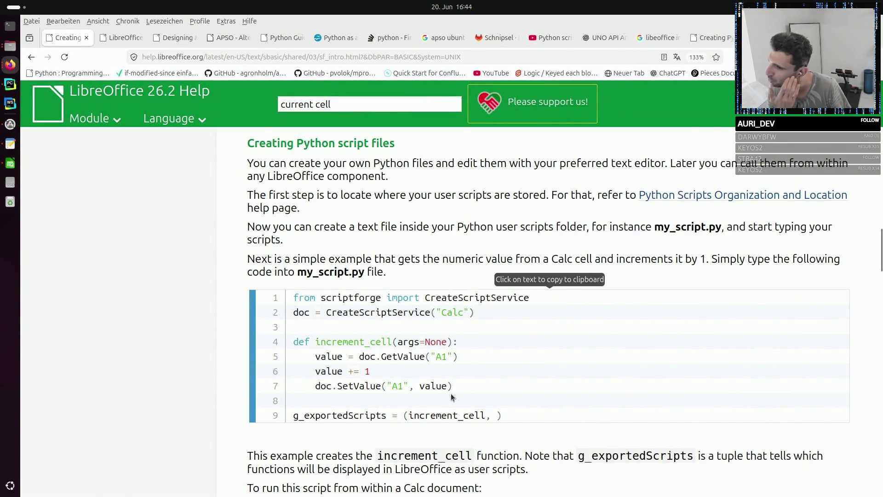
Copy the increment_cell example code from the Creating Python script files section.
click(299, 362)
scroll(404, 341, up, 3)
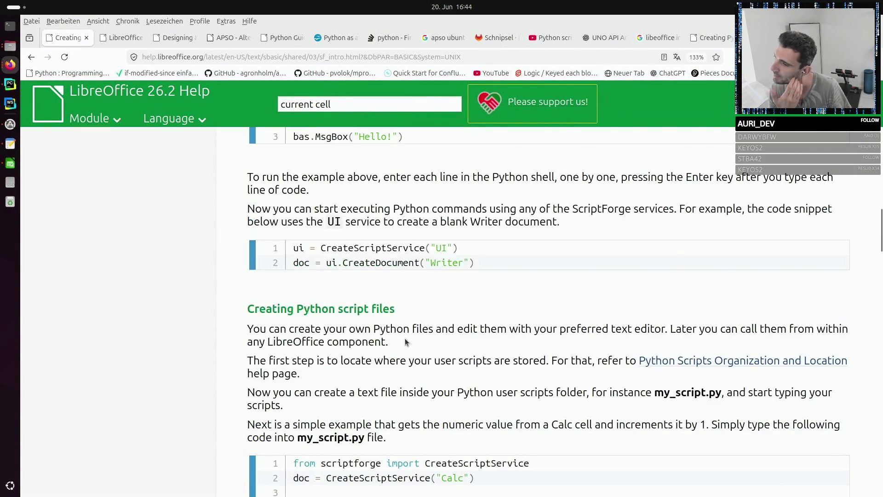
scroll(405, 341, up, 3)
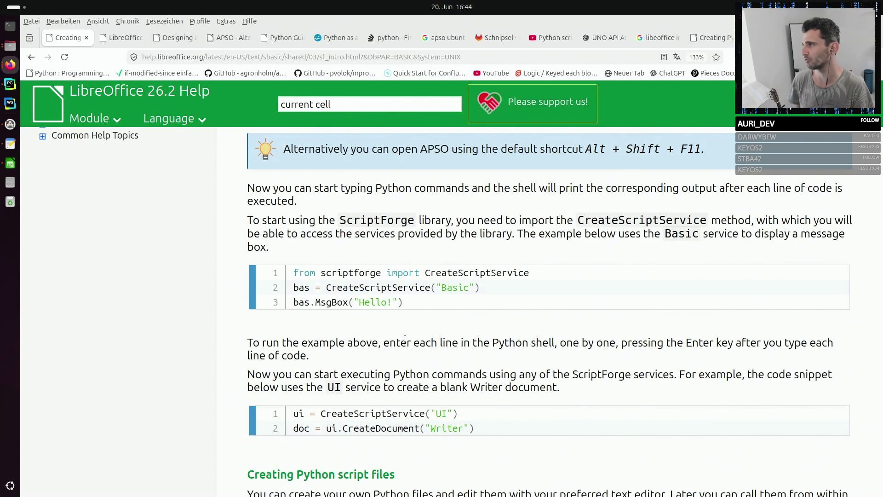
scroll(405, 337, down, 5)
scroll(404, 338, down, 5)
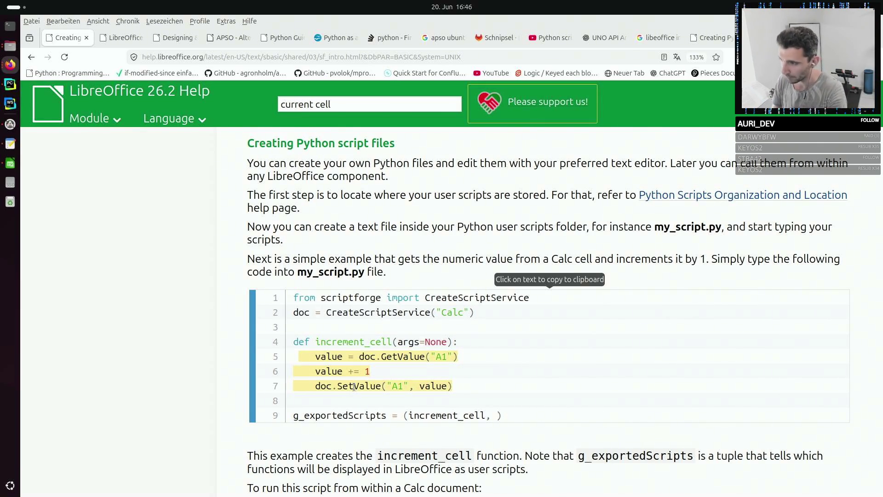
Google whether LibreOffice ships its own Python interpreter and open the OpenOffice.info source thread.
key(ctrl+t)
text(liefert libreoffce einen python interpre)
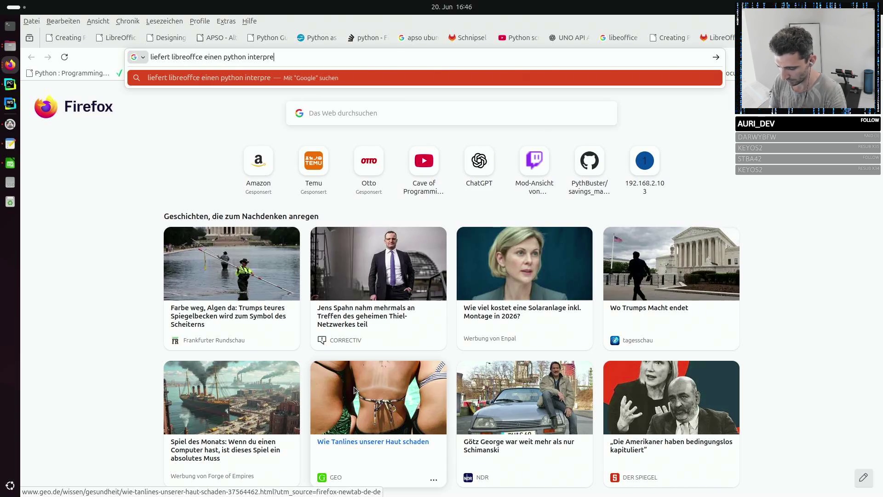
text(ter mit?)
key(Return)
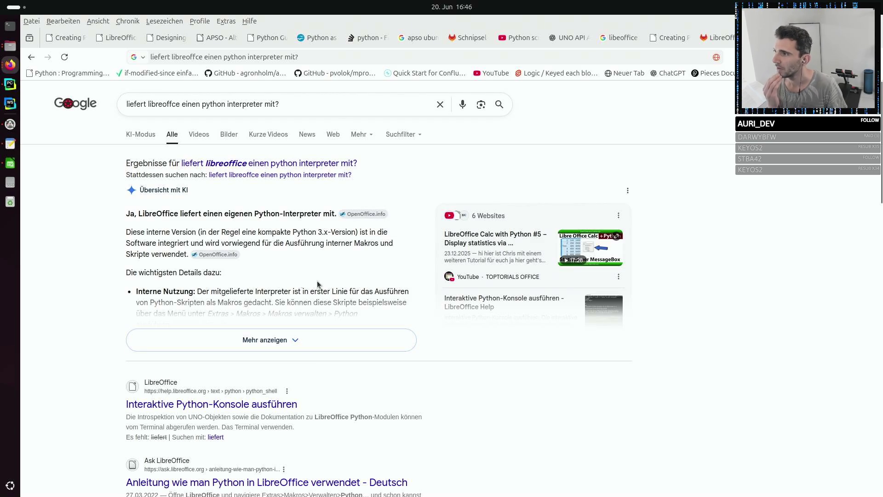
double_click(238, 215)
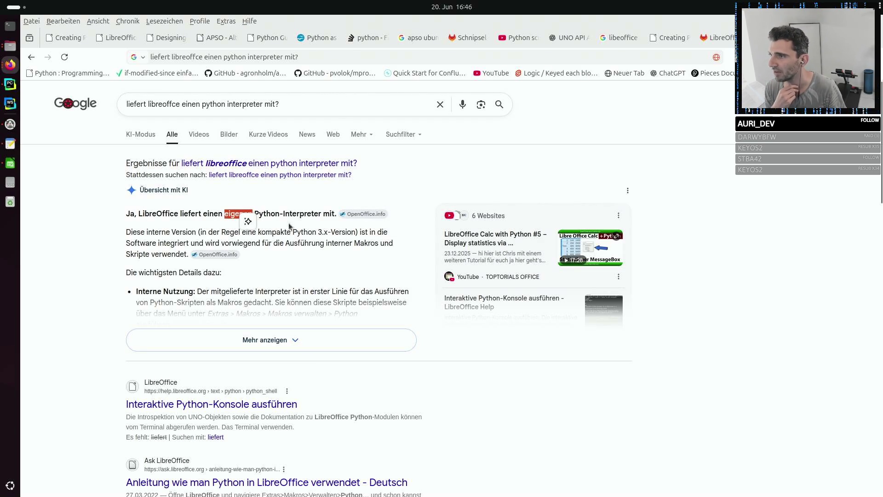
click(371, 215)
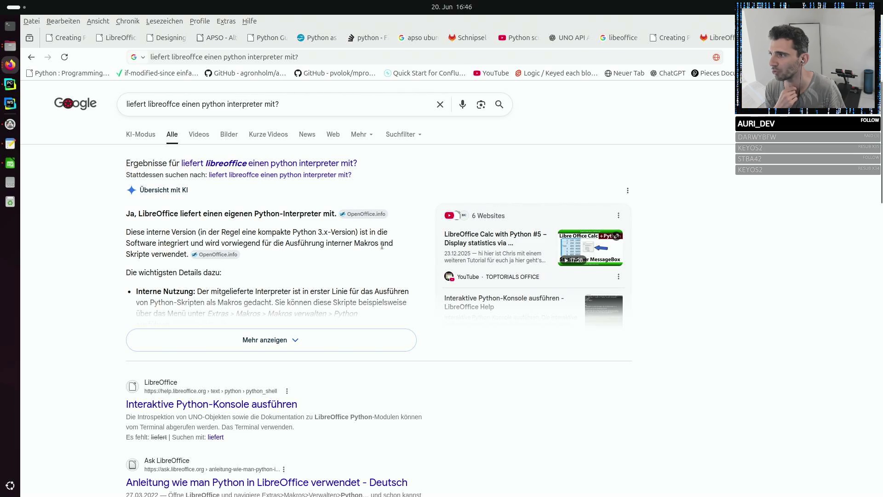
mouse_move(363, 214)
click(369, 216)
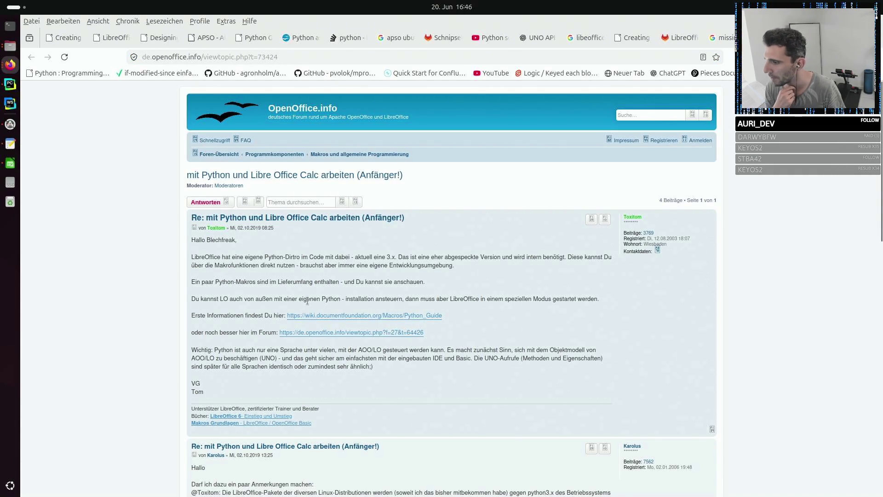
scroll(344, 375, down, 3)
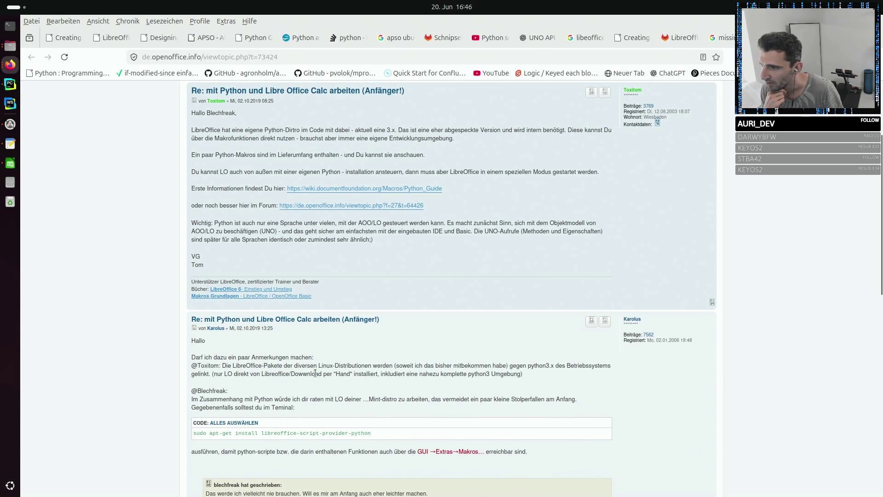
Read the forum thread's remarks and apt-get/pip3 install commands, then close the tab.
drag(313, 366, 386, 366)
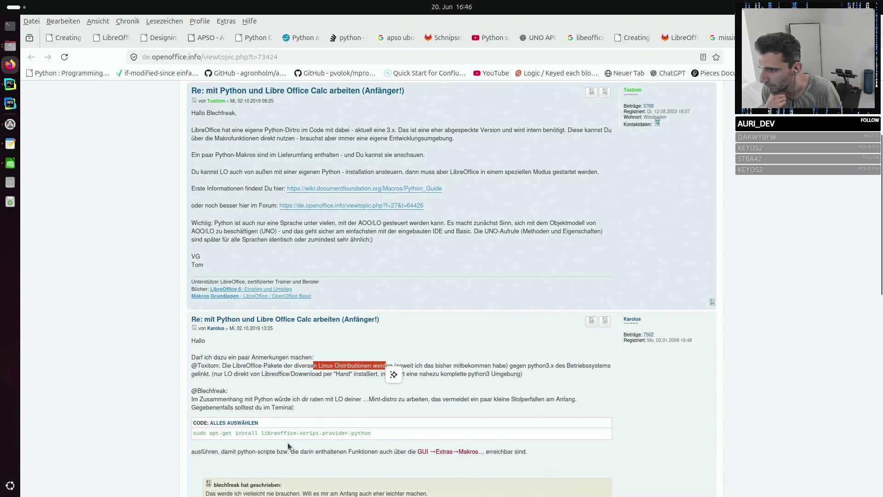
drag(228, 451, 447, 458)
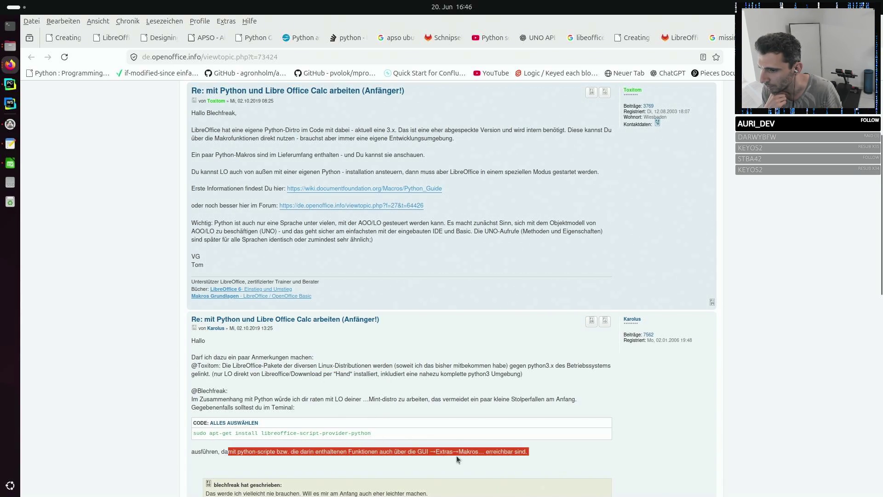
click(557, 456)
scroll(557, 456, down, 3)
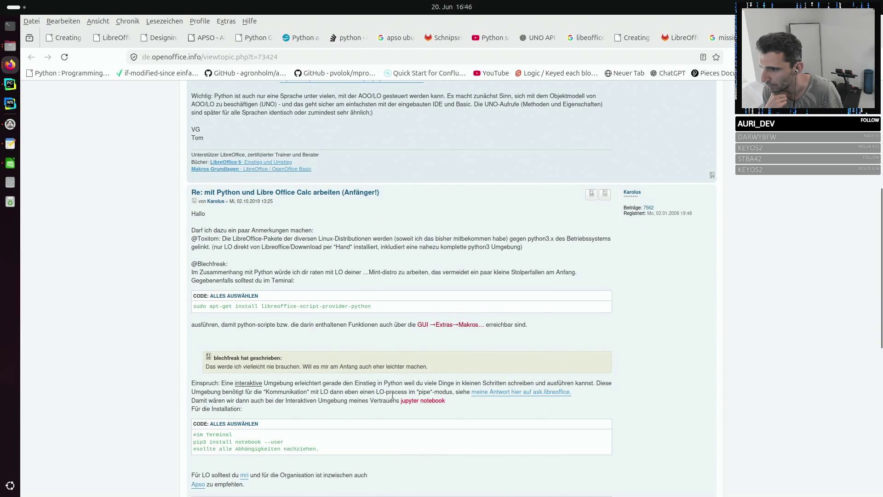
scroll(388, 393, down, 5)
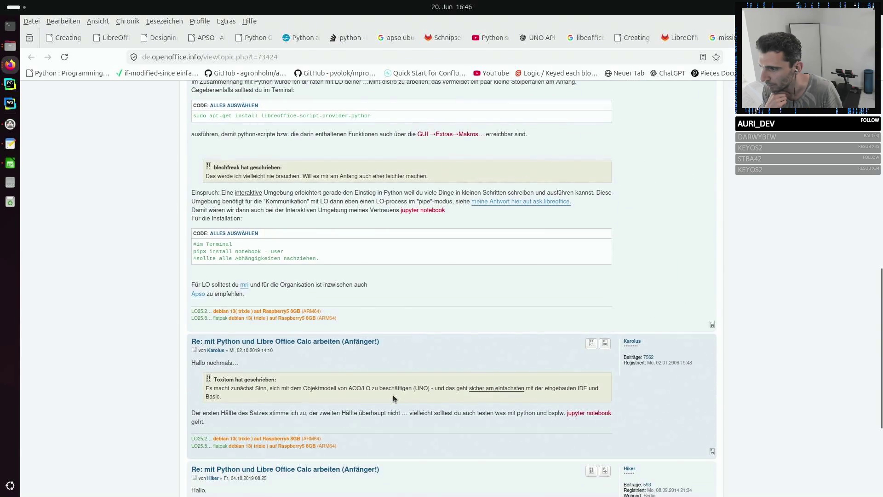
scroll(442, 429, down, 3)
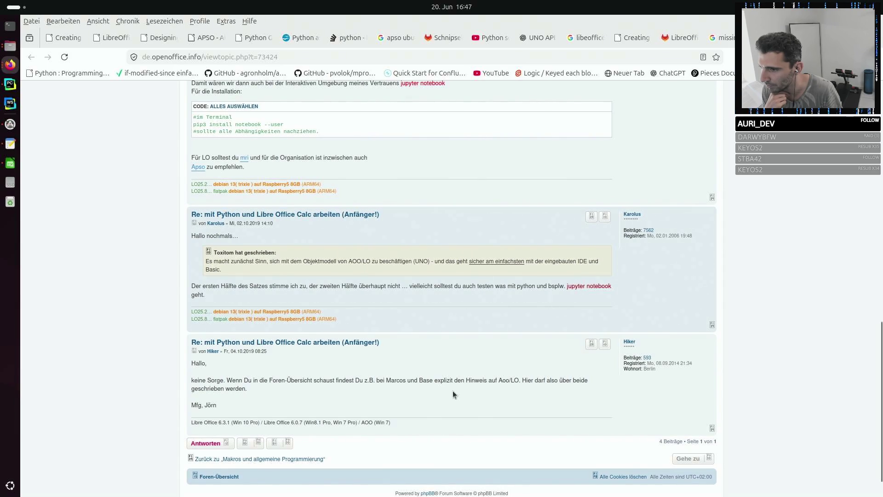
scroll(473, 393, down, 1)
scroll(473, 394, up, 8)
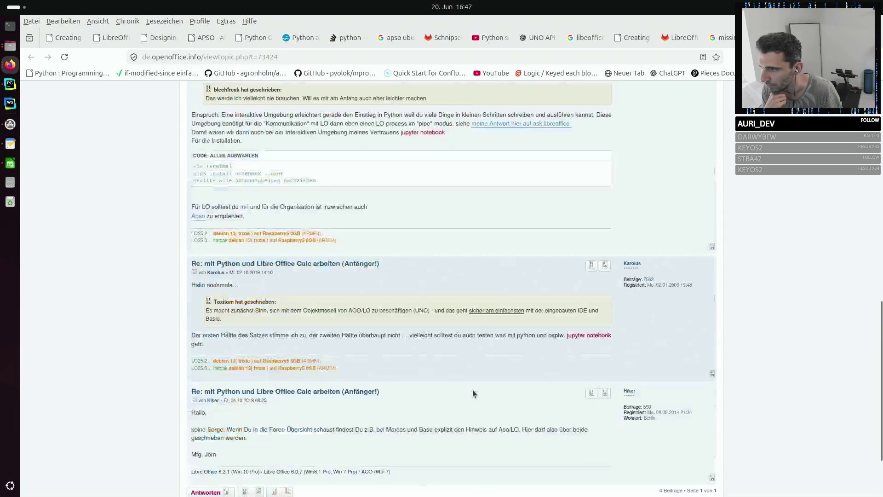
scroll(472, 391, up, 3)
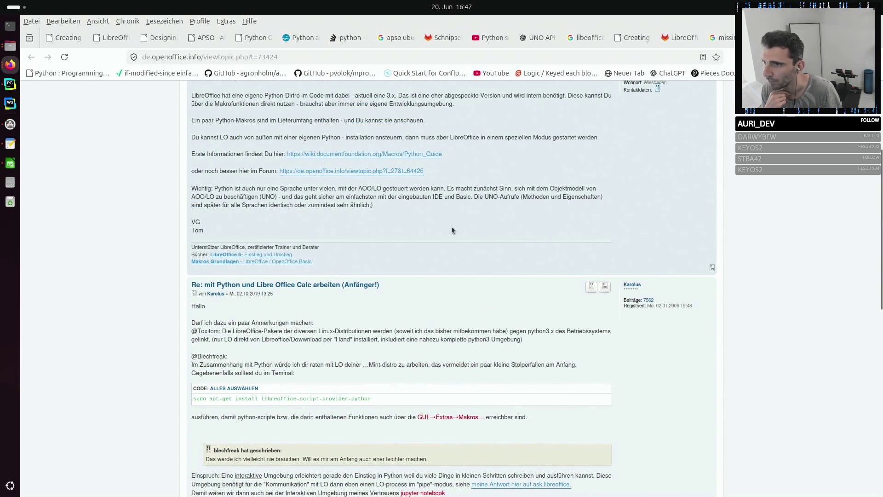
scroll(310, 209, up, 4)
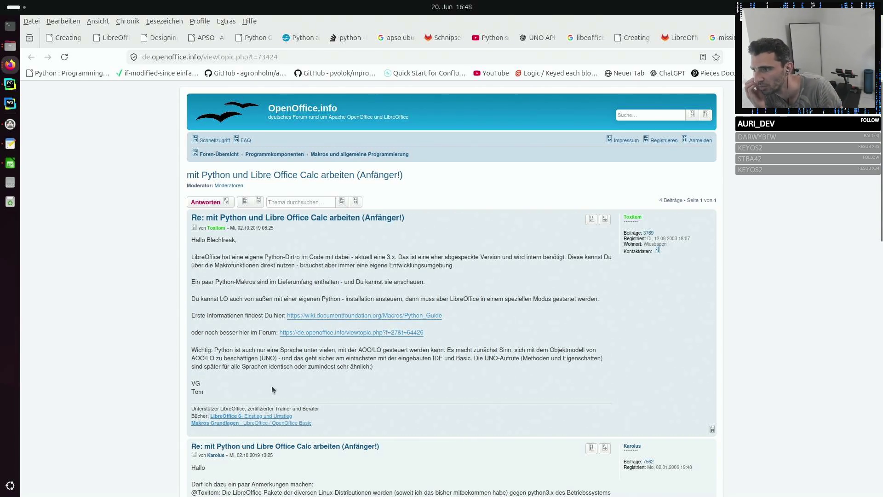
scroll(378, 366, down, 3)
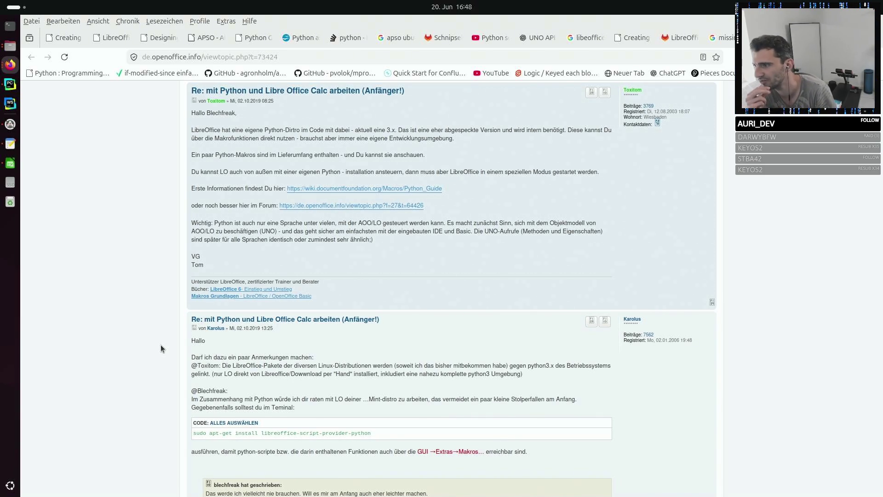
drag(209, 433, 382, 437)
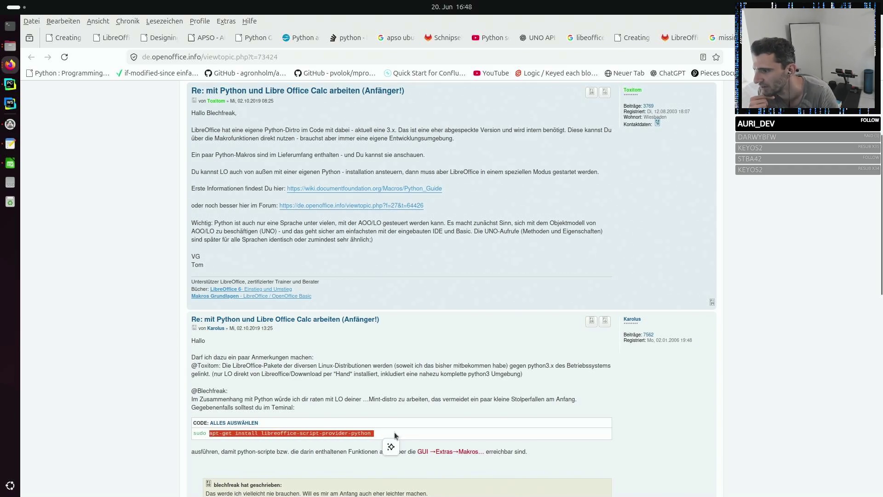
scroll(381, 437, down, 2)
scroll(404, 427, down, 2)
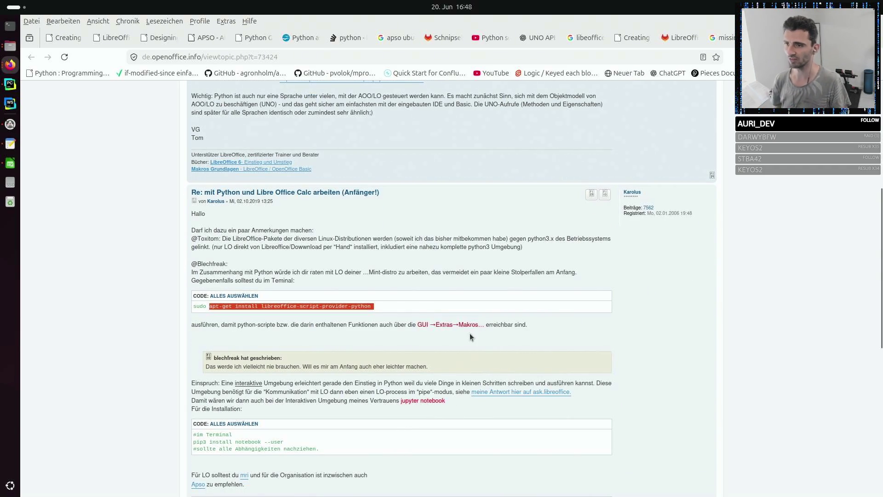
scroll(458, 323, down, 4)
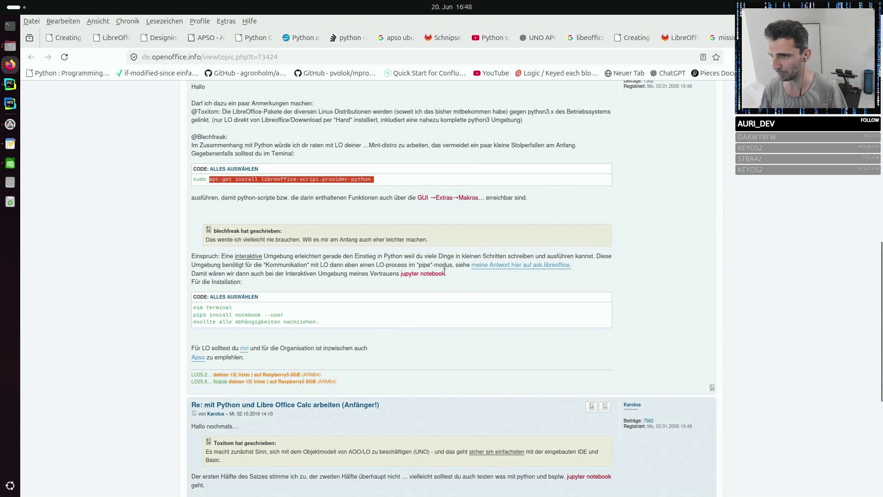
click(257, 312)
key(shift+Home)
scroll(301, 323, down, 3)
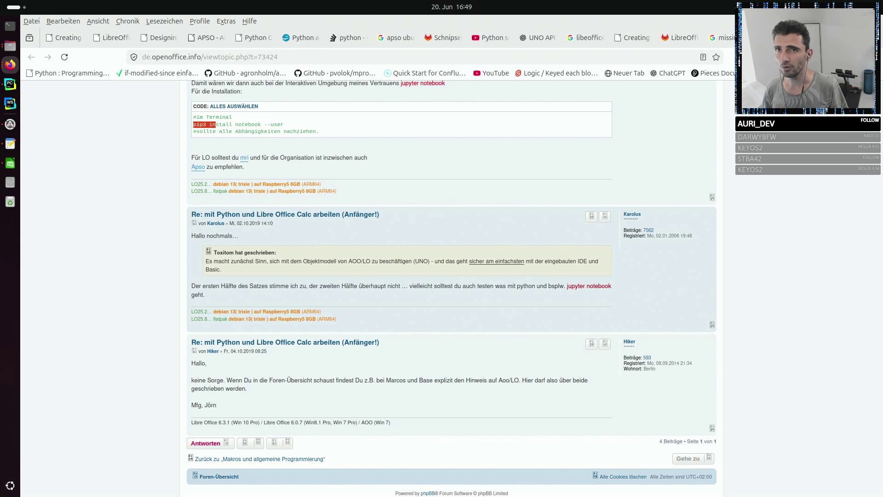
key(ctrl+w)
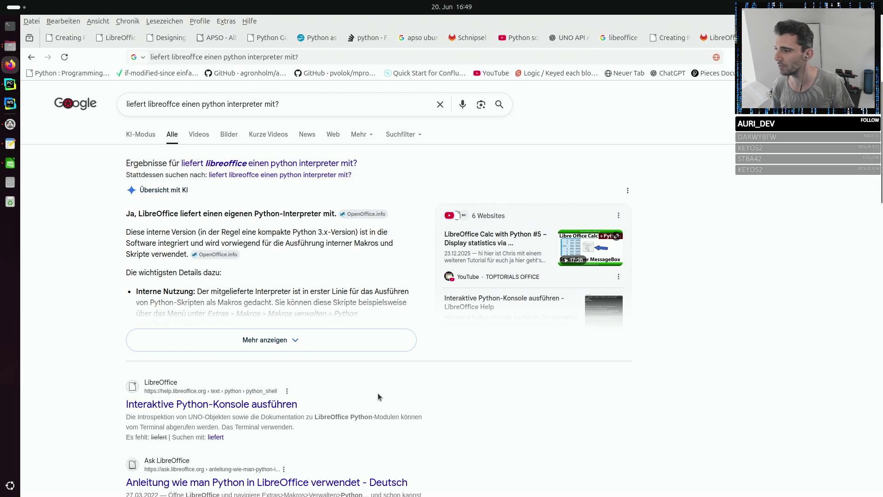
scroll(363, 394, down, 3)
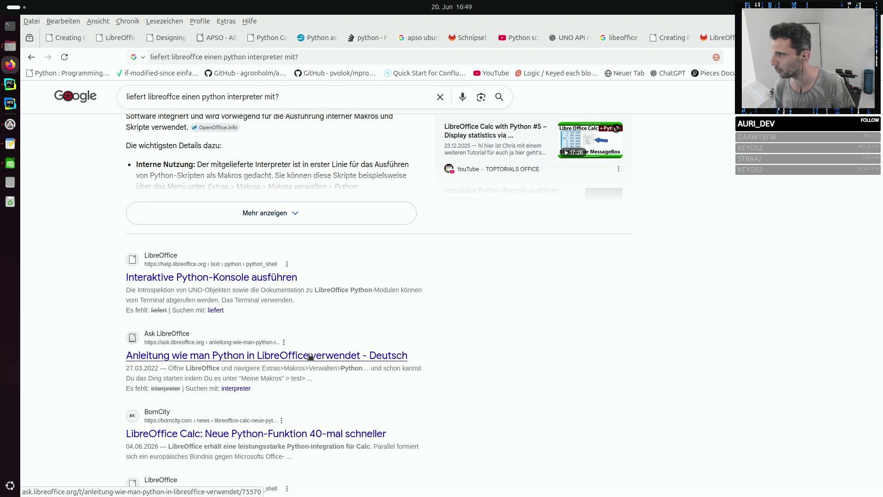
scroll(310, 356, down, 1)
scroll(308, 357, down, 2)
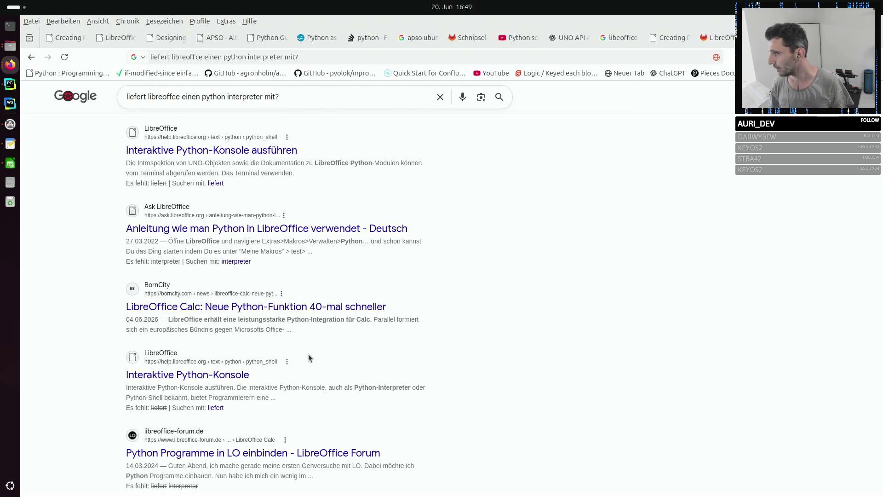
scroll(345, 292, down, 3)
scroll(344, 292, down, 2)
scroll(325, 325, down, 2)
scroll(325, 325, down, 3)
scroll(325, 326, down, 3)
Go back to the earlier results for missing scriptforge ubuntu libreoffice.
key(alt+Left)
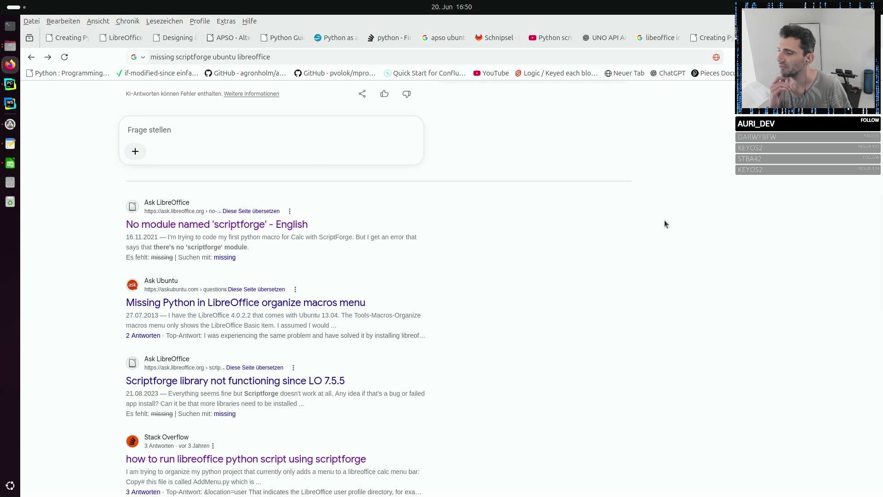
Select the scriptforge import line in the ScriptForge help page's example code.
click(62, 37)
scroll(486, 264, up, 3)
scroll(406, 268, up, 3)
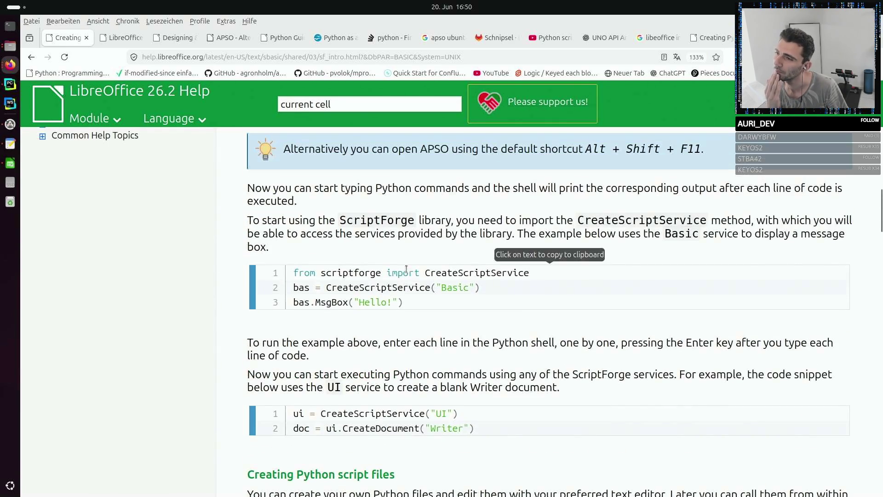
double_click(366, 271)
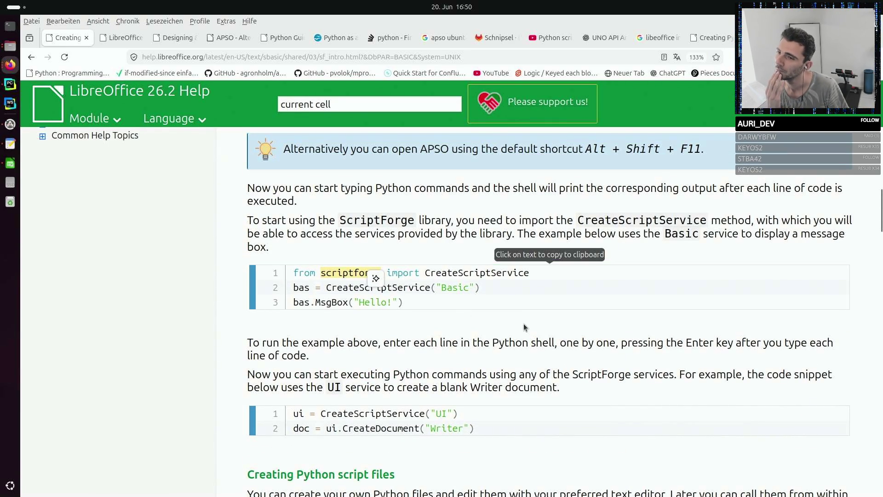
drag(528, 272, 301, 276)
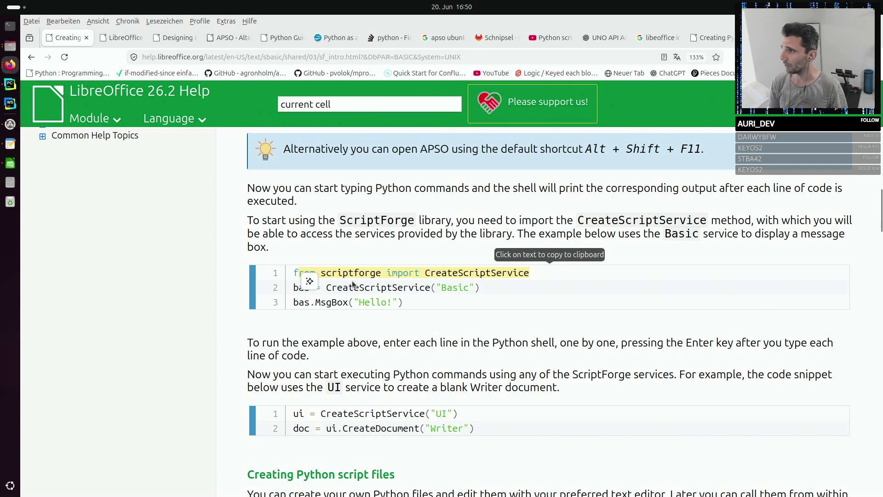
Browse the XScriptContext reference and Python Design Guide, then return to Programming with Python Scripts.
click(116, 44)
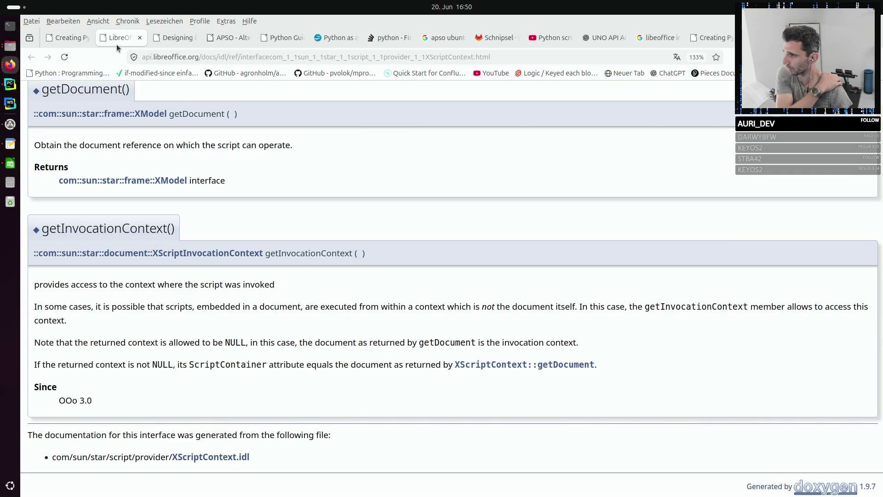
click(175, 42)
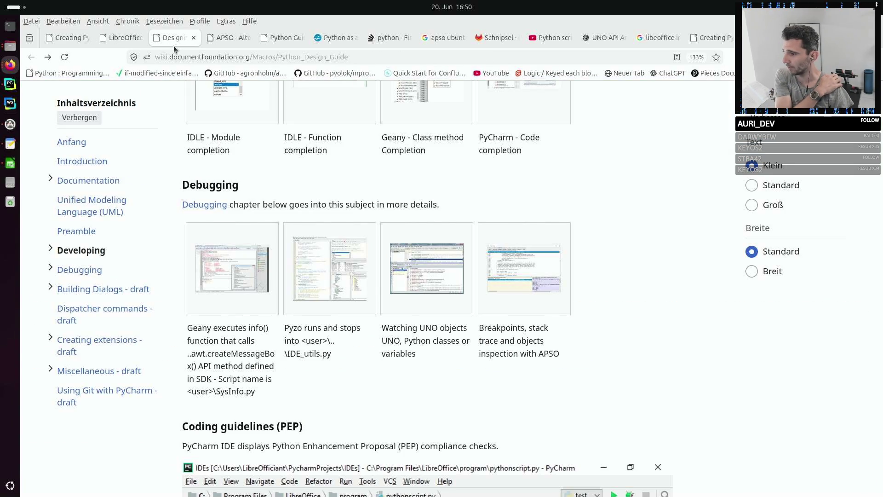
scroll(173, 100, up, 10)
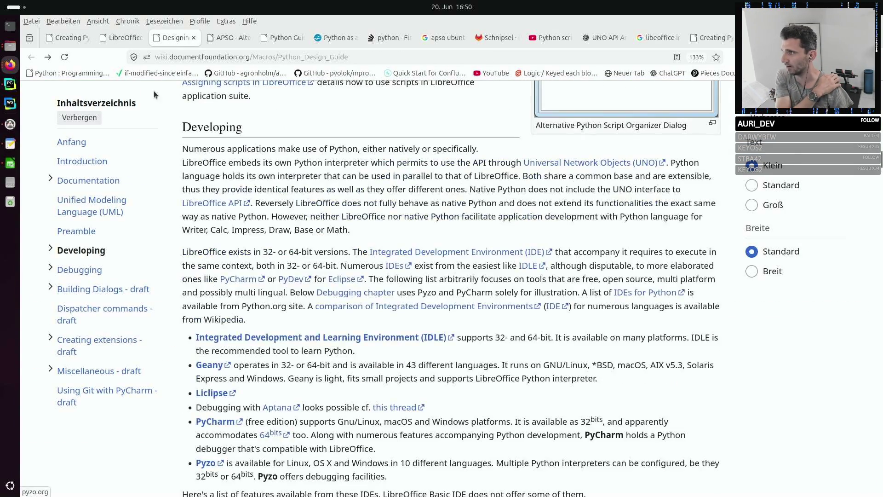
click(69, 73)
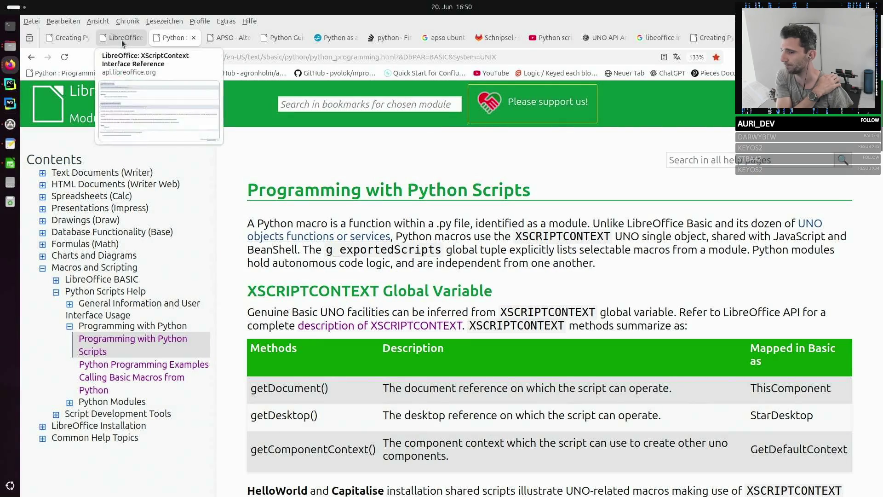
scroll(324, 166, down, 3)
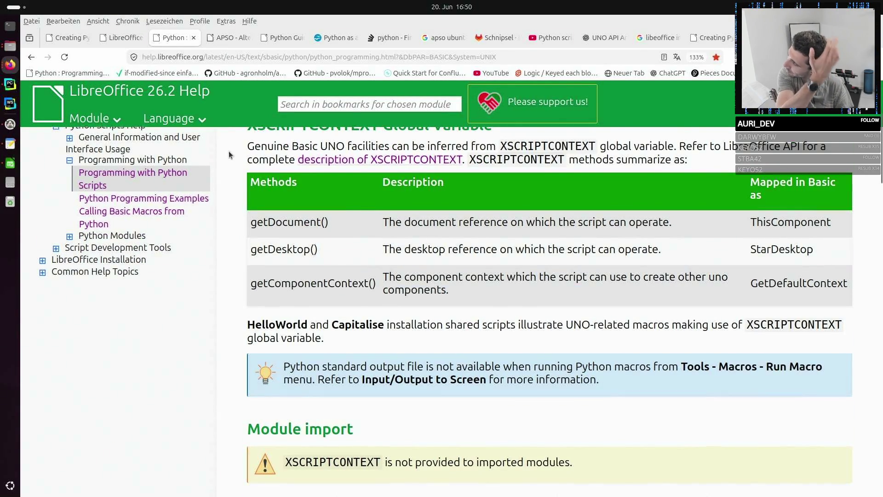
scroll(230, 155, down, 5)
scroll(229, 155, down, 3)
scroll(229, 155, down, 3)
scroll(229, 154, down, 3)
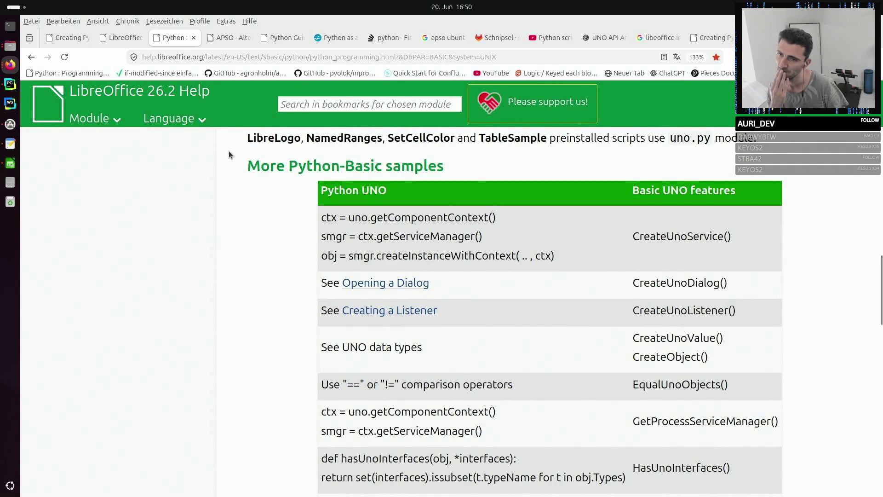
scroll(229, 155, down, 3)
scroll(229, 154, down, 3)
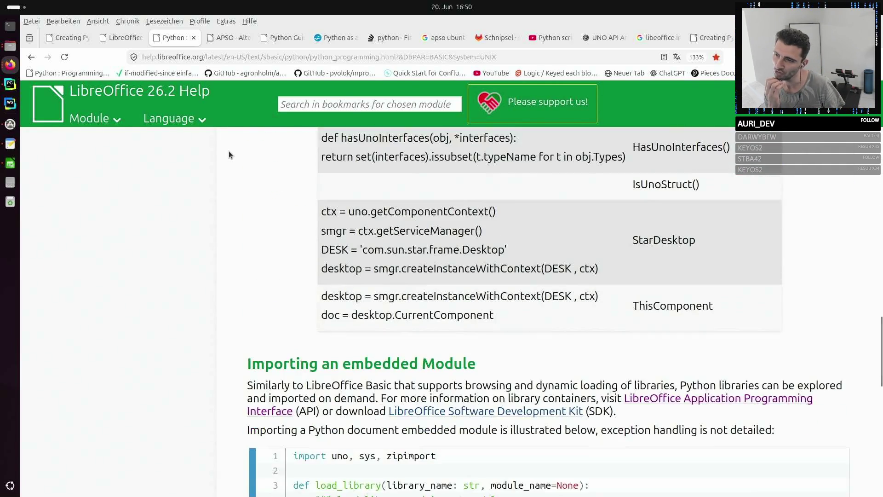
scroll(229, 155, down, 3)
scroll(229, 155, down, 3)
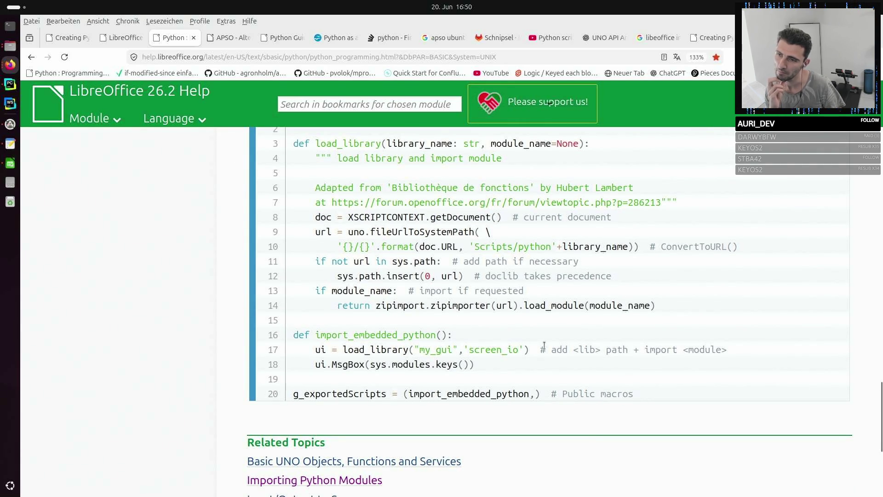
scroll(546, 342, up, 3)
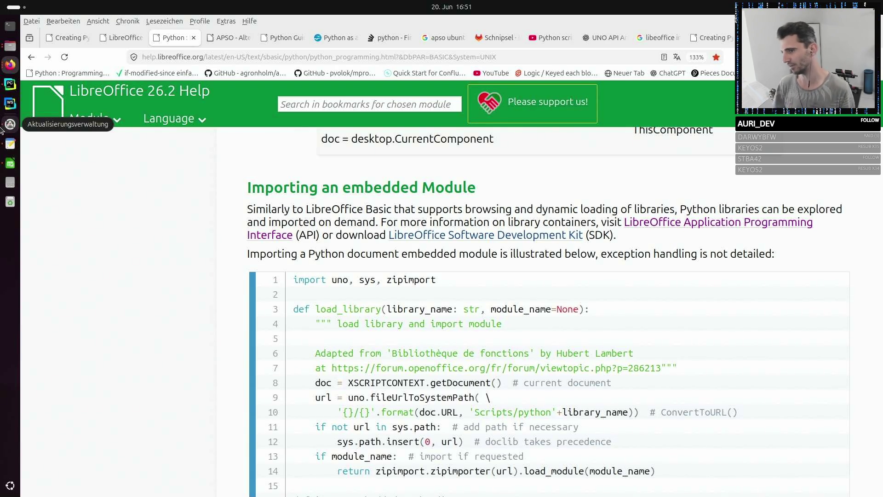
scroll(155, 166, up, 5)
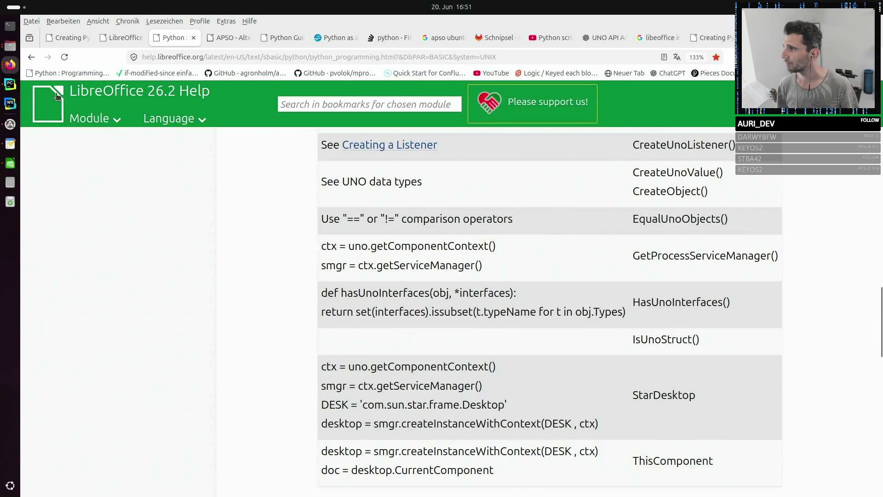
Return to the Calc workbook and add new sheets with the + button.
click(8, 164)
click(98, 159)
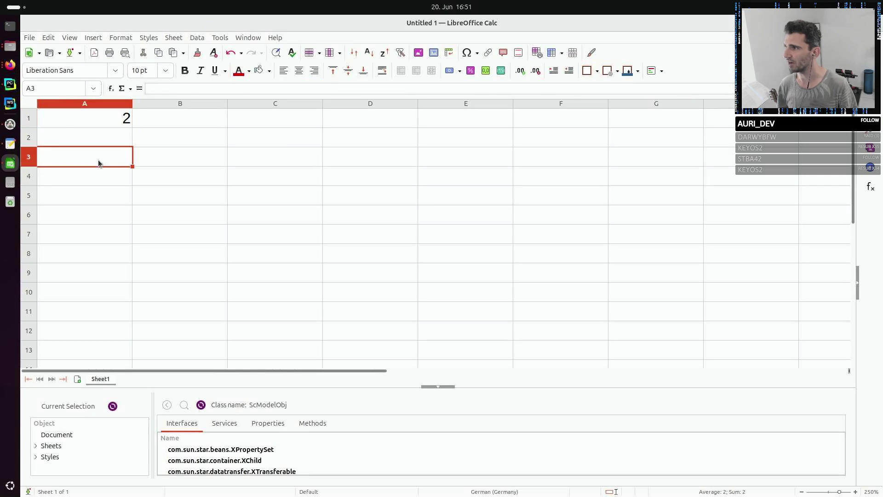
click(191, 157)
drag(191, 157, 260, 184)
click(260, 184)
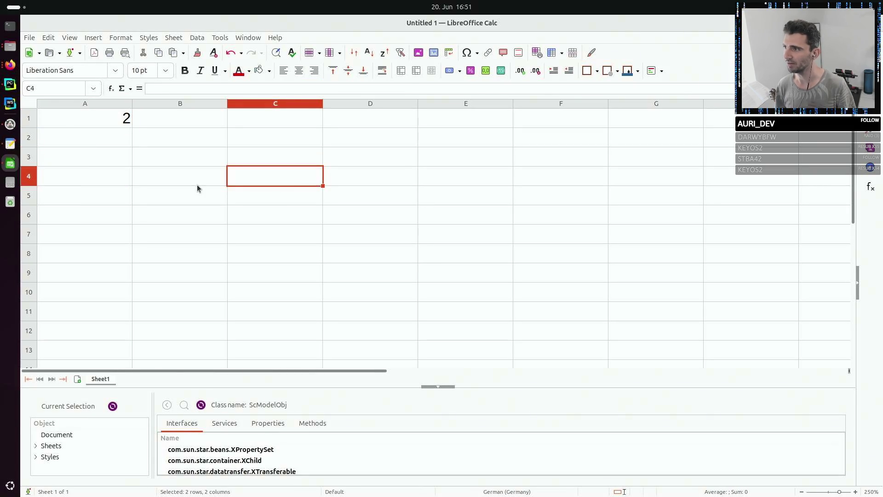
click(196, 184)
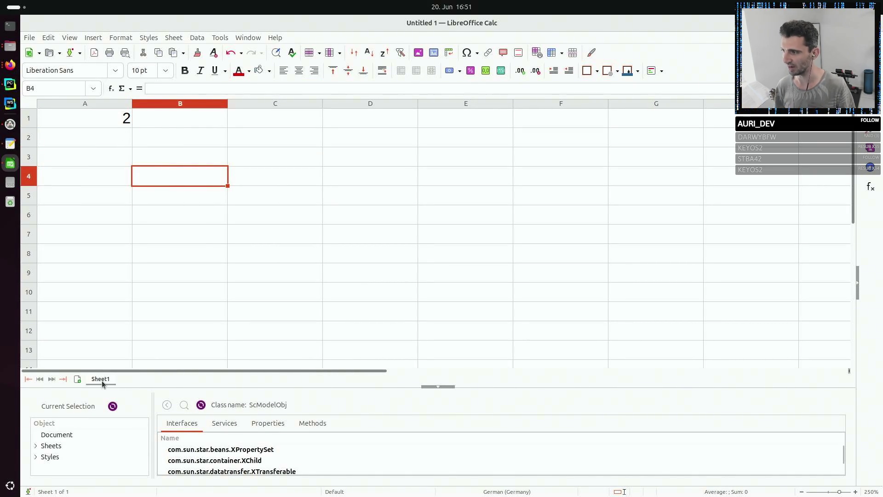
click(77, 379)
click(78, 379)
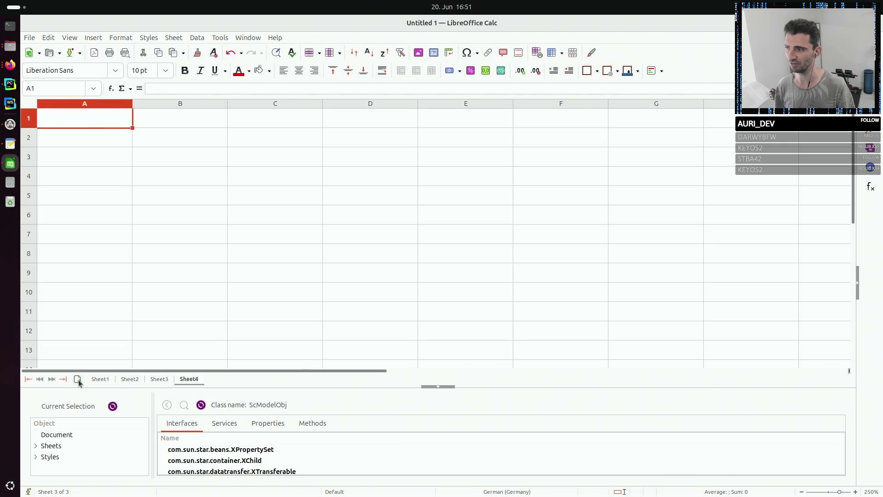
Delete Sheet2, Sheet3 and Sheet4 so only Sheet1 remains.
right_click(138, 379)
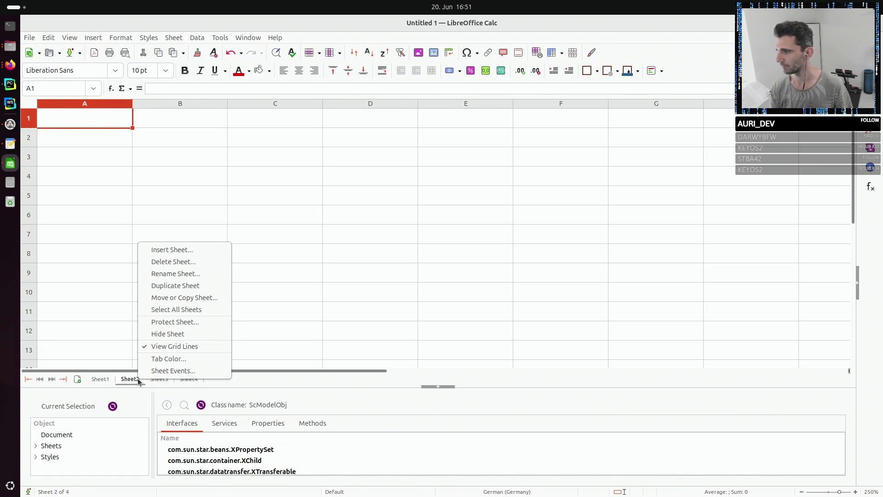
click(175, 261)
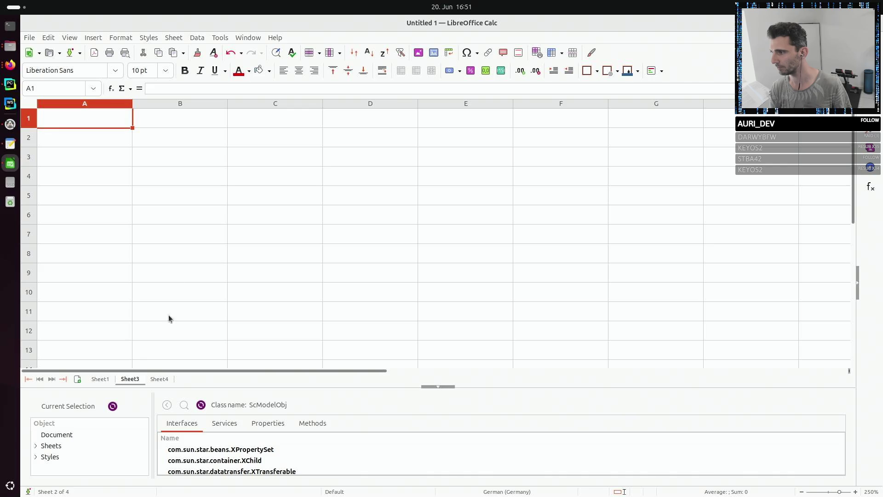
right_click(130, 378)
click(164, 263)
right_click(131, 378)
click(167, 262)
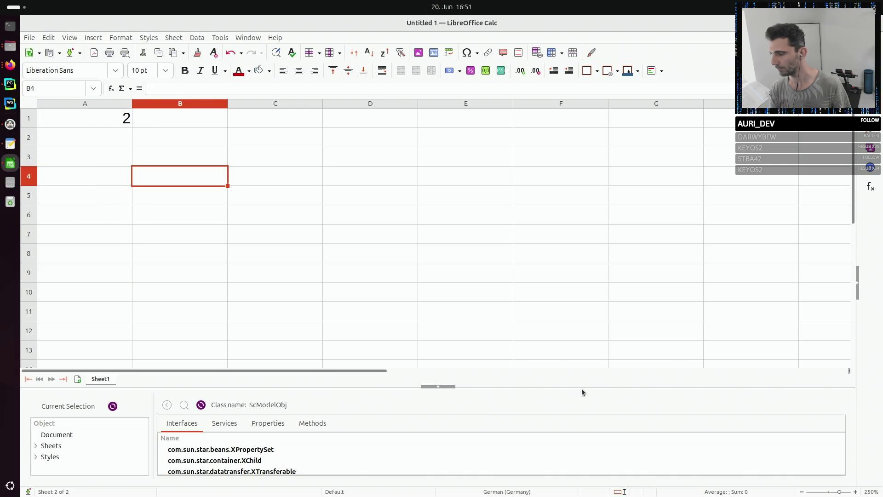
Clear the 2 from cell A1, leaving Sheet1 empty.
click(723, 311)
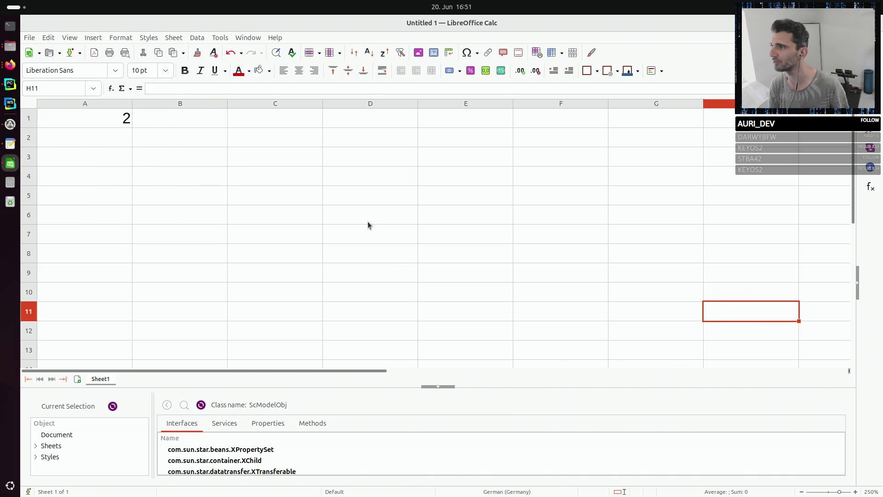
click(119, 122)
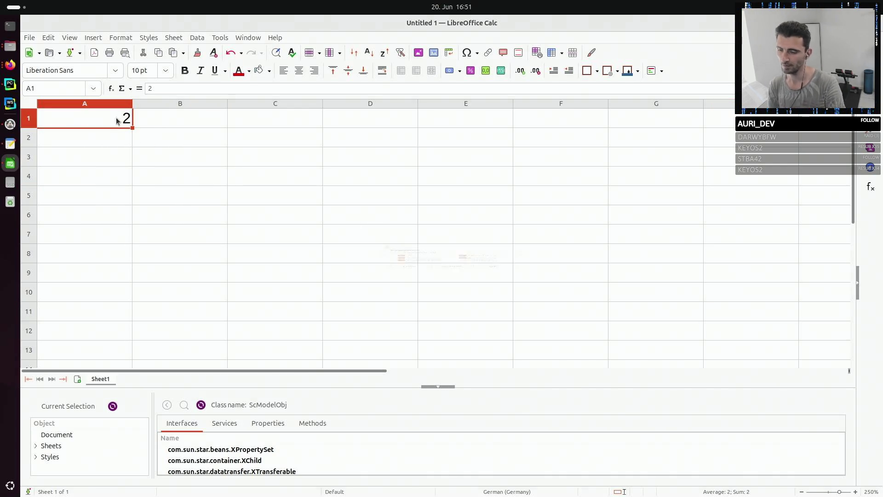
key(BackSpace)
click(493, 303)
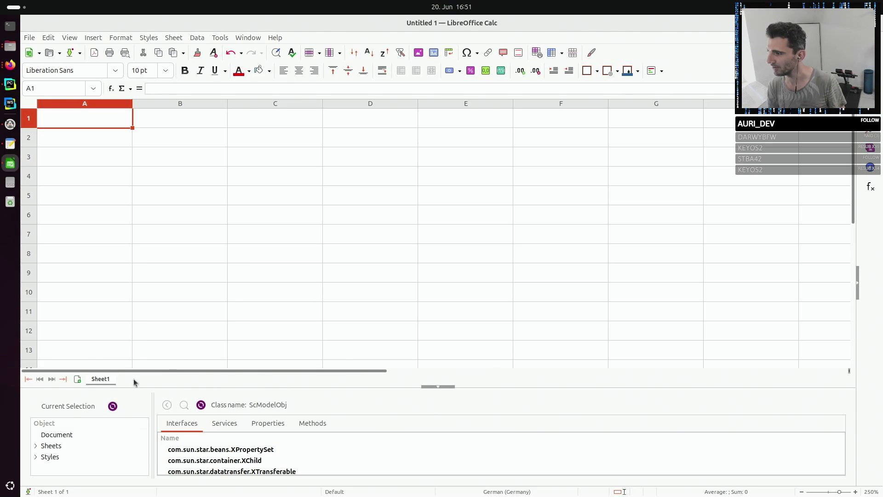
click(172, 164)
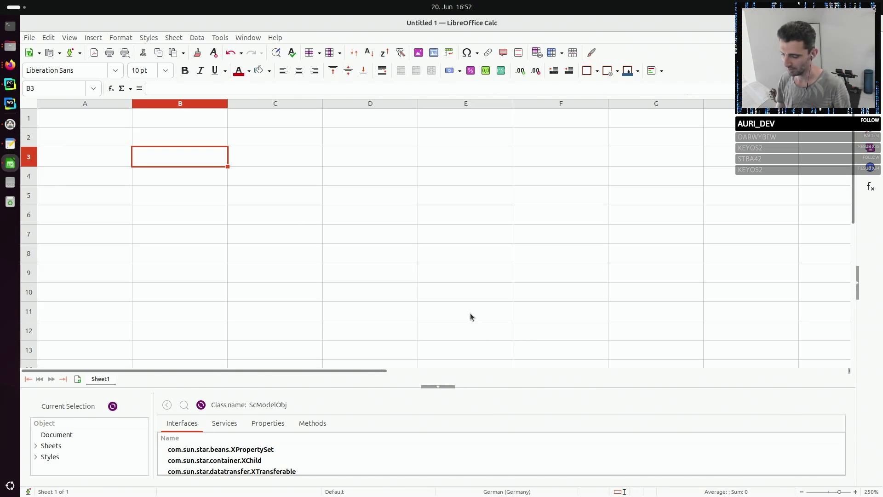
ctrl+click(340, 261)
ctrl+scroll(339, 261, down, 2)
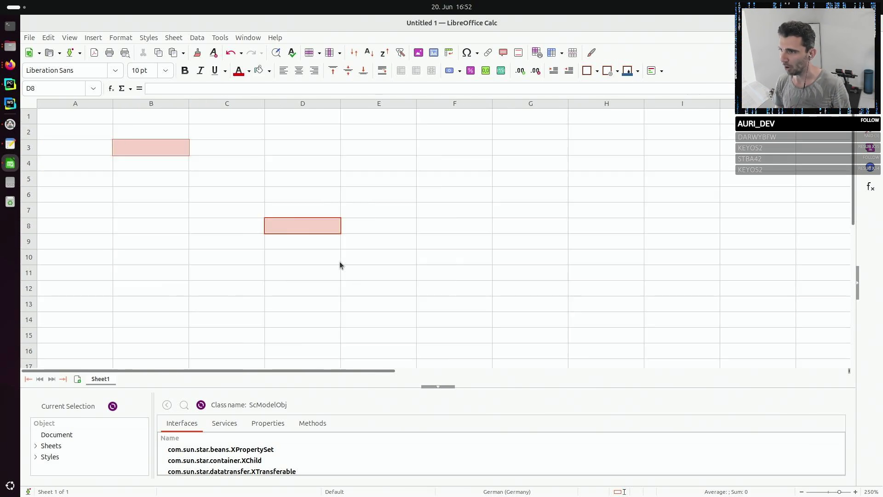
ctrl+scroll(340, 262, down, 2)
drag(141, 142, 522, 282)
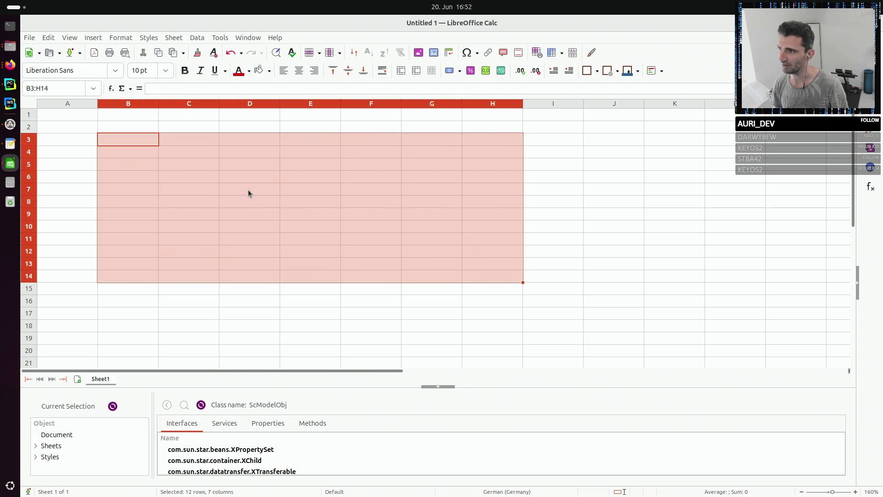
click(243, 181)
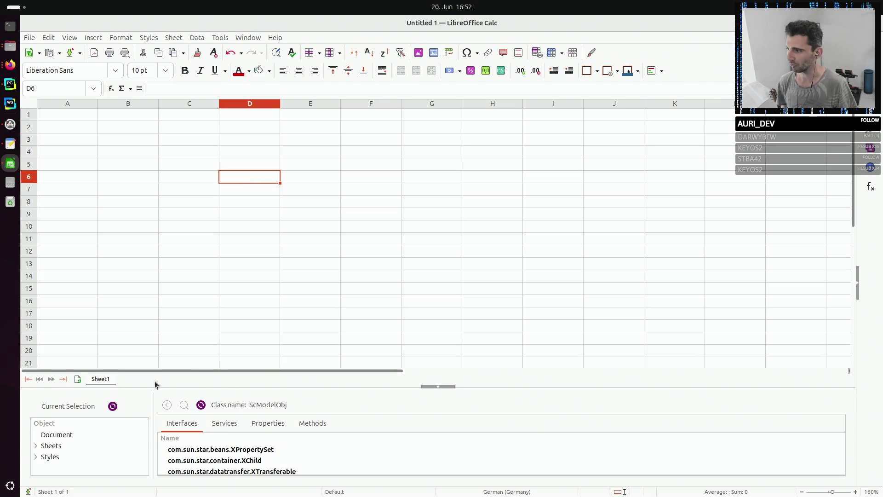
click(77, 379)
Rename the new second sheet to fixe_ausgaben and select B2 for data entry.
double_click(130, 379)
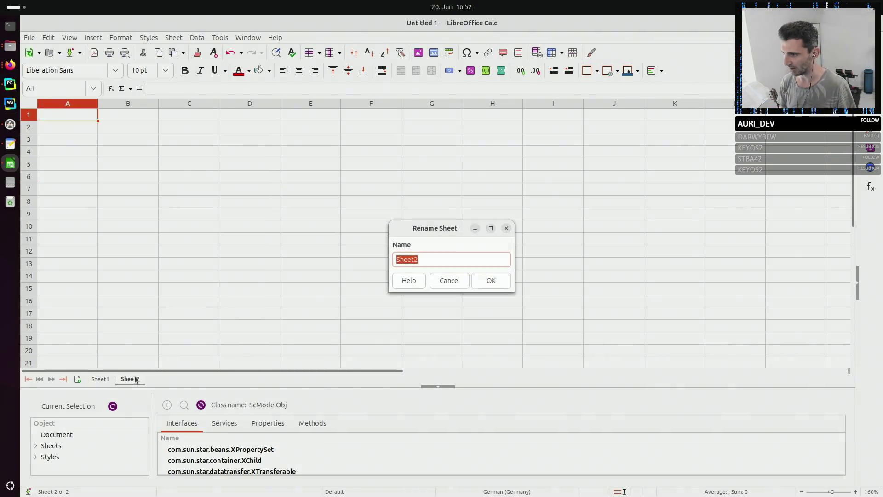
text(fixe_)
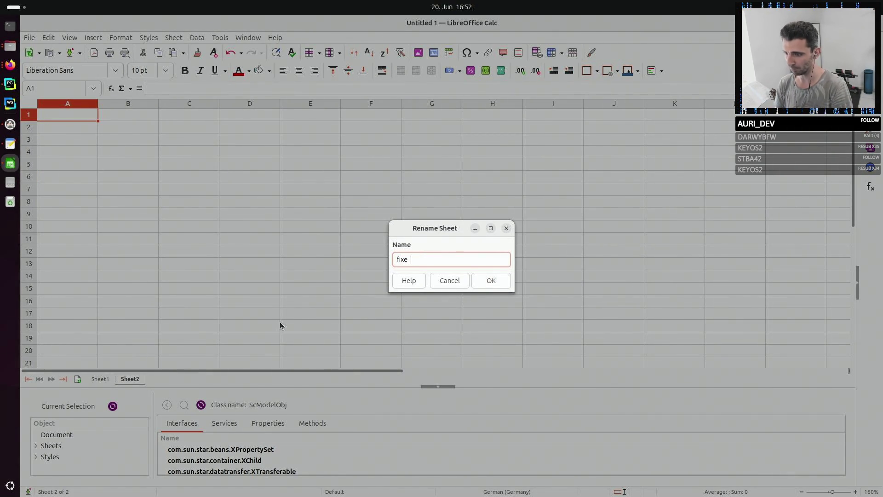
text(ausgaben)
key(Return)
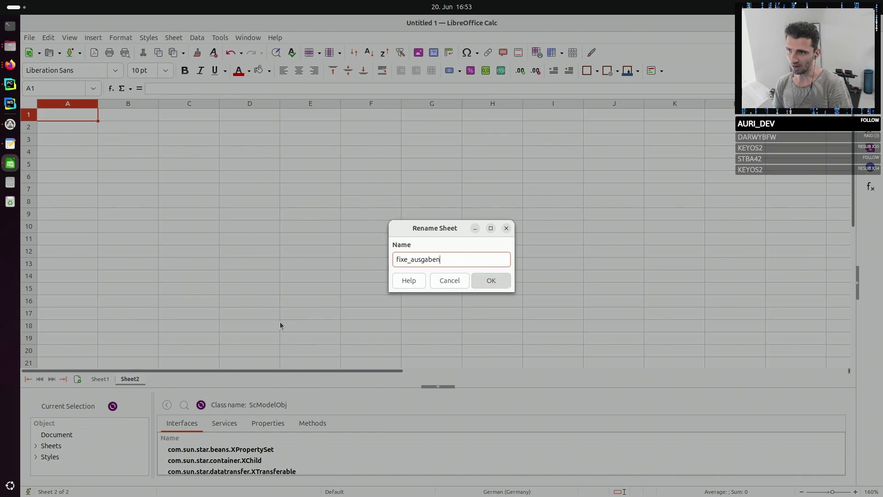
click(112, 130)
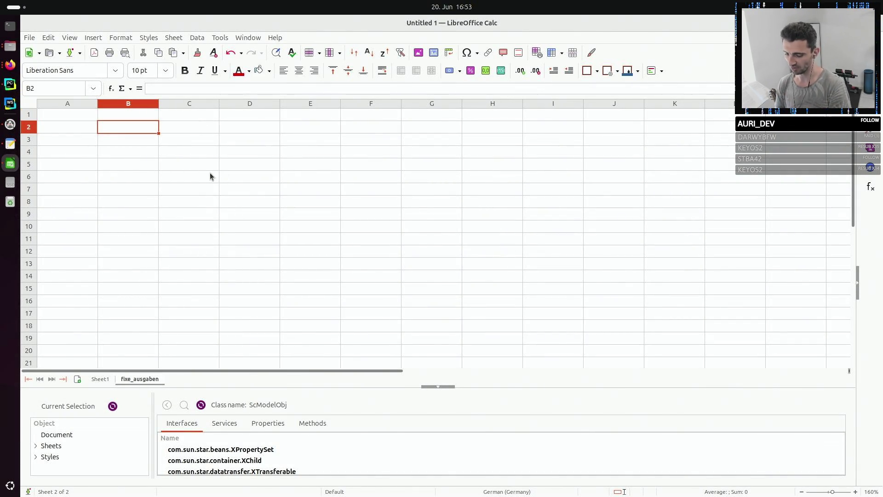
text(Miete)
Enter Miete, monatlich and 750 in B2:D2, fixing the misspelled frequency.
key(Tab)
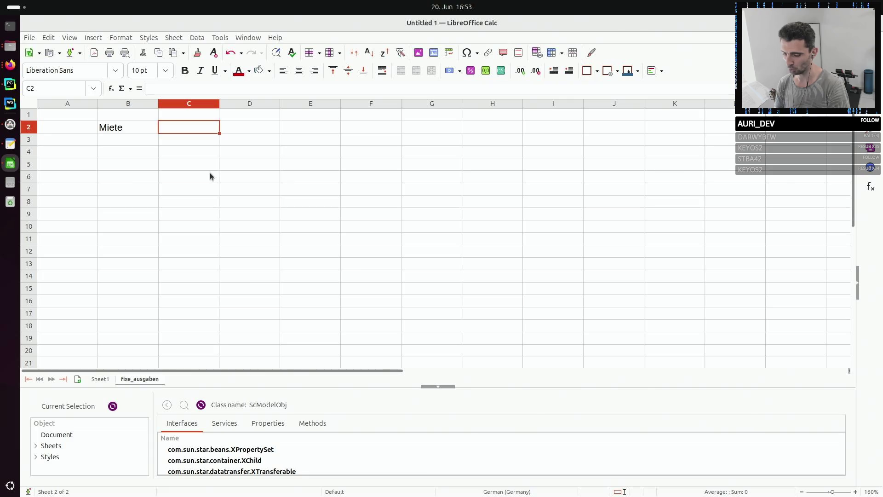
text(minatlich)
key(BackSpace)
key(BackSpace)
key(BackSpace)
key(BackSpace)
key(BackSpace)
key(BackSpace)
key(BackSpace)
key(BackSpace)
text(onatlich)
key(Return)
key(Up)
key(Right)
text(750)
key(Return)
key(Down)
key(Left)
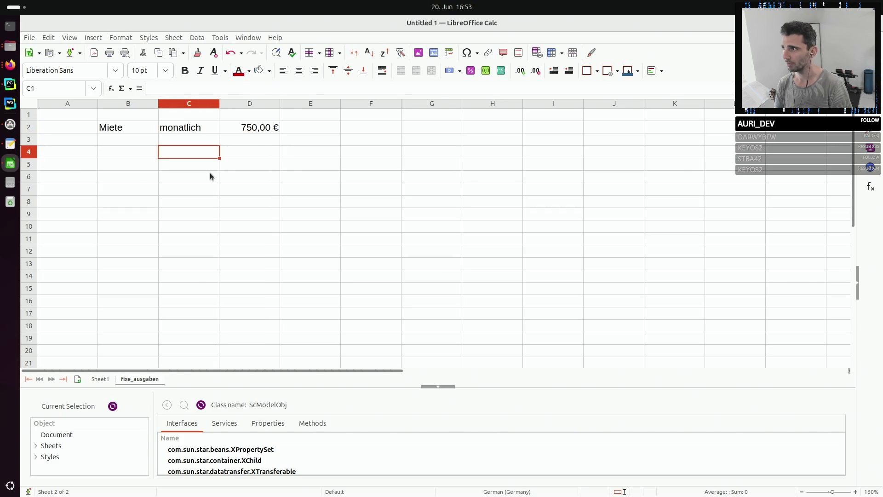
key(Up)
key(Left)
text(KFT-Steuer)
Enter KFT-Steuer, jährlich in B3:C3 and correct the D3 amount to 25.
key(Tab)
text(jährlic)
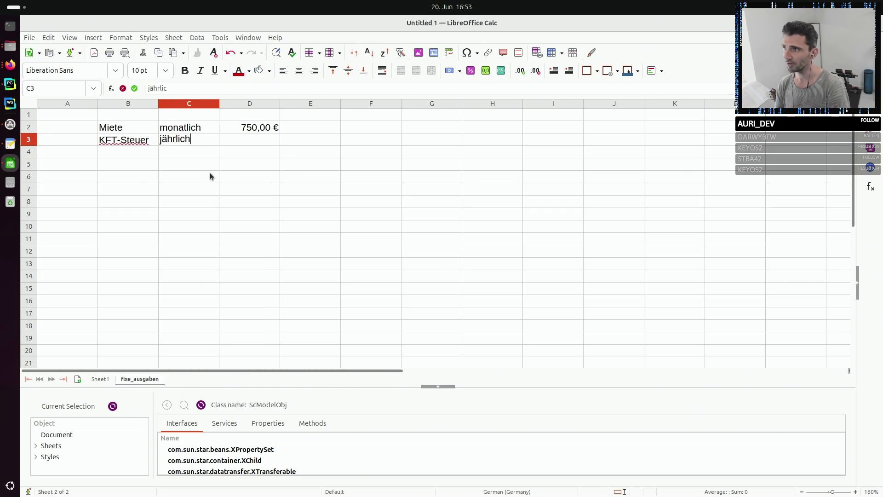
text(h)
key(Tab)
text(25)
text(@)
key(Return)
key(Up)
text(25)
key(Return)
key(Left)
key(Down)
key(Up)
key(Left)
key(Left)
key(Up)
key(Right)
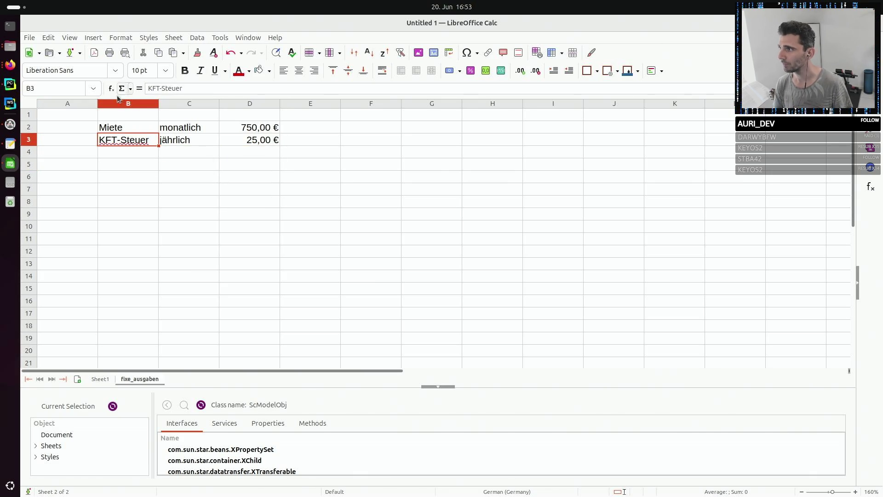
Correct B3 to KFZ-Steuer and select the two expense rows B2:D3.
double_click(111, 138)
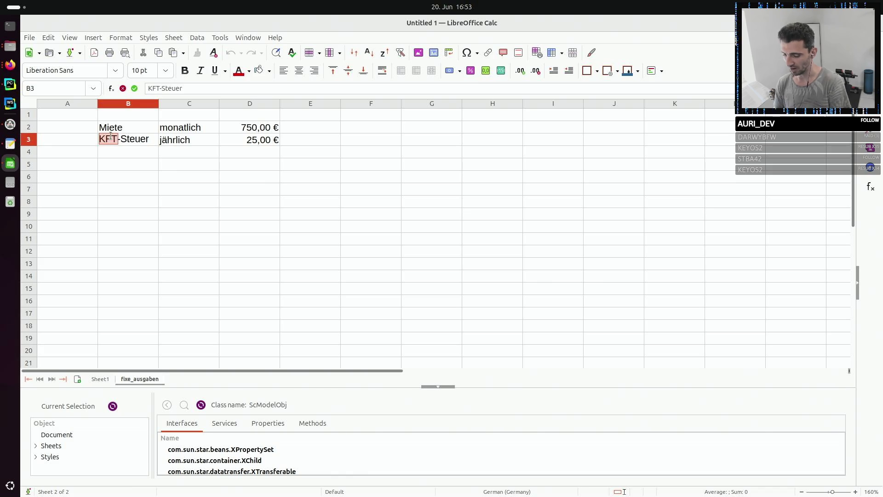
text(KFZ)
key(Return)
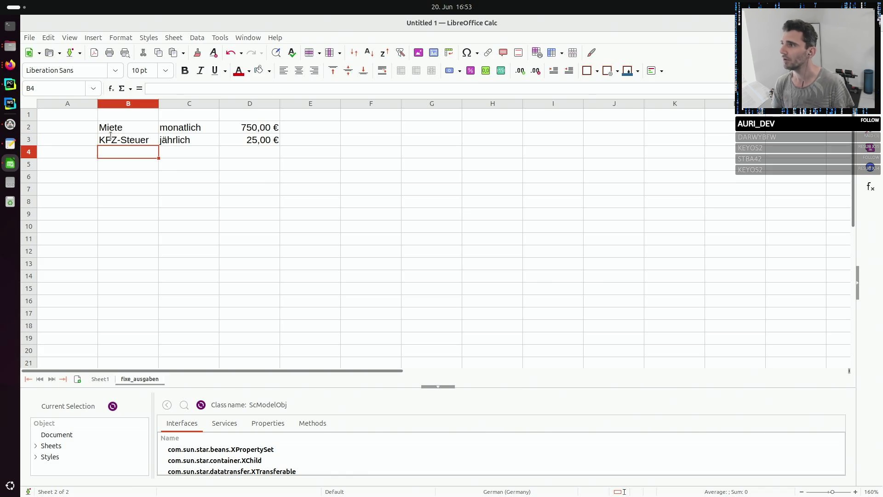
drag(138, 129, 274, 142)
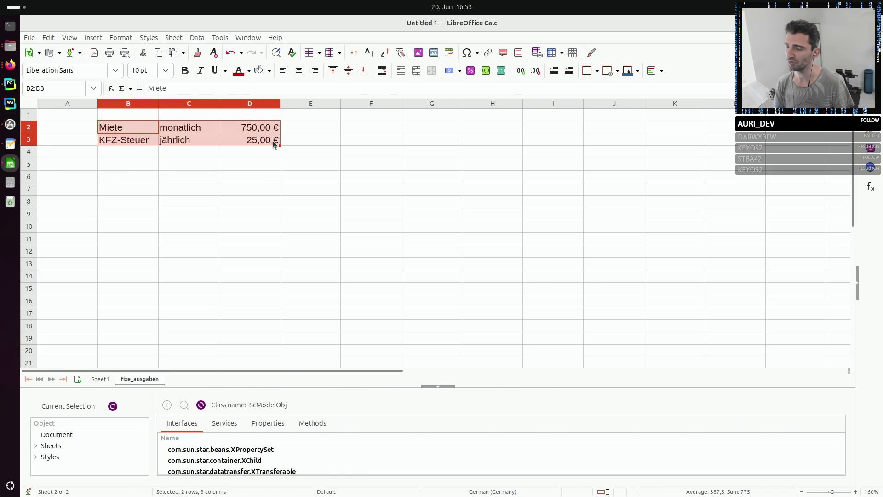
click(181, 143)
mouse_move(124, 139)
mouse_down()
mouse_move(246, 133)
mouse_move(141, 139)
mouse_up()
click(250, 140)
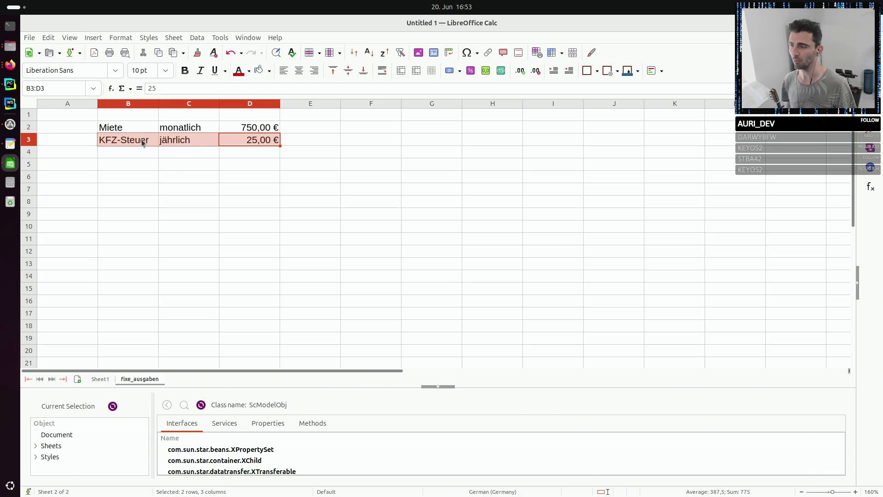
click(172, 173)
drag(72, 116, 319, 291)
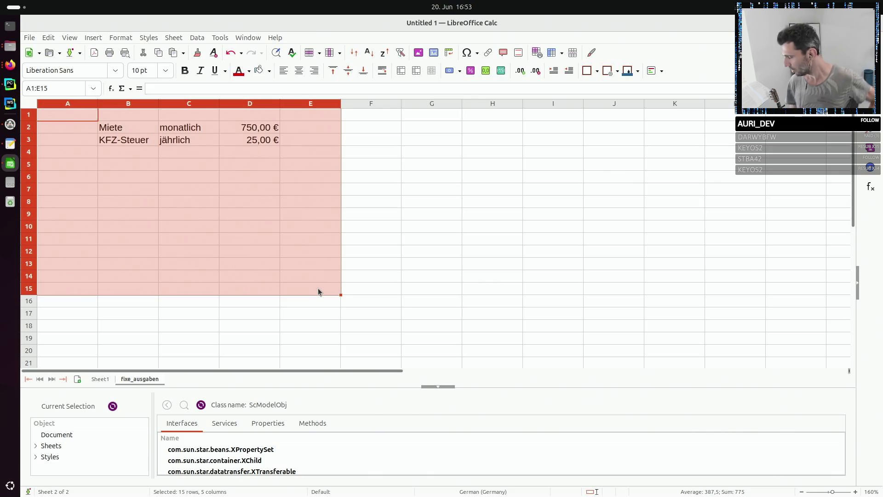
click(319, 292)
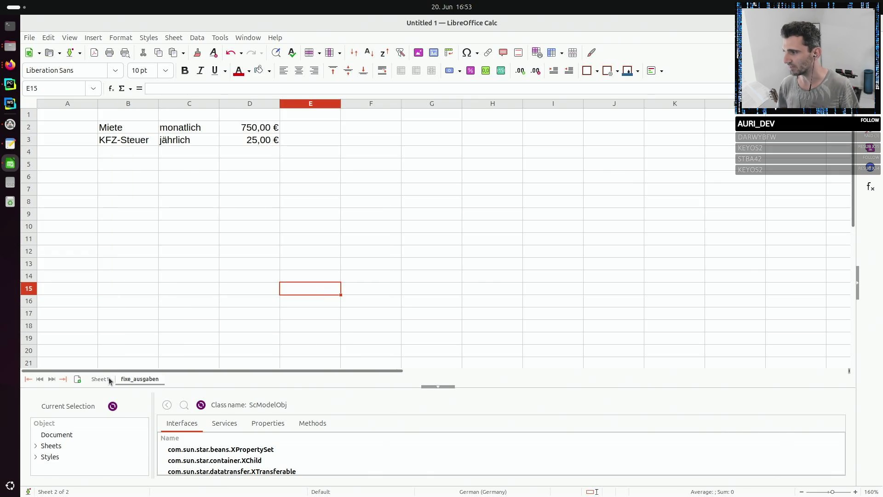
click(373, 237)
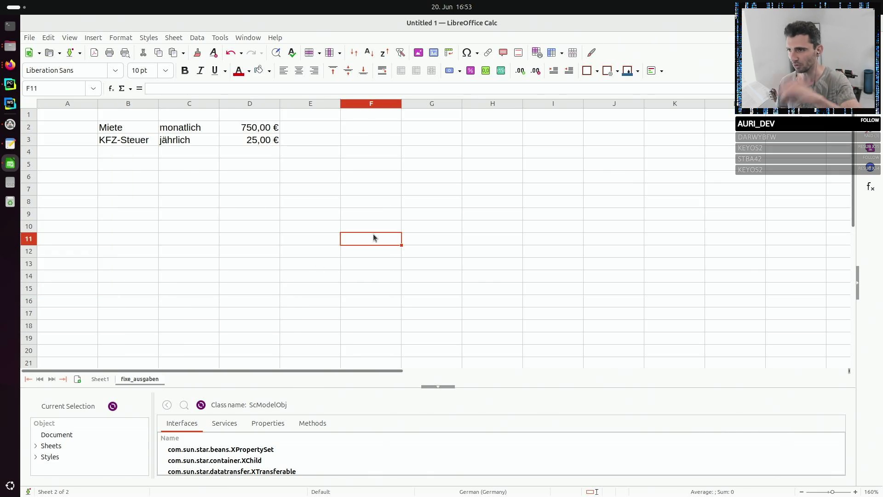
click(296, 128)
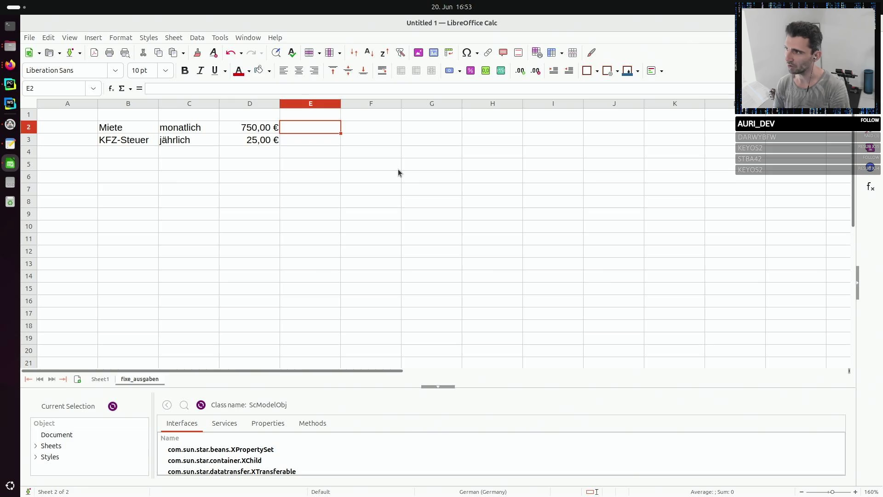
text(Wohnung)
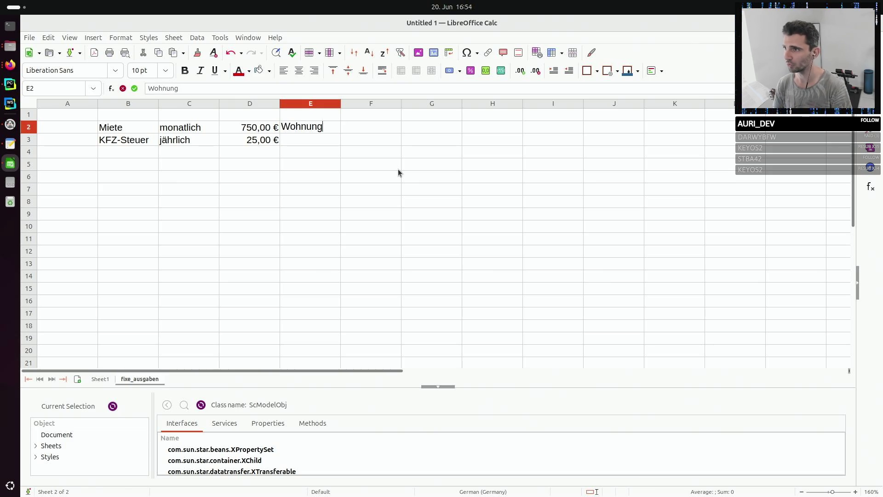
Enter Wohnung in E2, Auto in E3 and the heading Kategorie in E1.
key(Return)
text(Aut)
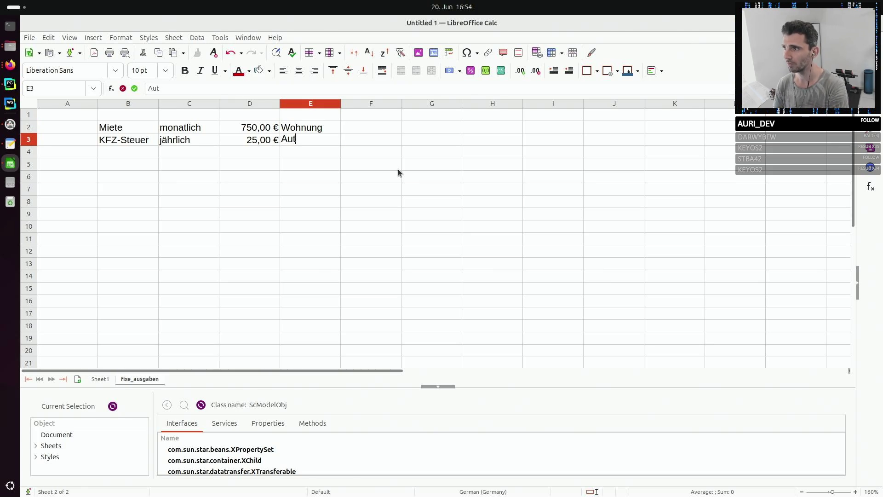
text(o)
key(Return)
key(Up)
key(Up)
key(Up)
text(Kategorien)
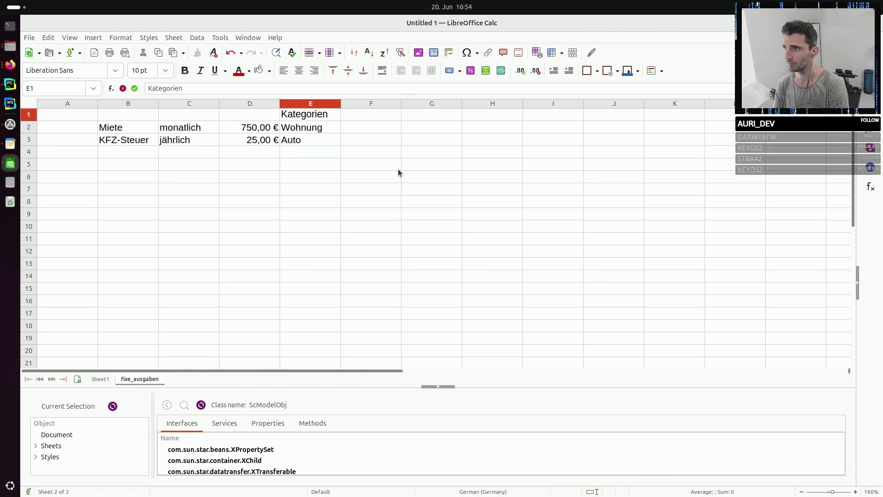
key(BackSpace)
key(Return)
Make the Kategorie heading in E1 bold and switch to the empty Sheet1.
click(319, 119)
click(184, 69)
key(Down)
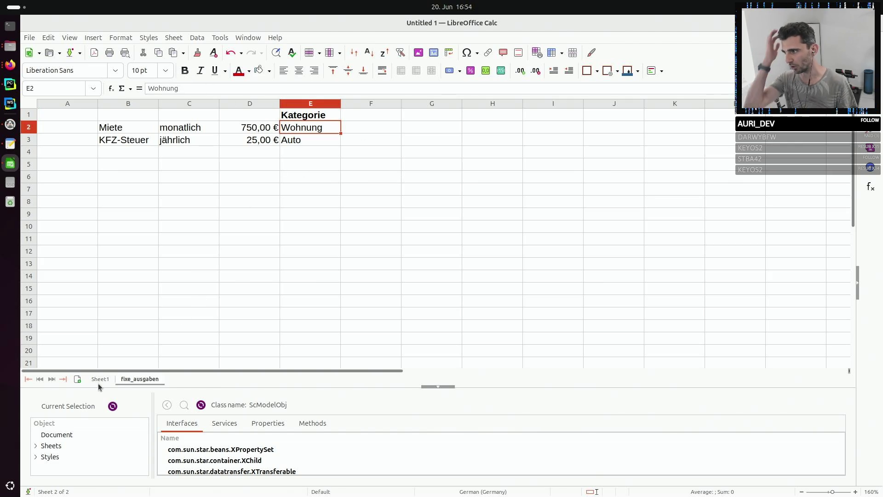
click(100, 378)
click(125, 129)
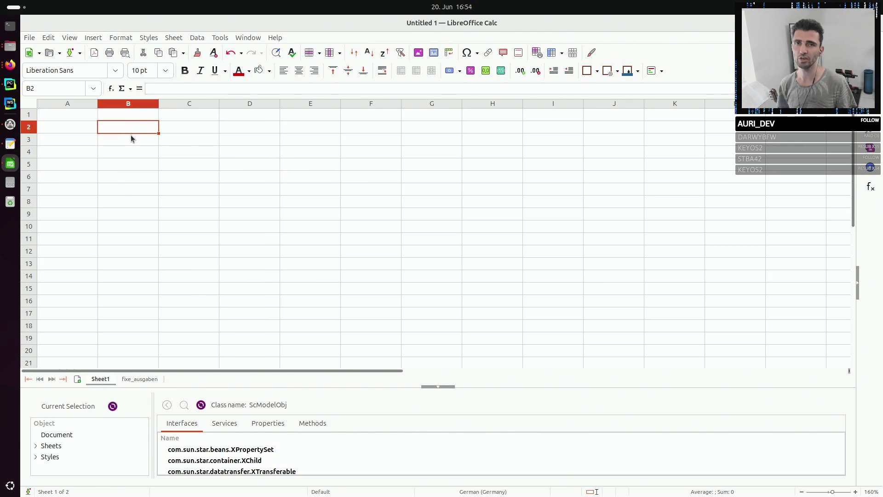
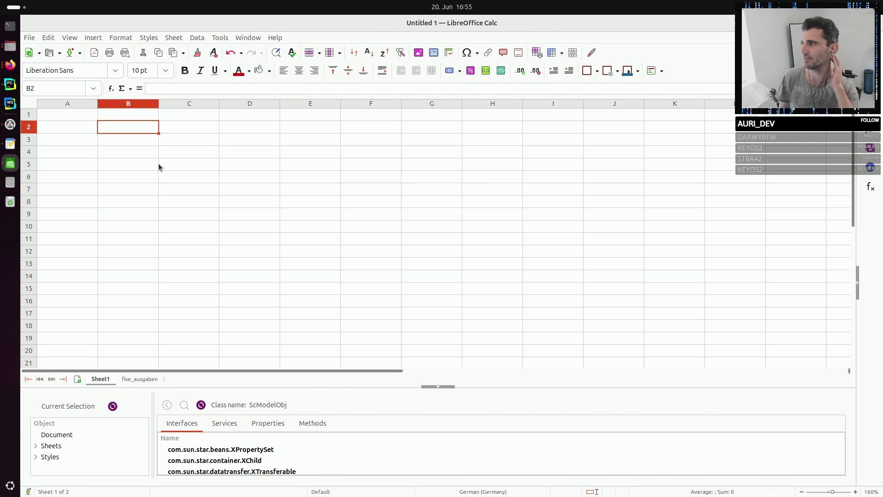
Review the fixed-costs table on the fixe_ausgaben sheet, including the KFZ-Steuer row, and return to Sheet1.
click(139, 380)
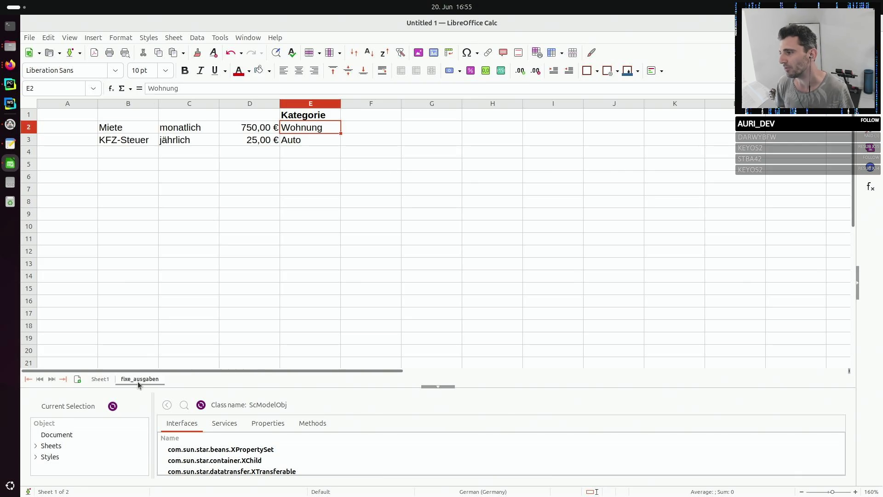
click(205, 205)
drag(119, 118, 284, 204)
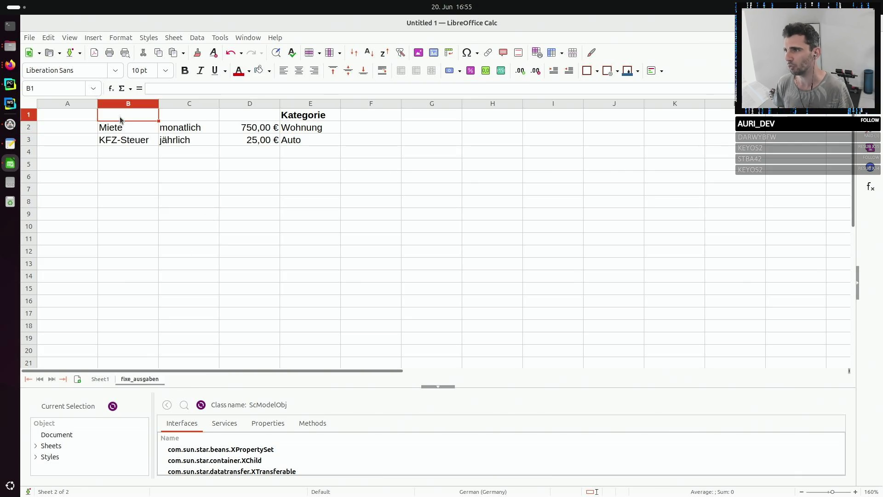
click(283, 204)
drag(111, 128, 304, 161)
click(179, 129)
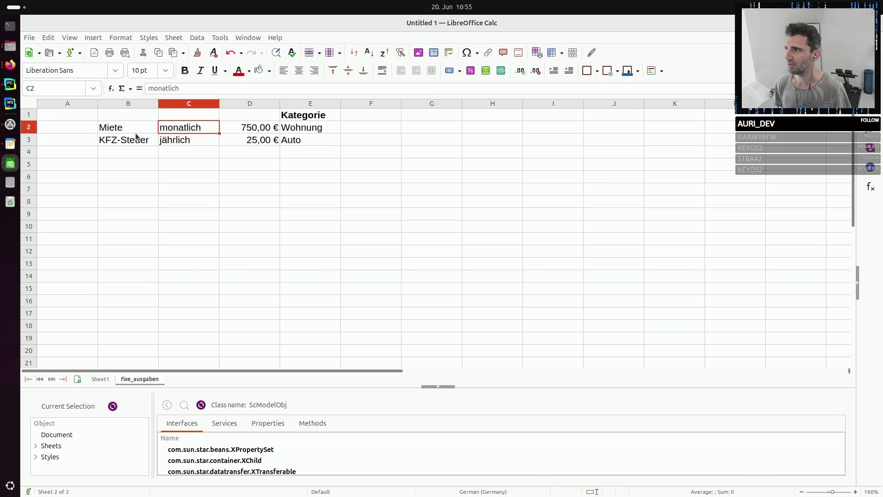
drag(142, 144, 325, 141)
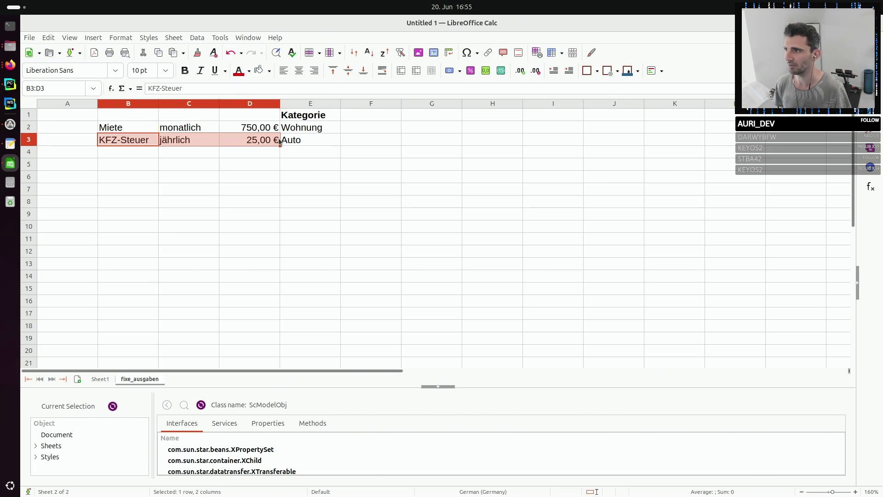
click(96, 380)
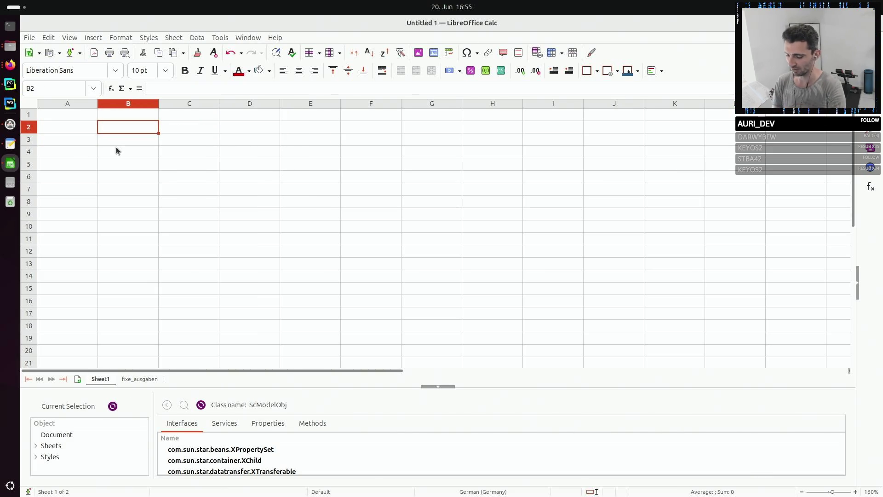
text(Jul)
text(1)
text(2026)
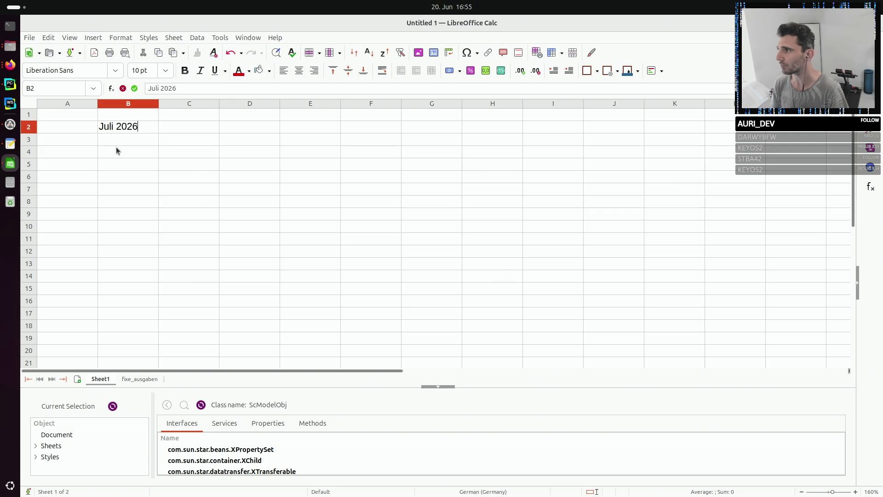
Enter ="Juli 2026" in B2, AUSGABEN in B4 and EINNAHMEN in E4.
key(Return)
key(Return)
key(Up)
key(Up)
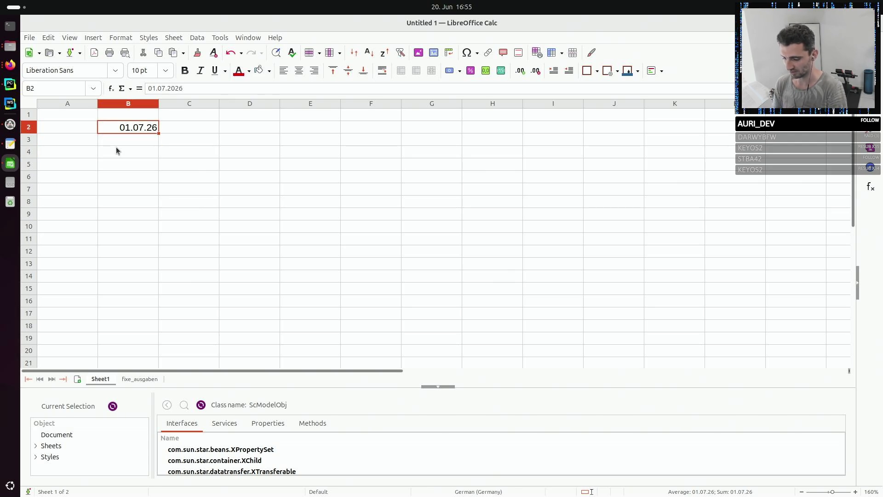
text(=")
text(Juli 202)
text(6)
key(Return)
key(Return)
text(AUSGABEN)
key(Tab)
key(Tab)
key(Tab)
text(EINNAHME)
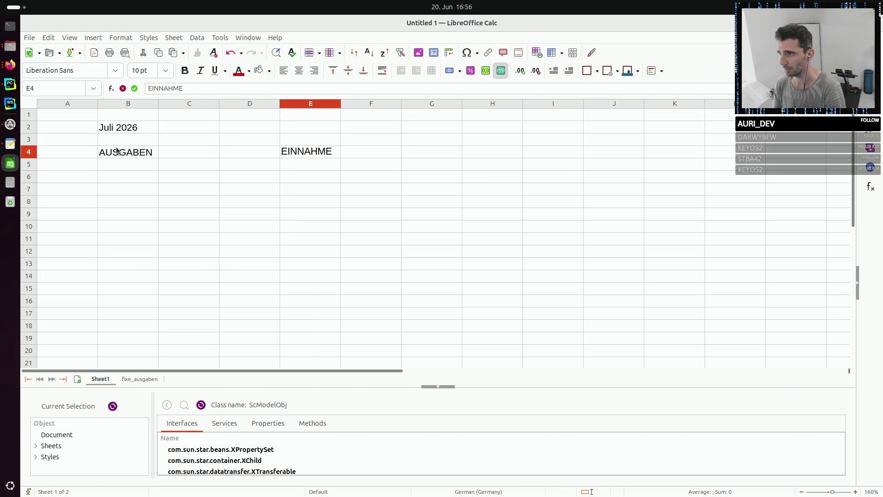
key(BackSpace)
text(N)
key(Down)
key(Down)
key(Left)
key(Left)
key(Left)
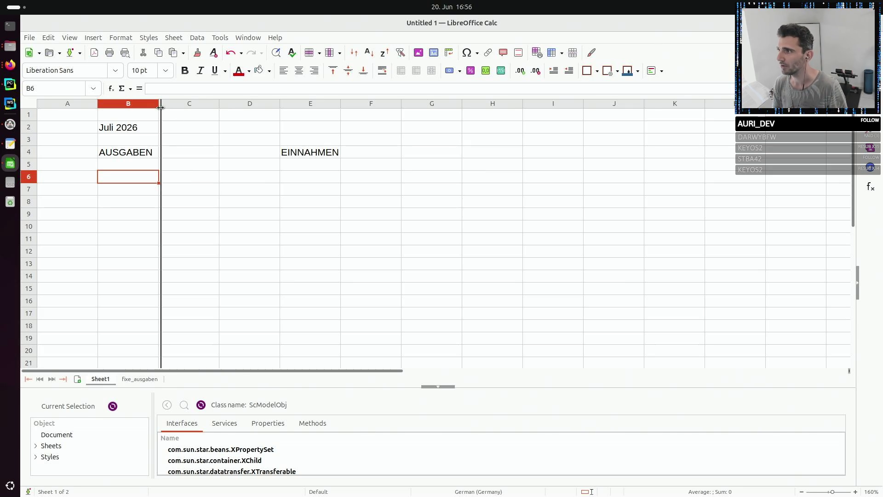
Widen column B and list Wohnen with a right-aligned Miete label and 850 in C7.
drag(160, 108, 227, 108)
text(Wohne)
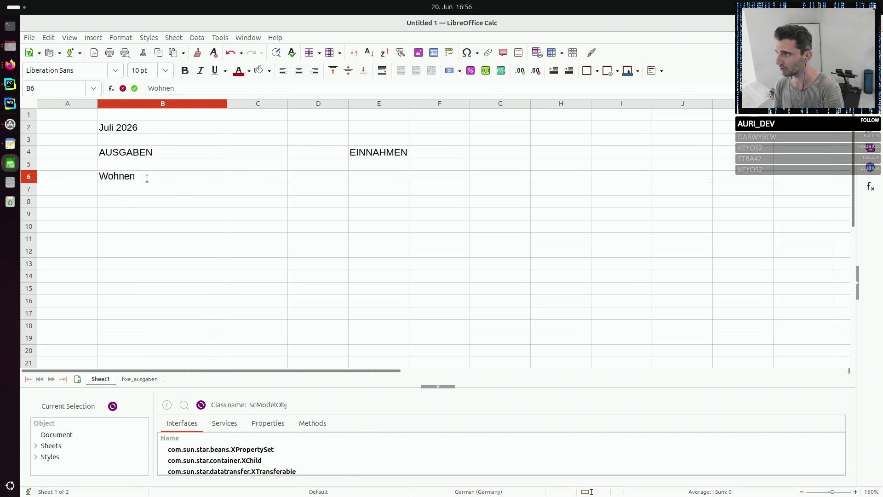
text(n)
key(Return)
text(Miete)
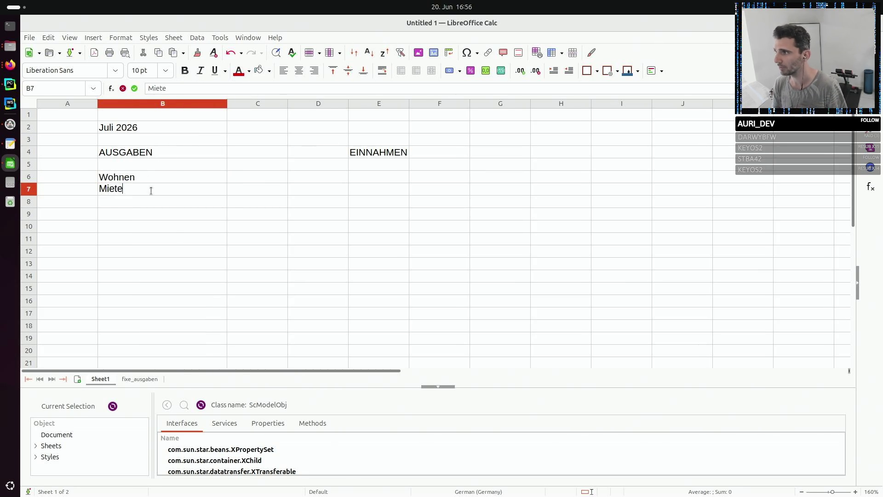
key(Return)
click(138, 192)
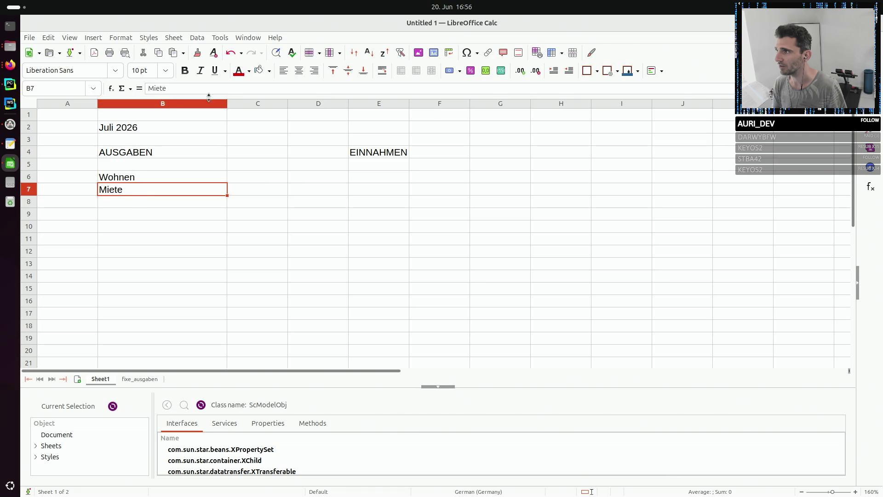
click(314, 71)
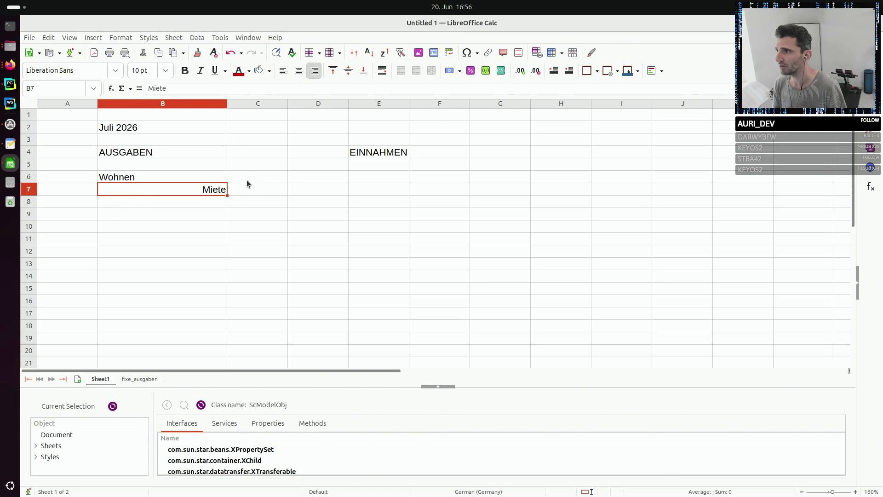
click(244, 192)
text(850)
key(Return)
key(Left)
key(Down)
text(Aut)
Add Auto with a right-aligned KFZ-Steuer label and move to its amount cell.
key(Return)
text(KFZ)
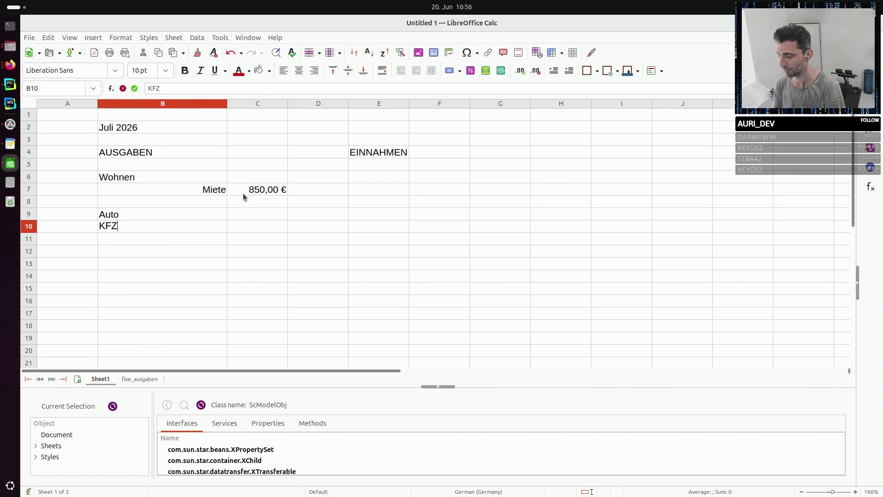
text(-Steuer)
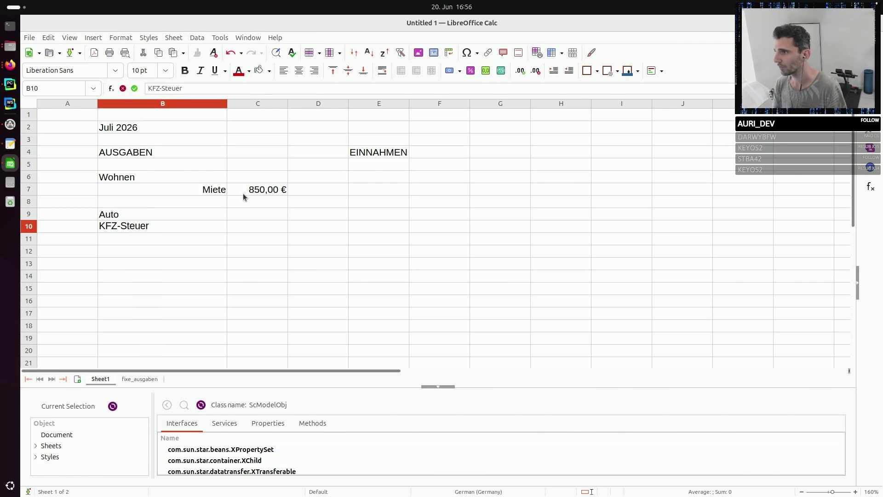
click(243, 194)
click(214, 218)
click(211, 225)
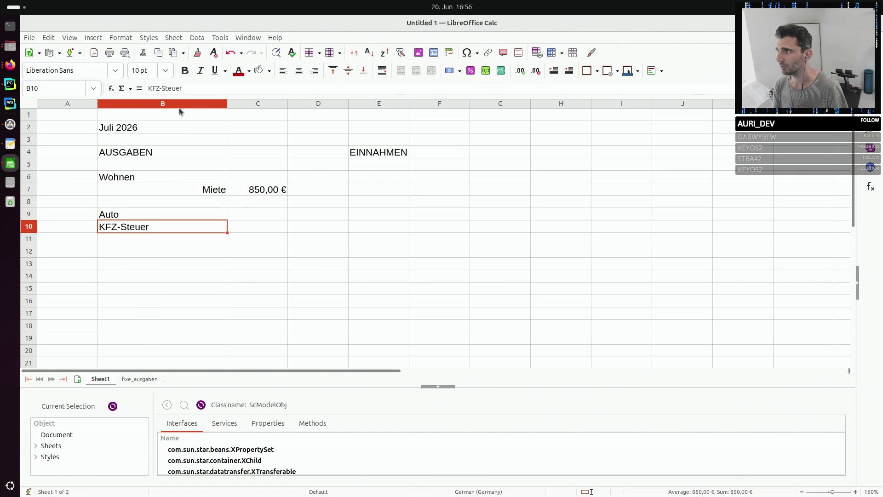
click(314, 70)
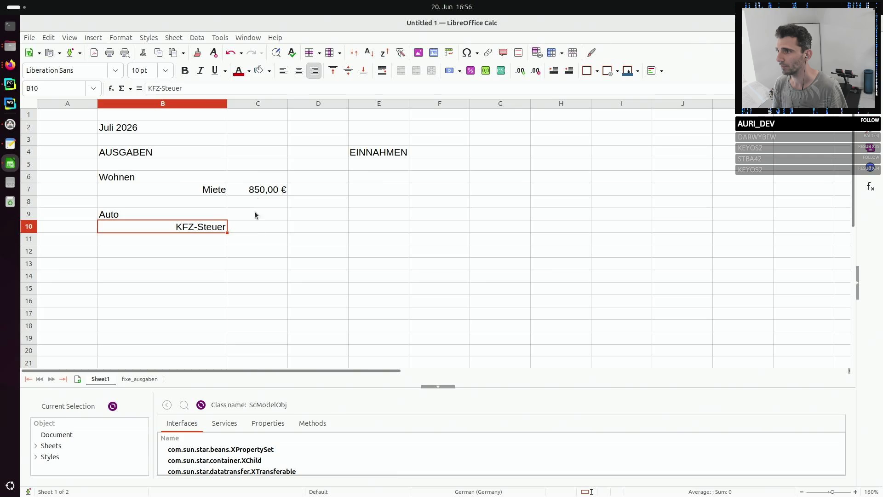
key(Tab)
click(208, 86)
text(=25/1)
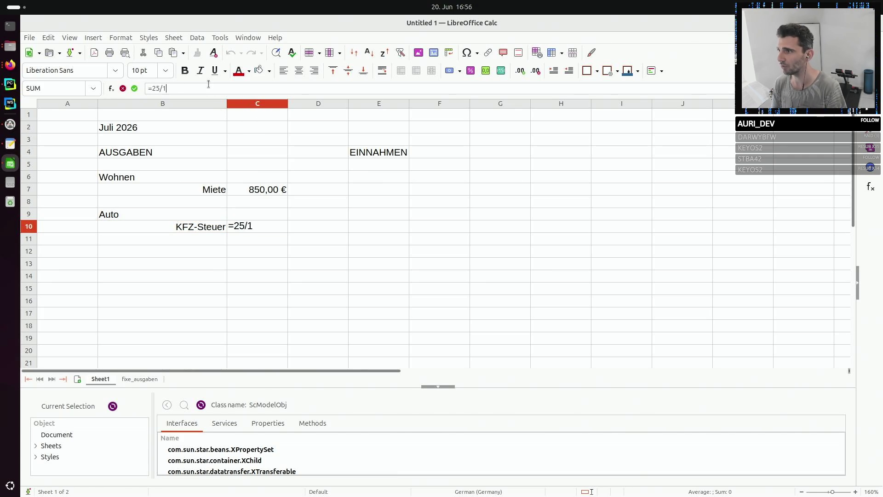
text(2)
Enter =25/12 in C10 as the monthly KFZ-Steuer share.
key(Return)
key(Up)
click(208, 84)
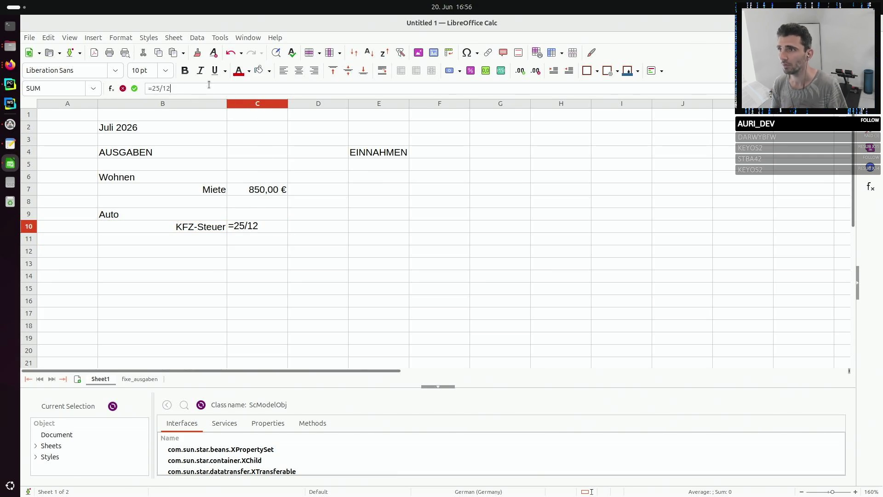
key(Return)
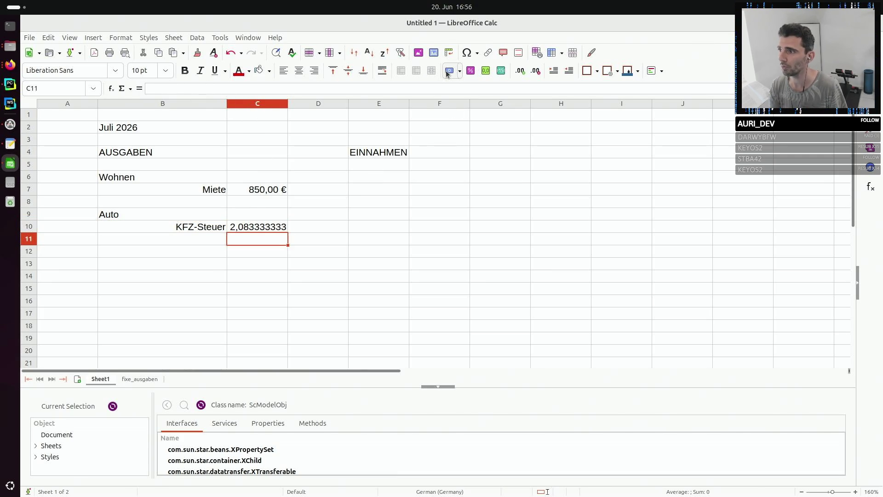
Format C10 as EUR currency showing 2,08 € and select C17 for the expenses total.
click(460, 72)
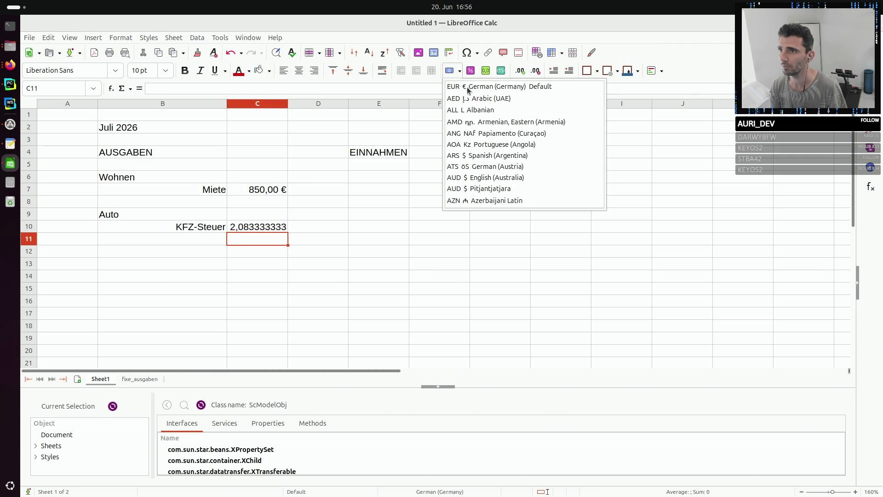
click(470, 95)
click(460, 71)
click(280, 227)
click(449, 70)
click(354, 193)
click(321, 230)
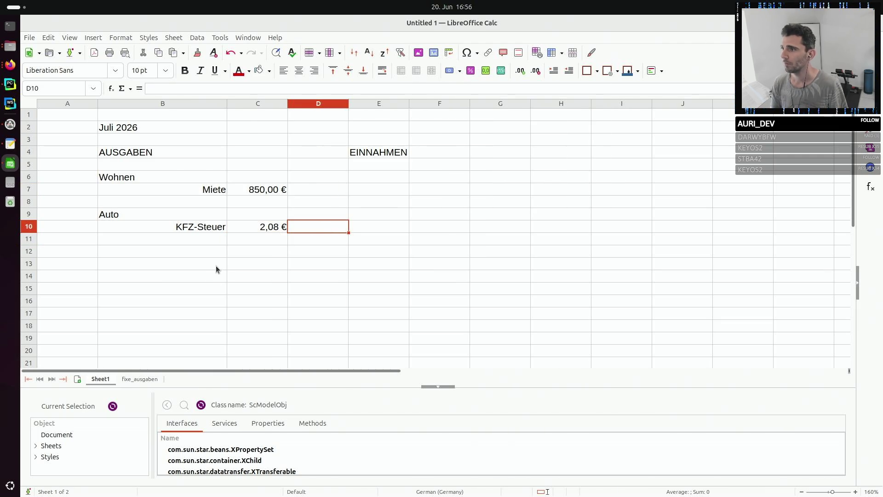
click(255, 317)
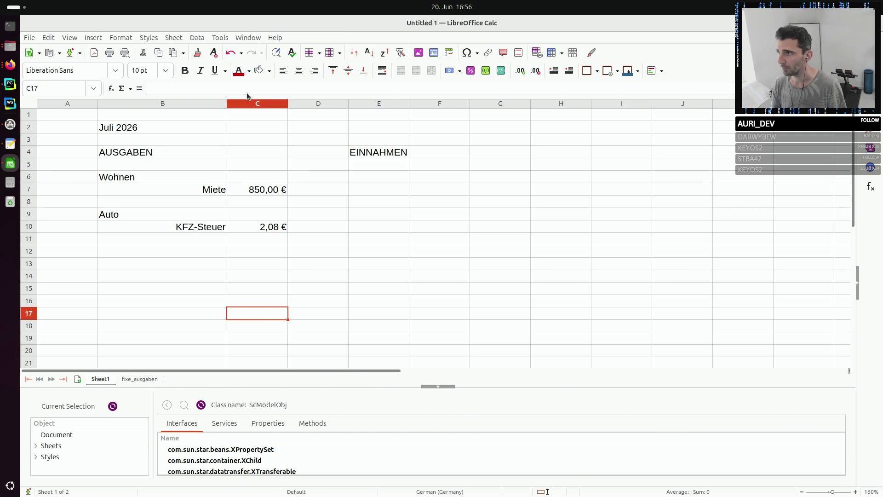
text(summe())
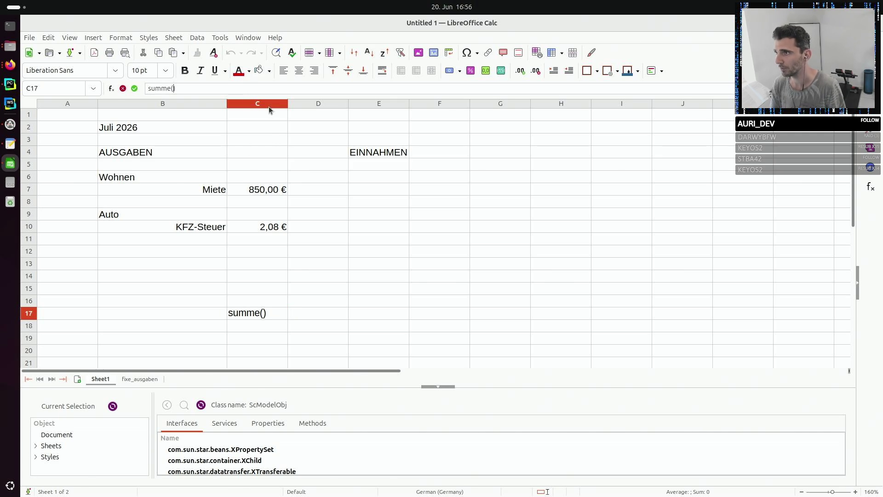
Try a =summe() total over the column C amounts in C17, which returns an error.
click(270, 105)
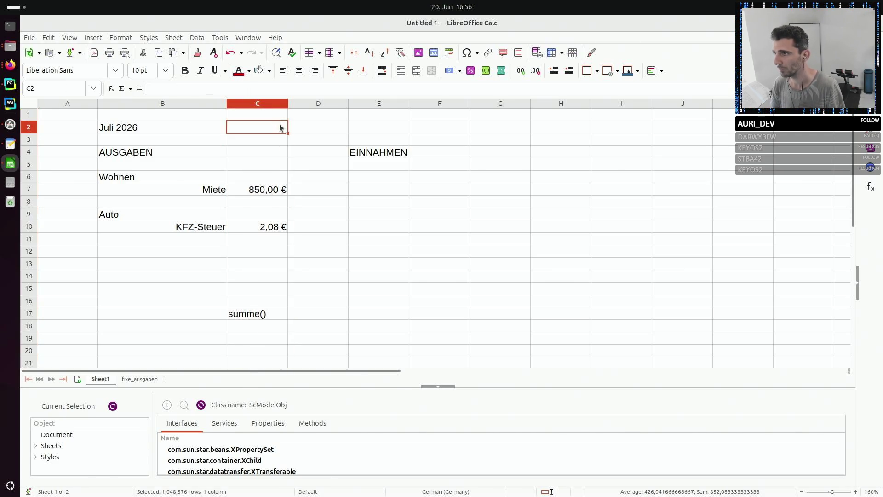
click(253, 289)
click(265, 318)
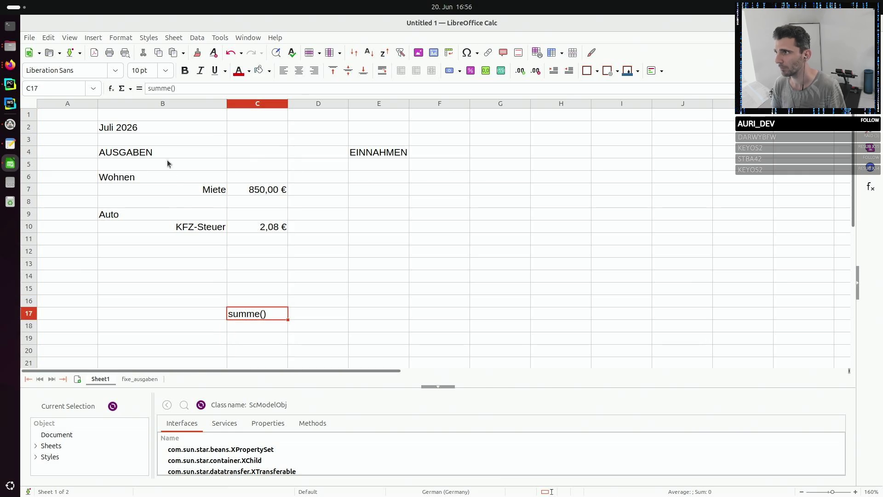
click(207, 88)
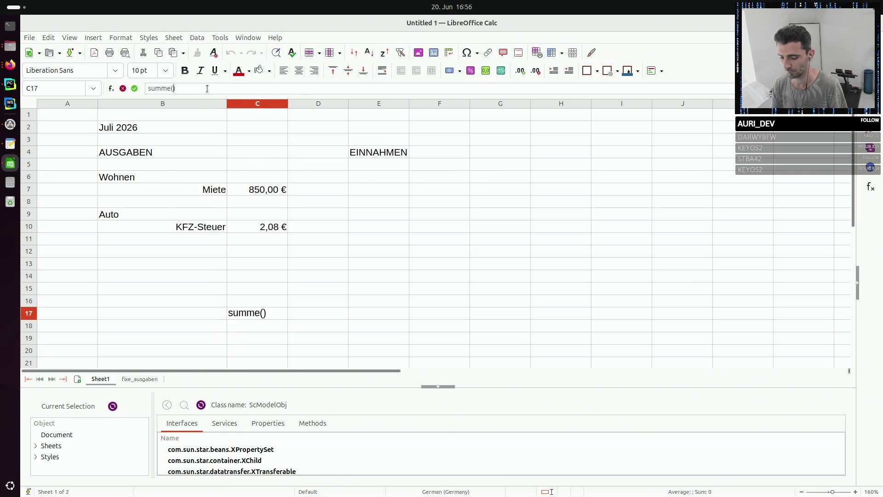
text(=)
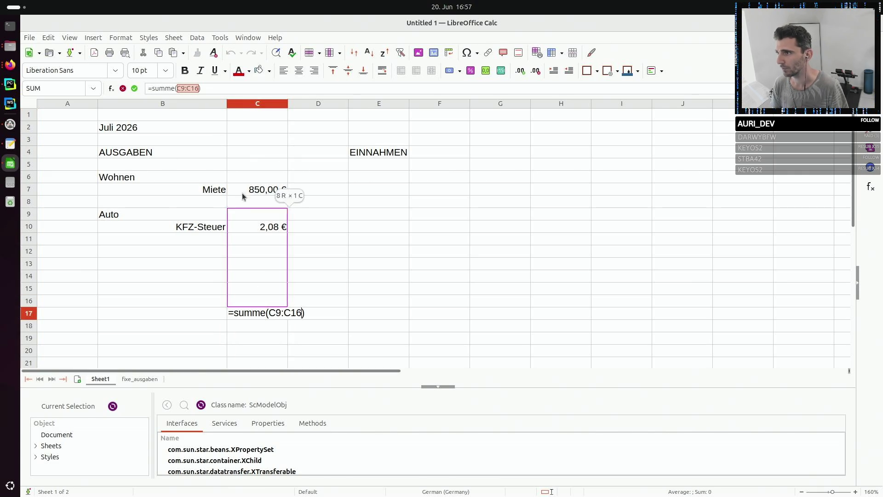
drag(266, 296, 243, 114)
key(Return)
click(398, 249)
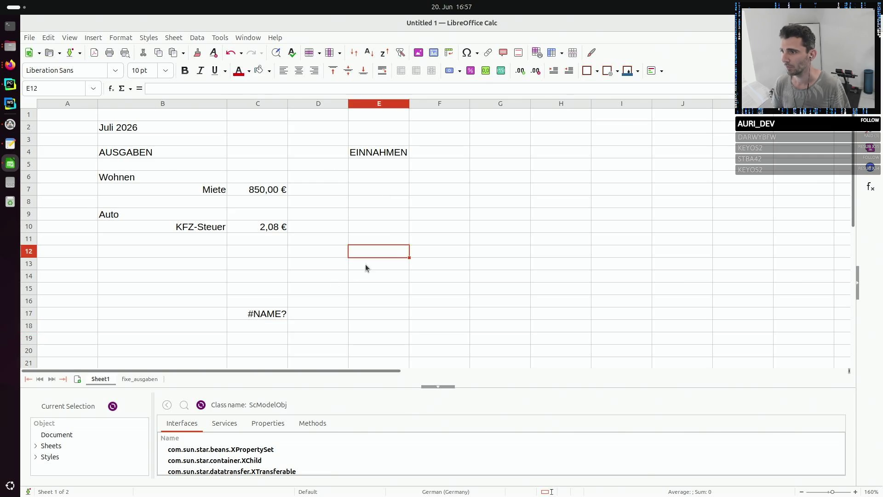
click(259, 310)
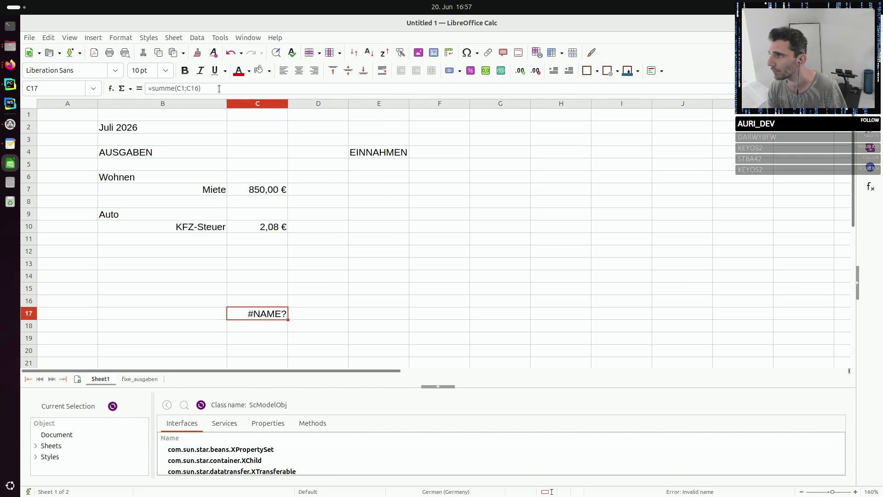
click(218, 89)
key(Return)
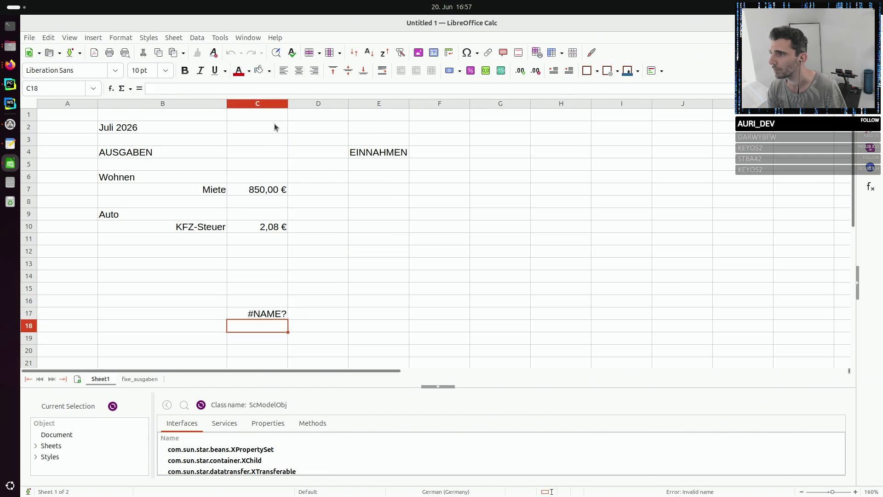
Rewrite the C17 sum to reference the expense amounts C7 to C10, still failing.
click(276, 309)
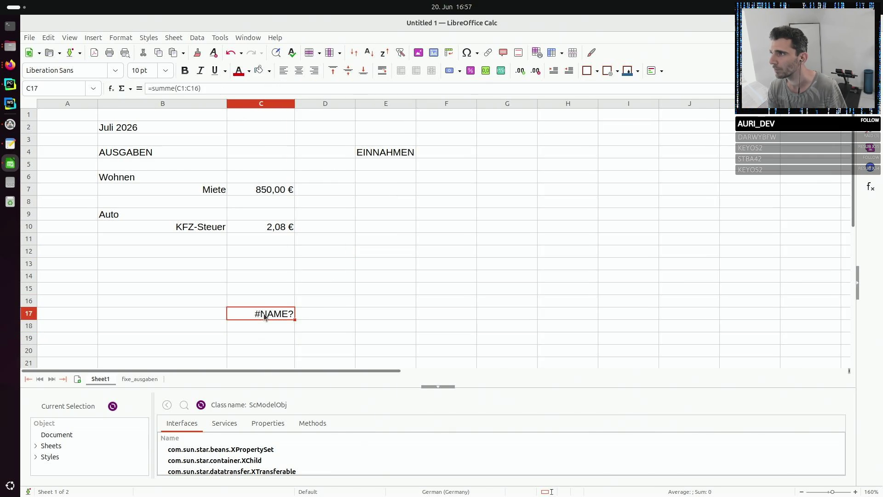
click(215, 89)
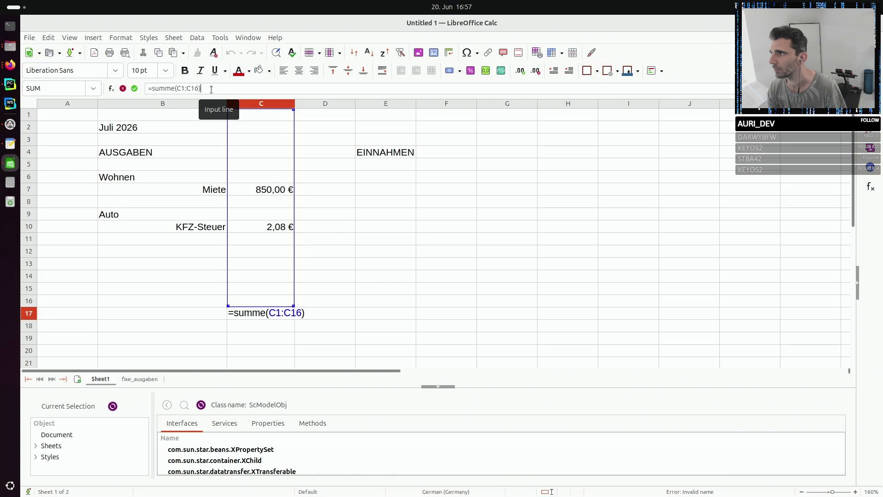
click(187, 88)
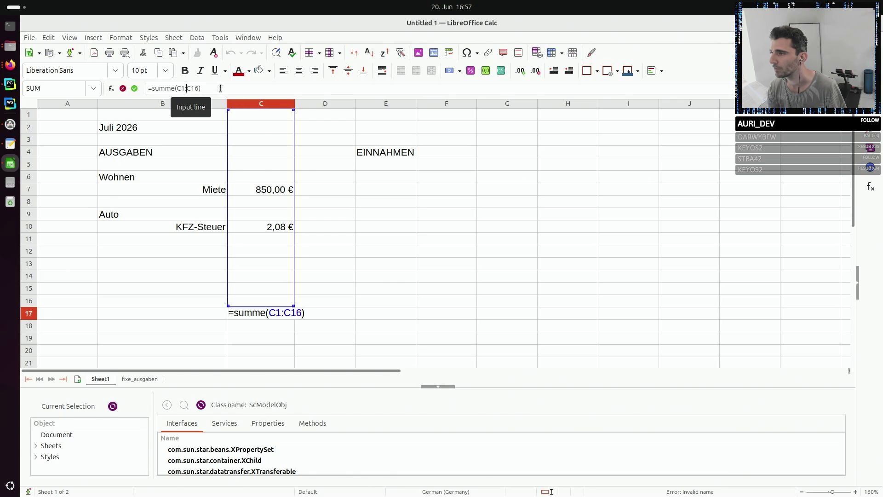
key(Return)
click(262, 312)
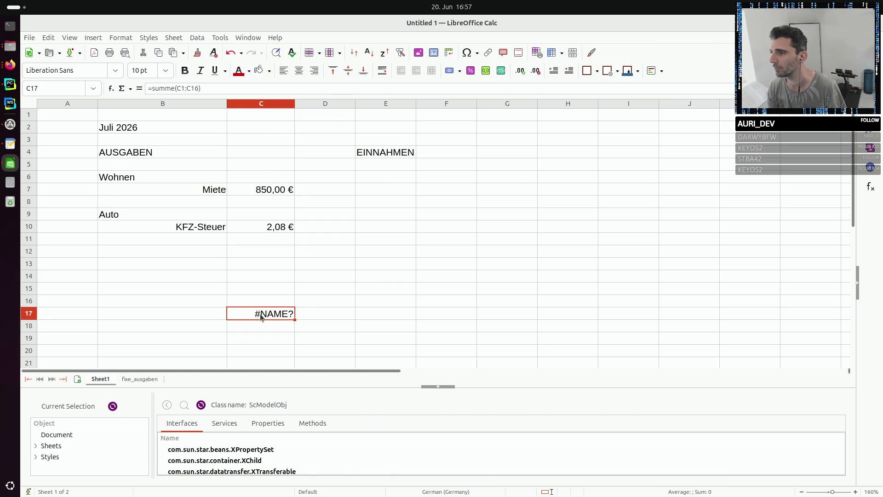
drag(151, 88, 258, 89)
key(BackSpace)
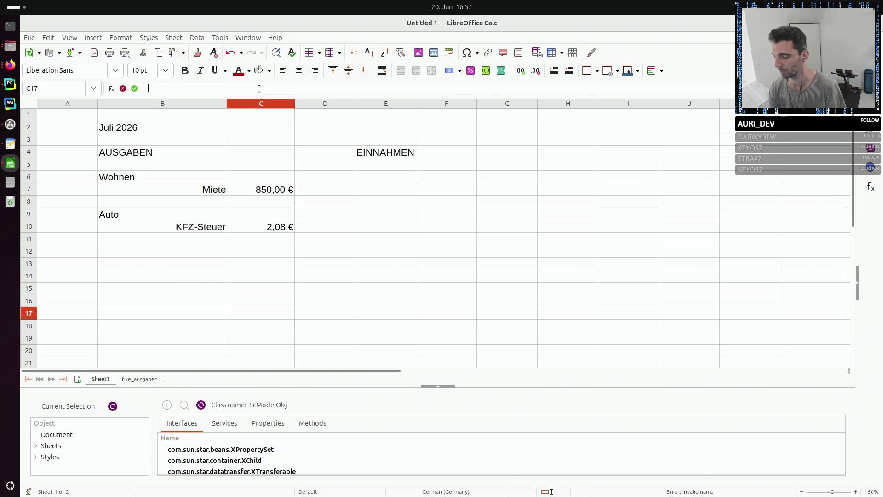
text(=summe)
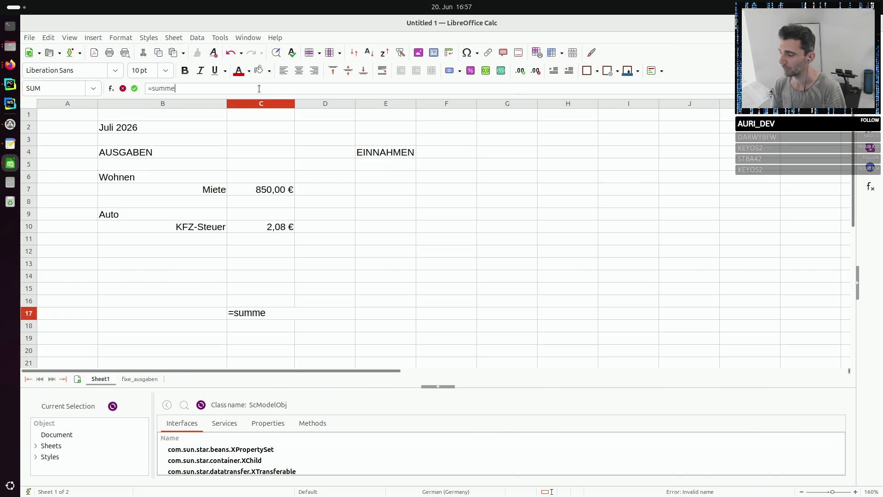
text(())
mouse_move(271, 192)
mouse_down()
mouse_move(282, 235)
mouse_move(276, 226)
mouse_up()
key(Return)
Remove a stray closing parenthesis from the C17 formula in another failed fix.
click(277, 315)
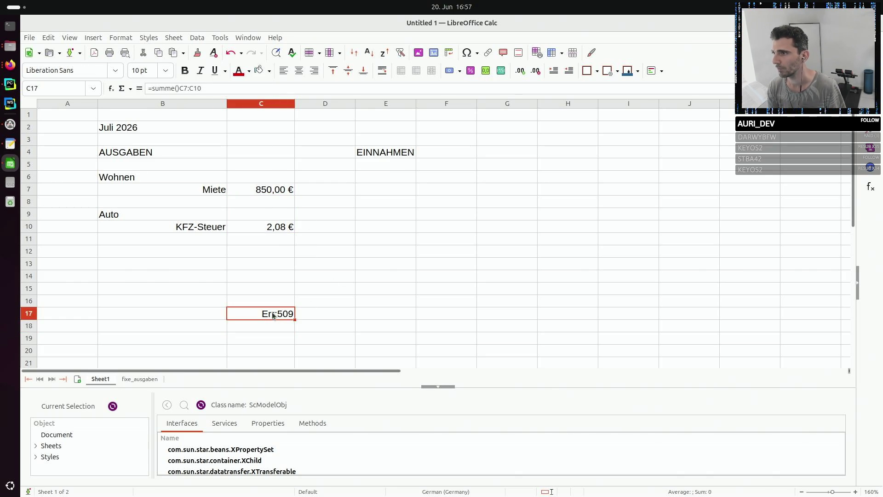
click(181, 88)
drag(180, 89, 201, 88)
key(Left)
key(BackSpace)
key(End)
key(Return)
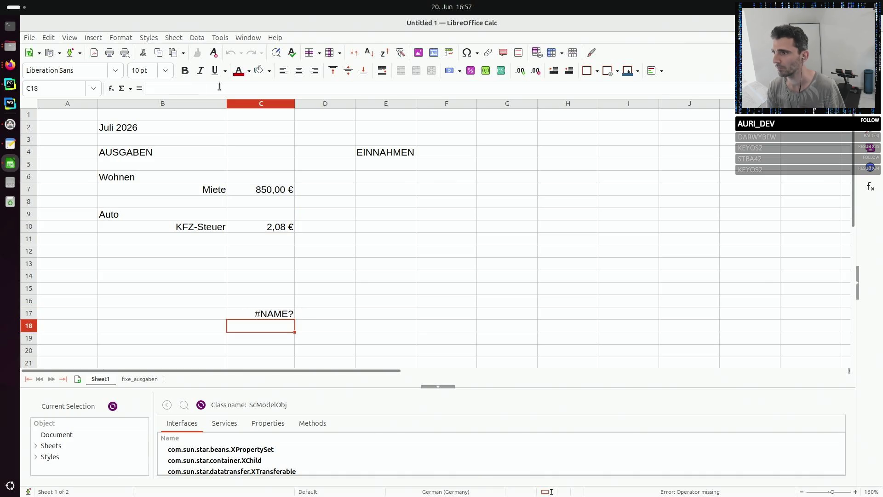
Replace the failing formula with =C7+C10 so C17 totals 852,08 €.
click(294, 314)
key(F2)
key(Escape)
text(=)
click(255, 192)
text(+)
click(281, 227)
key(Return)
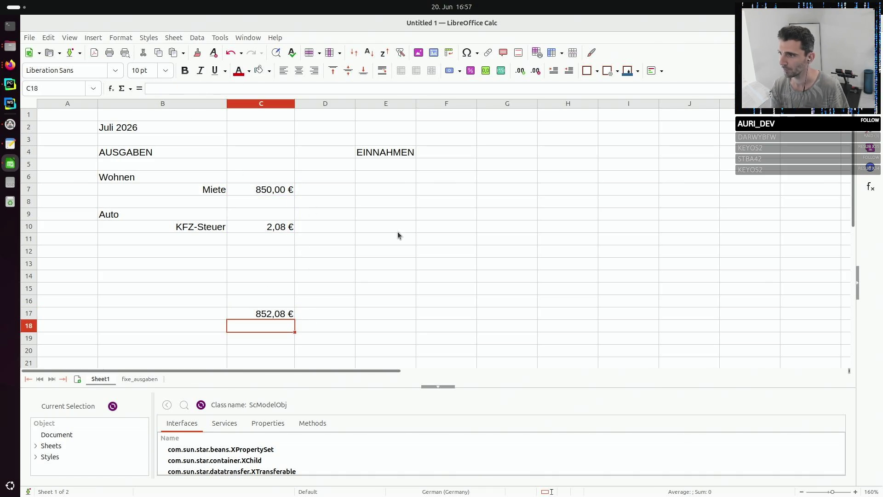
Enter Gehalt in E6 with a salary of 2500 € in F6.
click(376, 178)
text(Gehalt)
key(Tab)
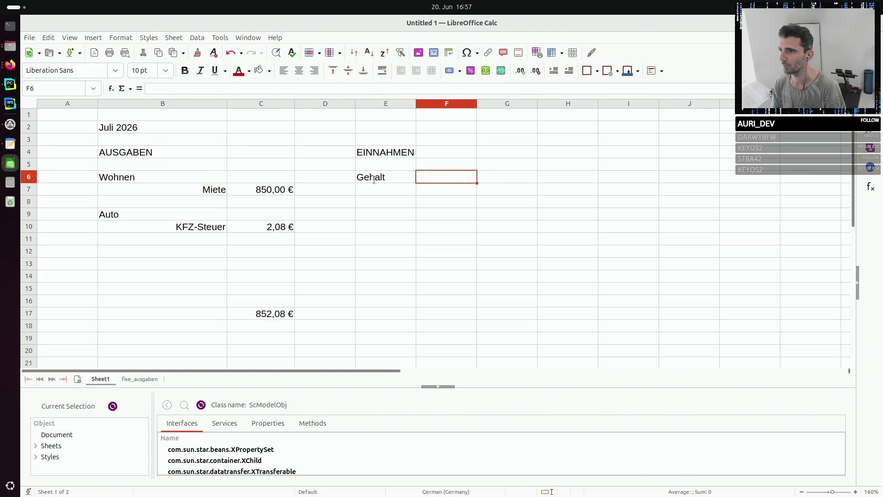
text(2000)
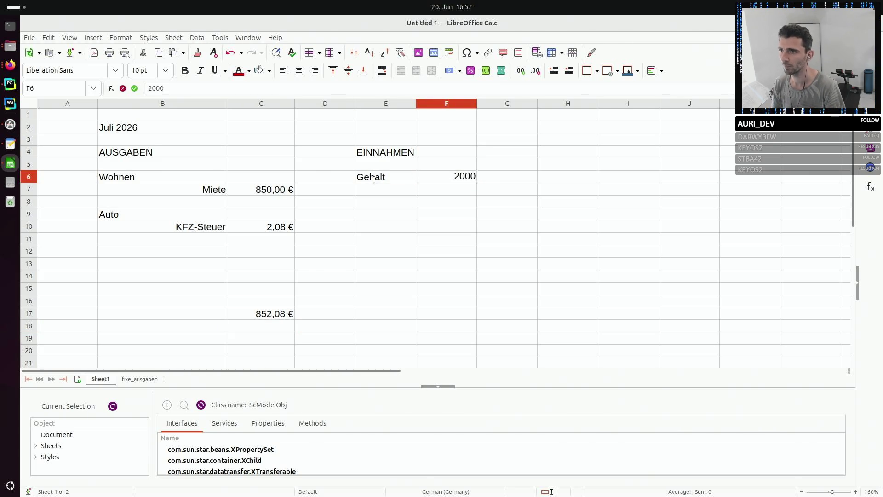
key(Return)
key(Up)
text(25000)
key(BackSpace)
text(€)
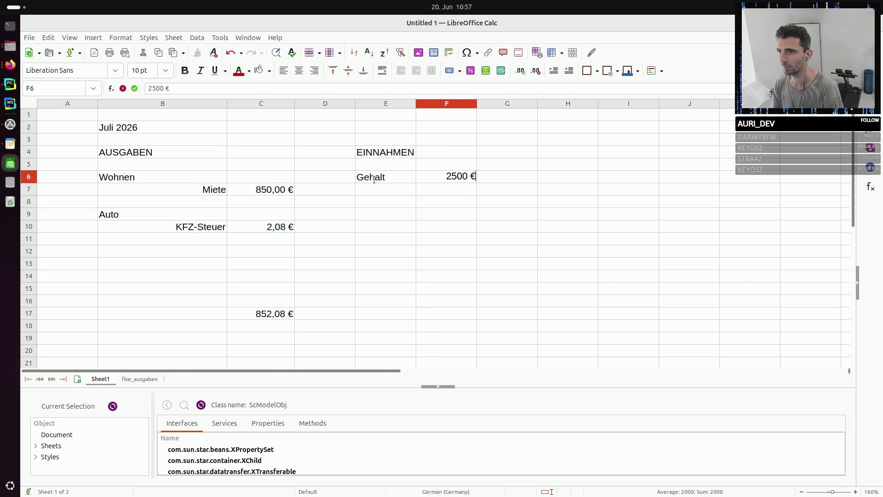
key(Return)
key(Down)
key(Down)
key(Down)
key(Down)
key(Down)
key(Down)
key(Down)
key(Down)
key(Down)
text(=)
Set F17 to =F6 as the income total and select the expense total C17.
click(449, 178)
key(Return)
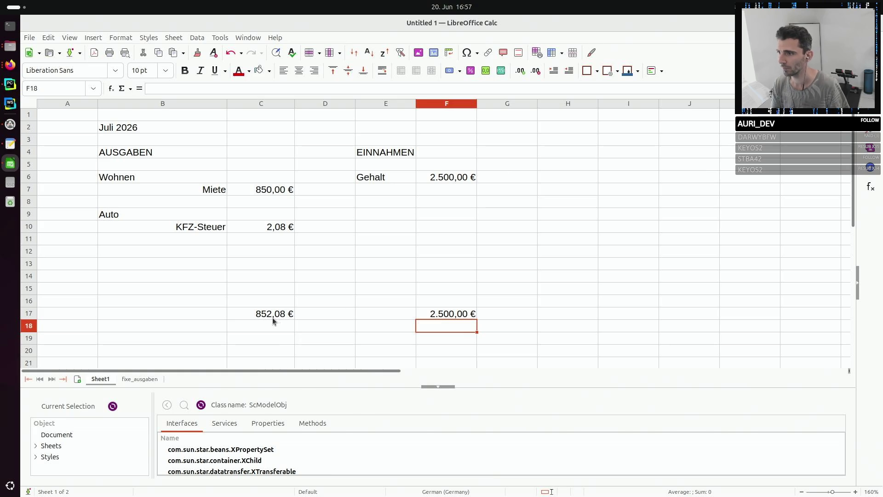
click(275, 317)
Fill the C17 expense total red with light text and the F17 income total lime green.
click(248, 71)
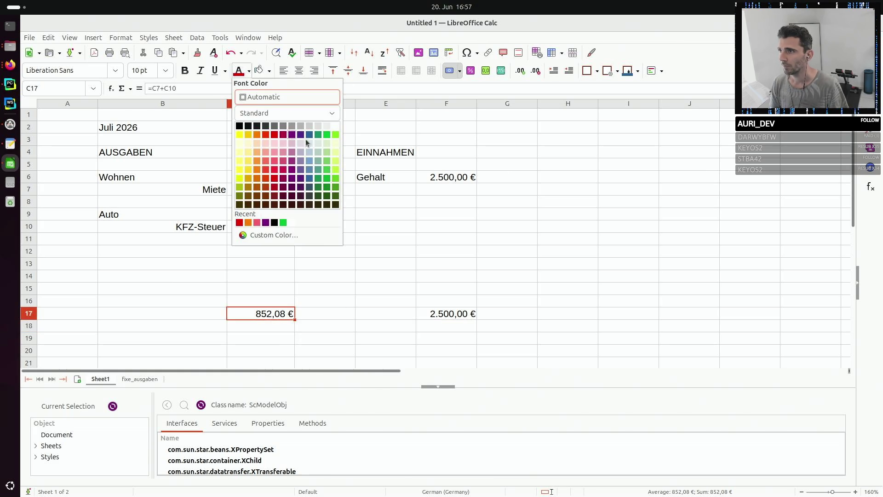
click(275, 134)
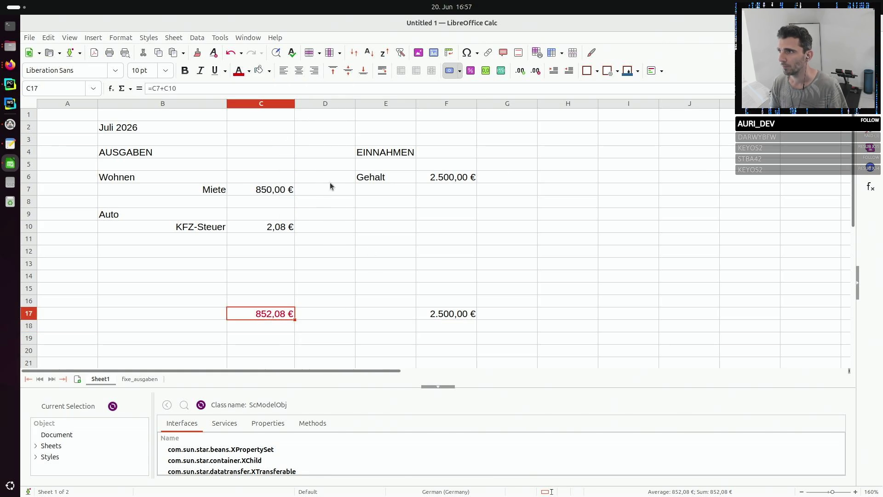
click(430, 312)
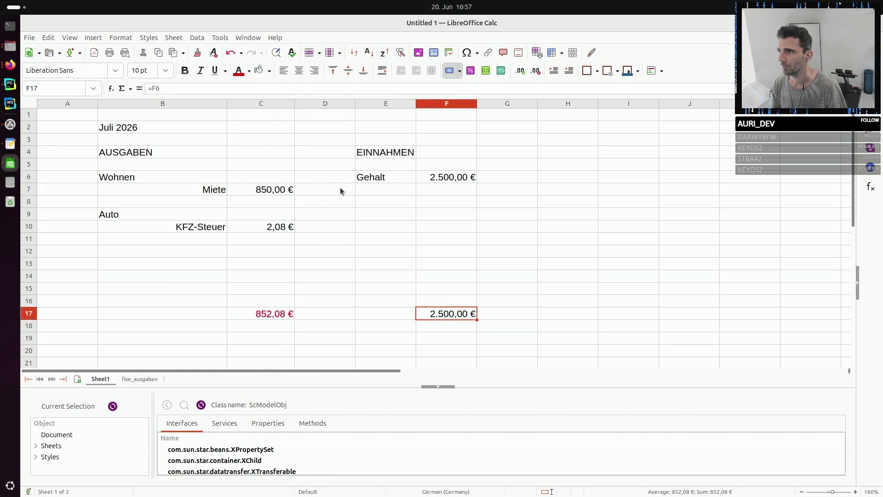
click(269, 71)
click(356, 139)
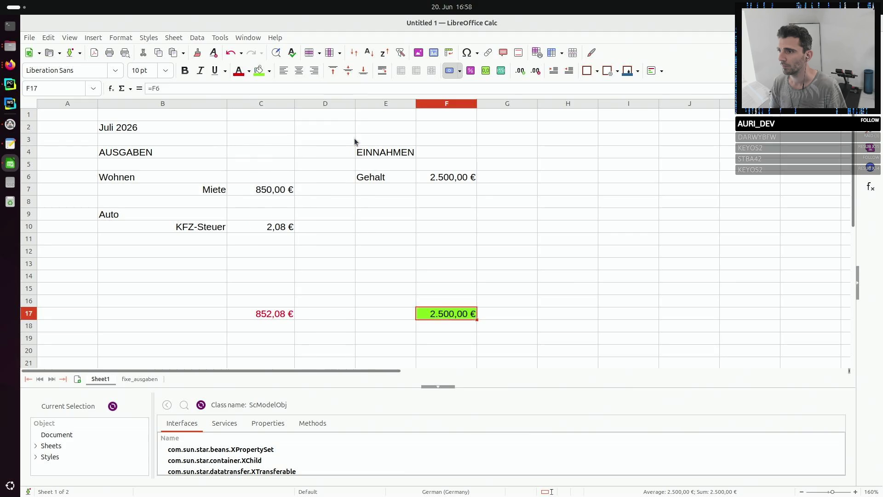
click(272, 311)
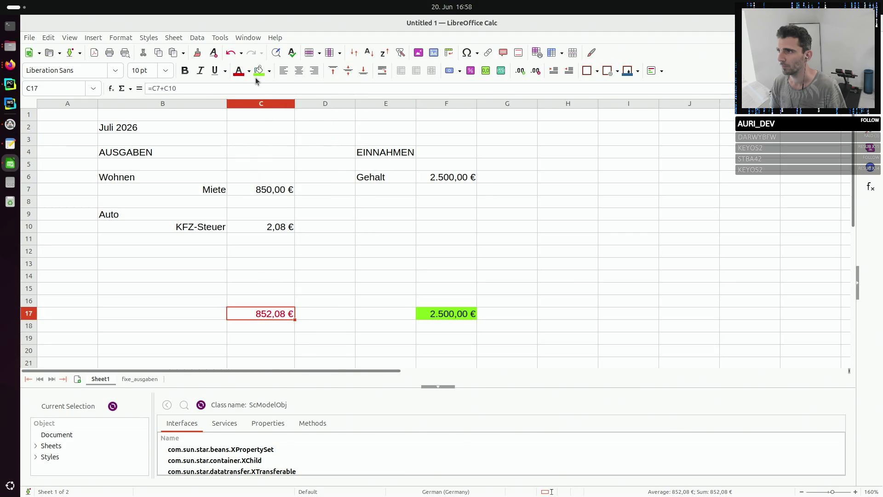
click(268, 71)
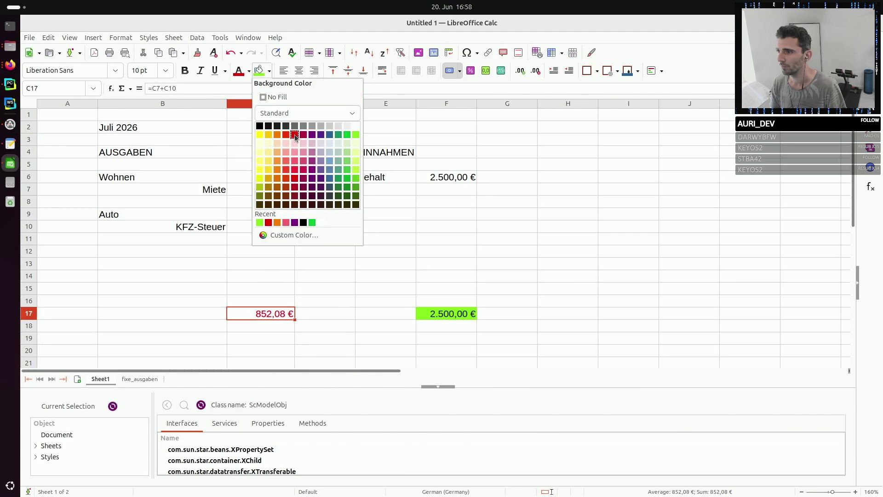
click(294, 134)
click(249, 70)
click(286, 105)
click(458, 242)
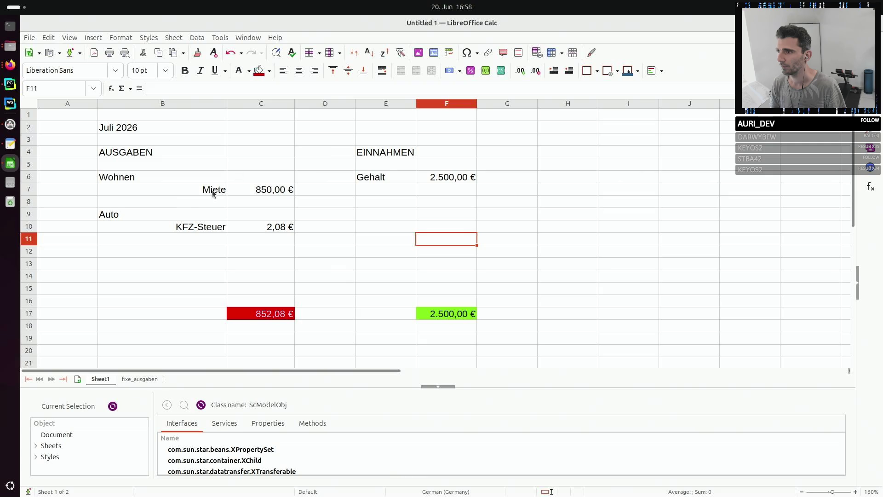
Fill the Wohnen and Auto category headings blue.
click(125, 180)
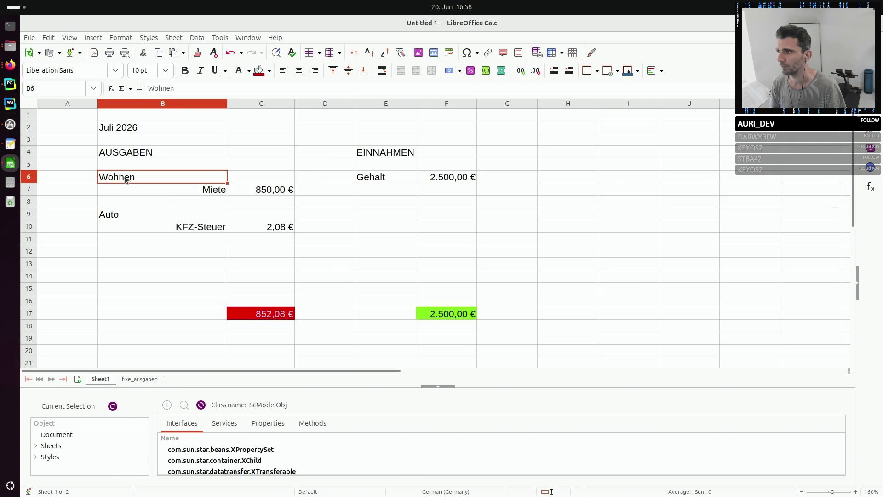
click(269, 70)
click(329, 135)
click(184, 214)
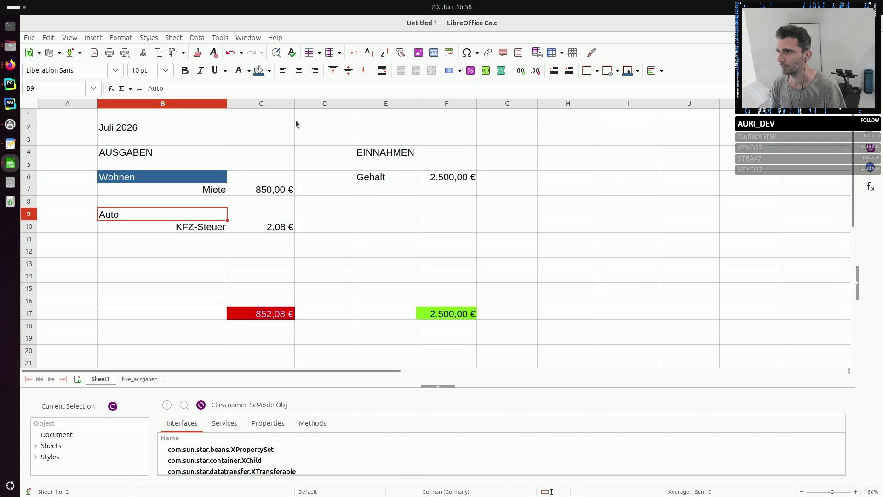
click(259, 71)
Outline the heading row B4:F4 from AUSGABEN to EINNAHMEN with a border.
click(187, 176)
drag(171, 152, 449, 155)
click(597, 70)
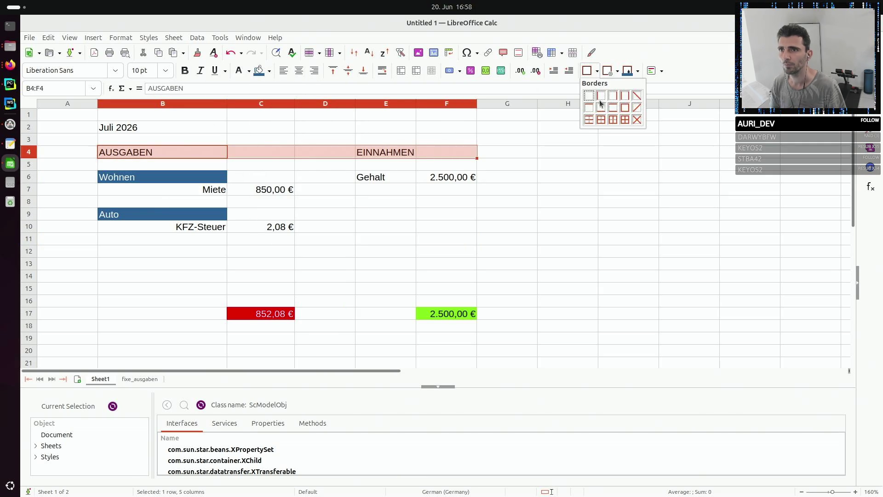
click(625, 106)
click(587, 202)
click(552, 263)
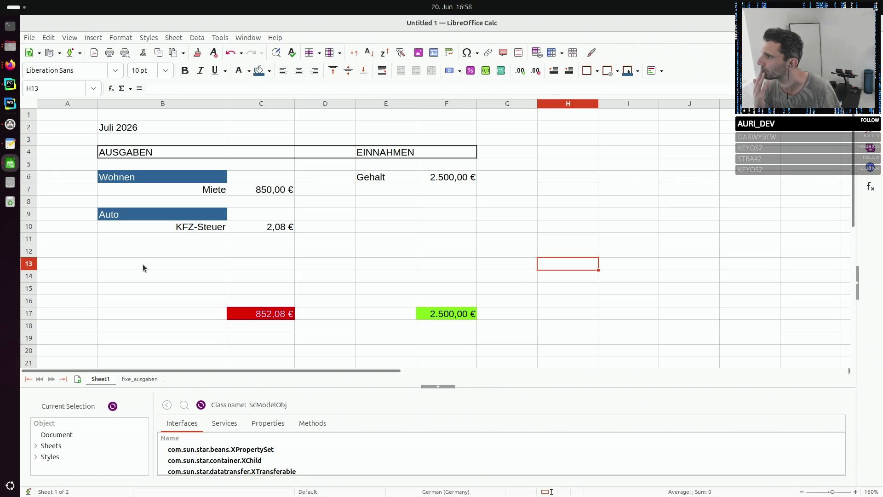
Replace the C17 total with a SUM over the expense column and paste it into F17.
click(275, 311)
click(165, 89)
drag(199, 85, 152, 84)
text(sum)
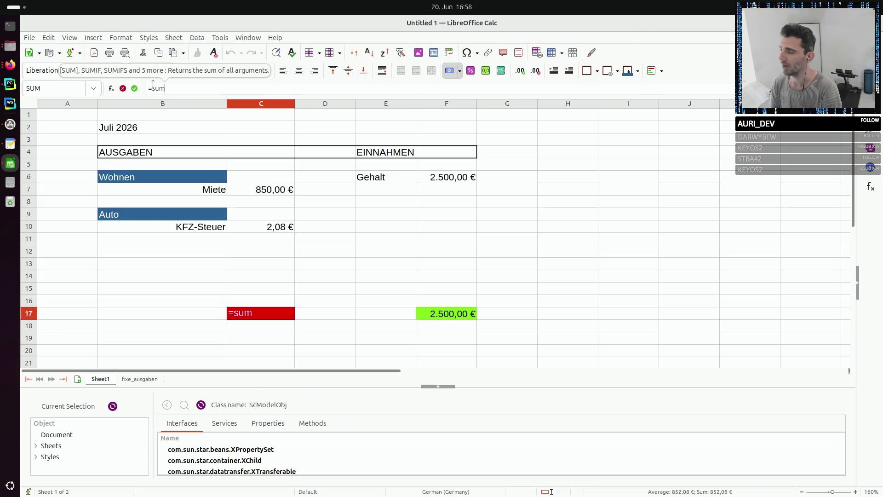
text(()
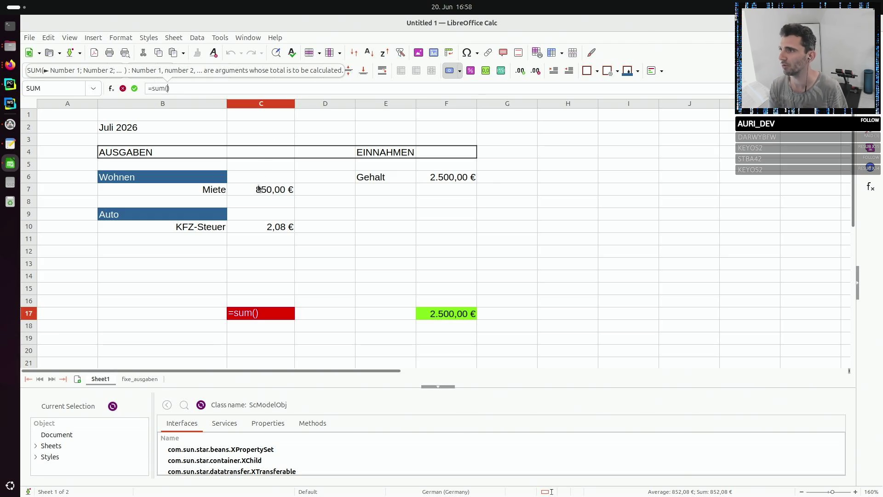
mouse_move(261, 142)
mouse_down()
mouse_move(270, 191)
mouse_move(265, 306)
mouse_up()
key(Return)
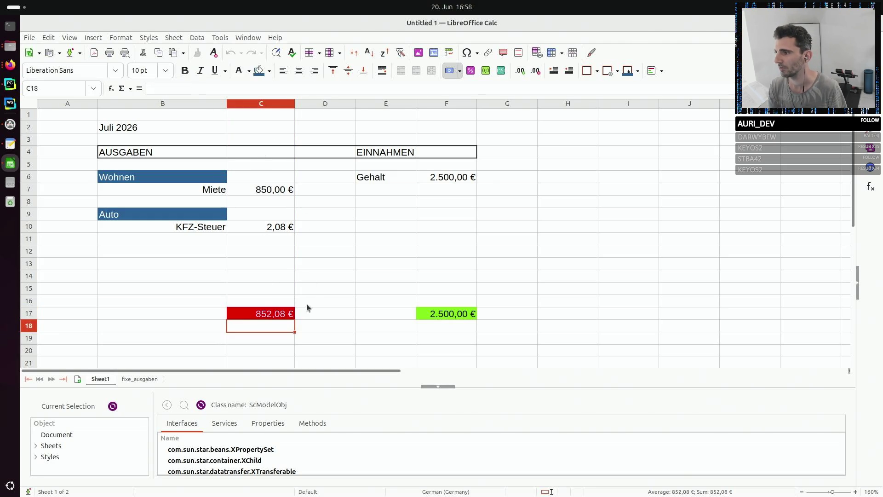
click(274, 315)
click(447, 314)
key(ctrl+v)
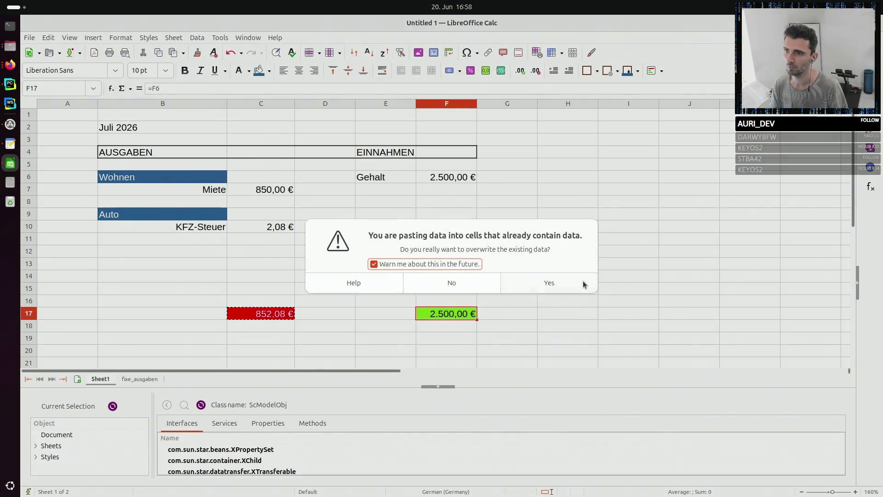
Refill the F17 income total green and move to an empty cell.
click(548, 282)
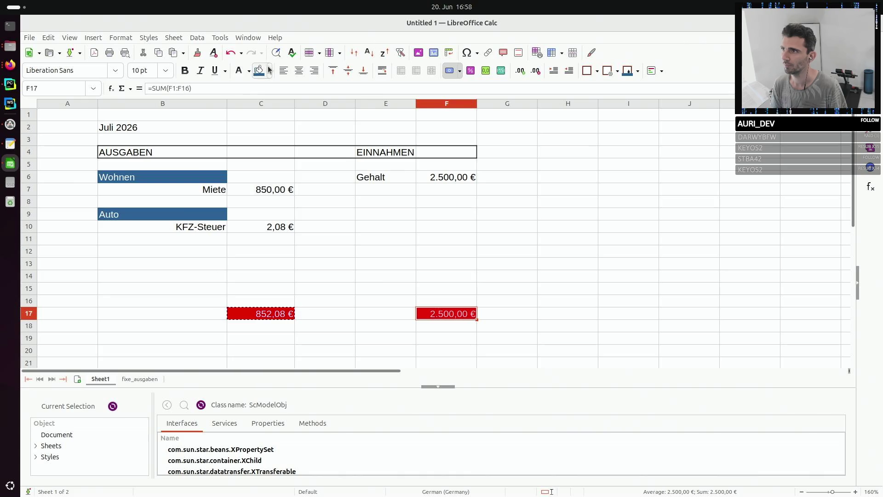
click(268, 71)
click(347, 138)
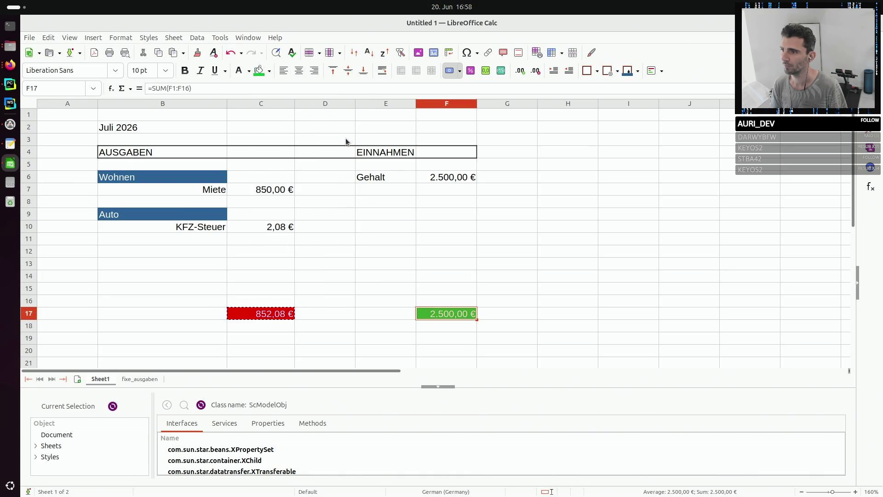
click(486, 267)
click(153, 338)
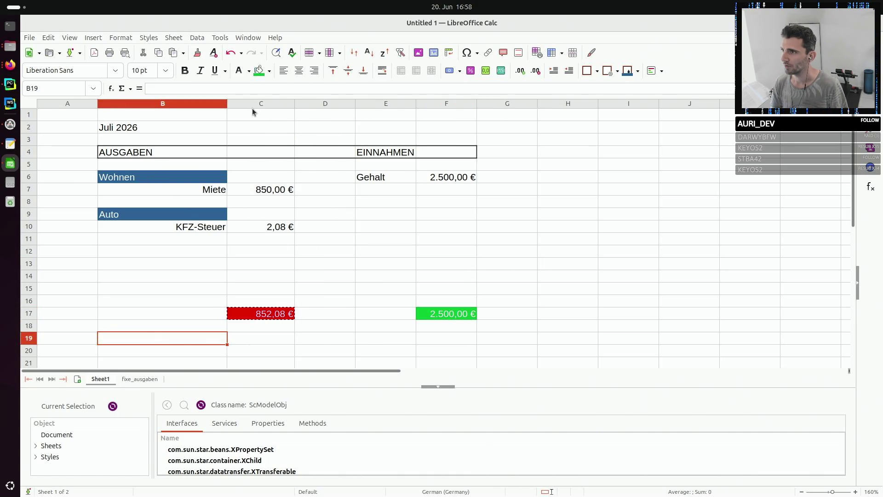
Left-align A2:B2 and try a date entry for the month heading.
click(132, 130)
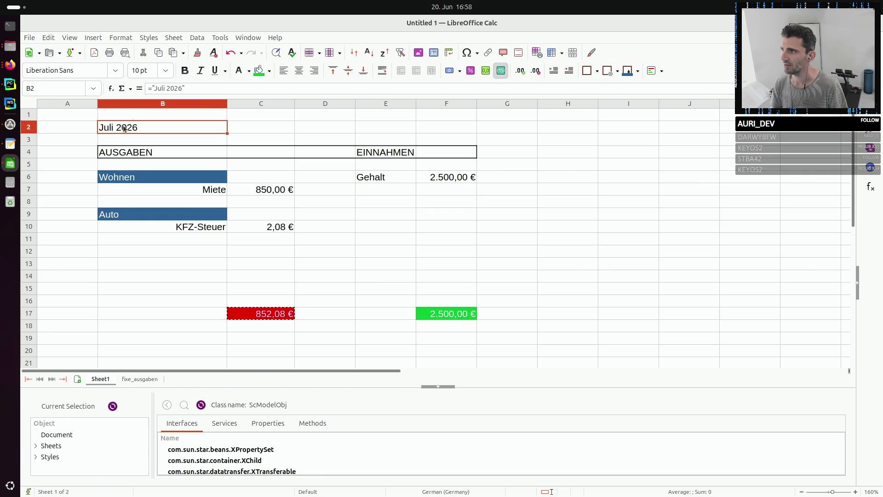
shift+click(66, 129)
click(286, 74)
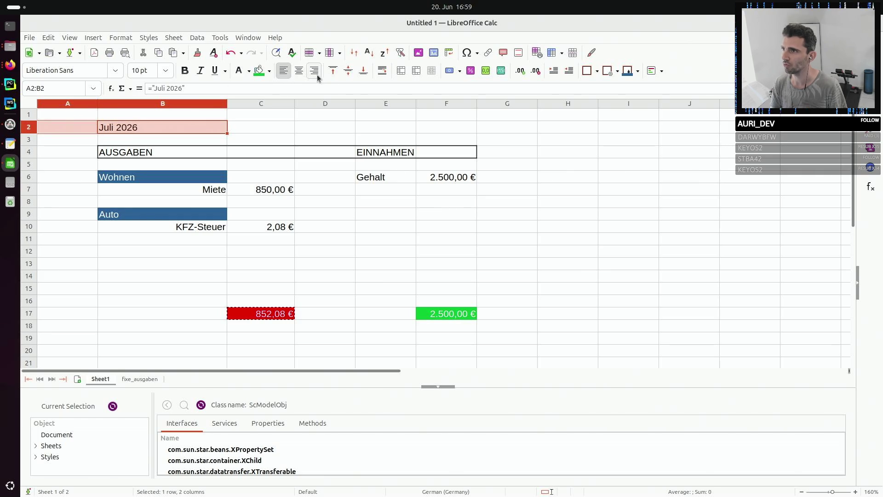
text(01.07.26)
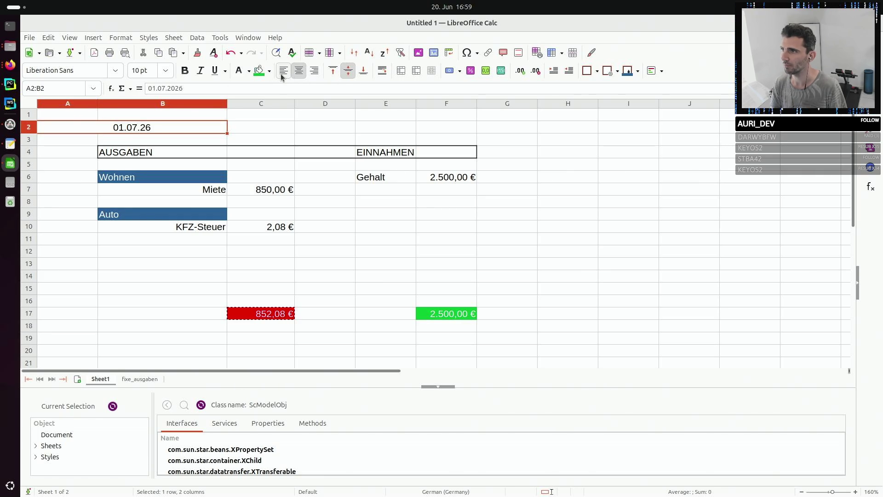
key(Return)
Re-enter the heading in A2 as the formula ="Juli 2026".
double_click(174, 88)
key(ctrl+a)
key(BackSpace)
text(=Julie 2026)
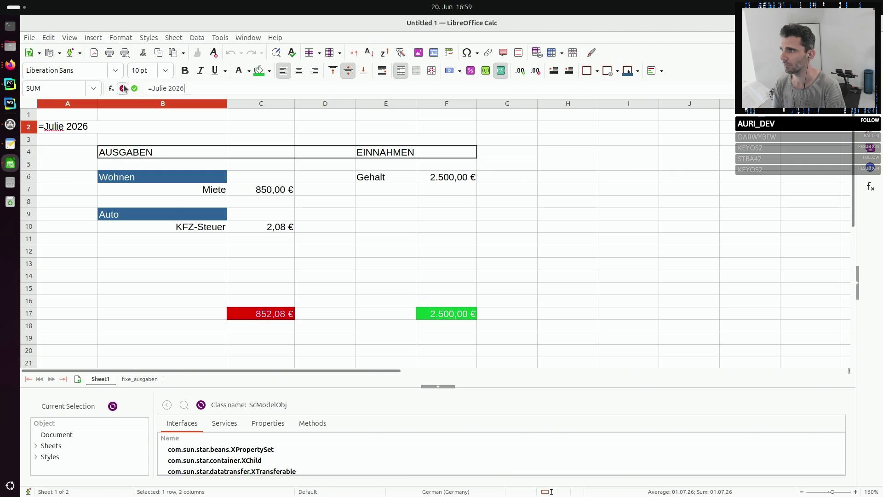
key(BackSpace)
text(")
key(Return)
click(207, 228)
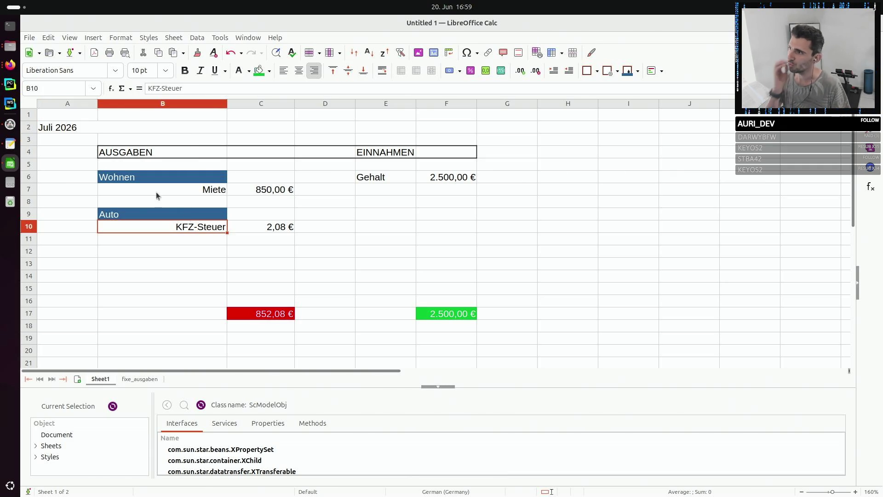
Select the B4:E18 table block, switch to fixe_ausgaben and add a new empty Sheet3.
drag(165, 153, 411, 328)
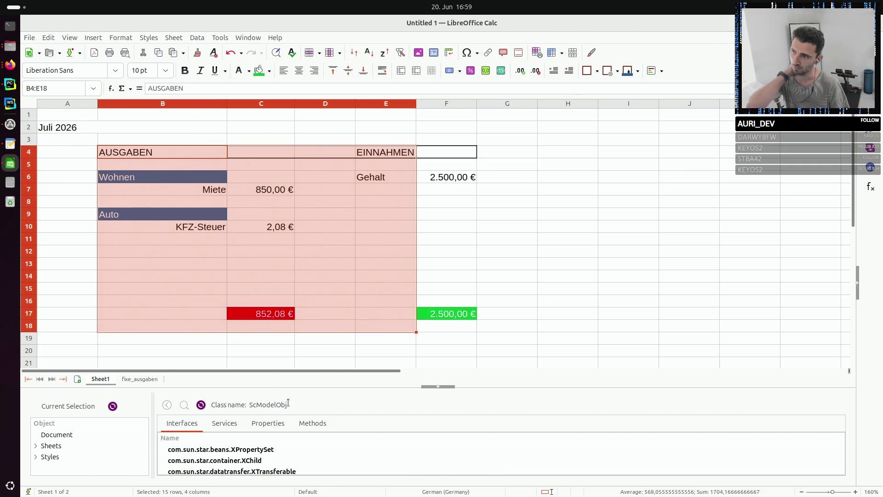
click(136, 380)
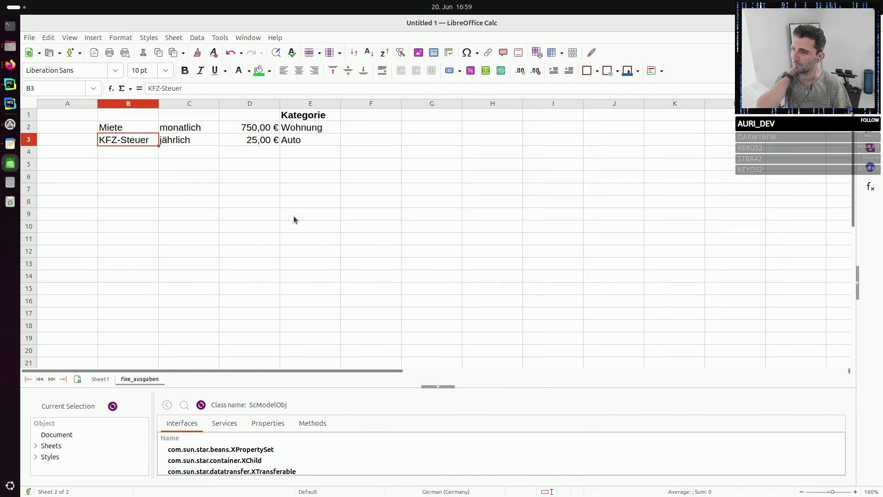
click(78, 379)
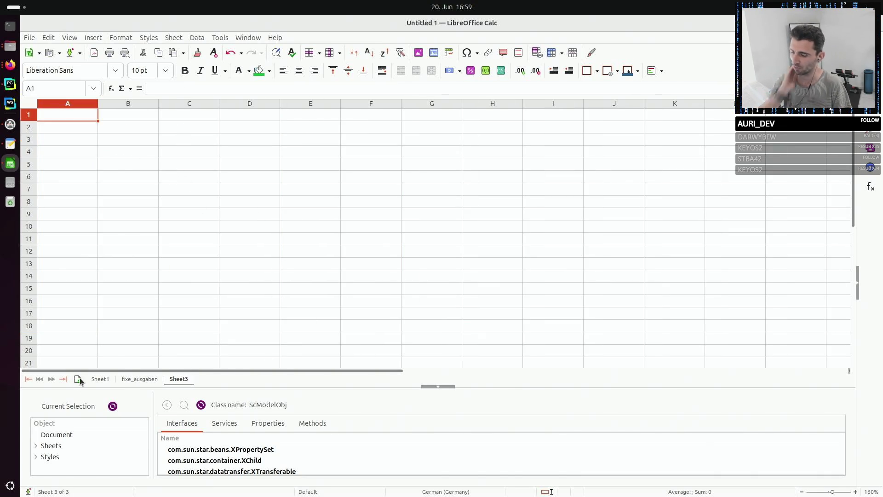
Rename the new sheet to dashboard.
double_click(175, 384)
text(dashboard)
key(Return)
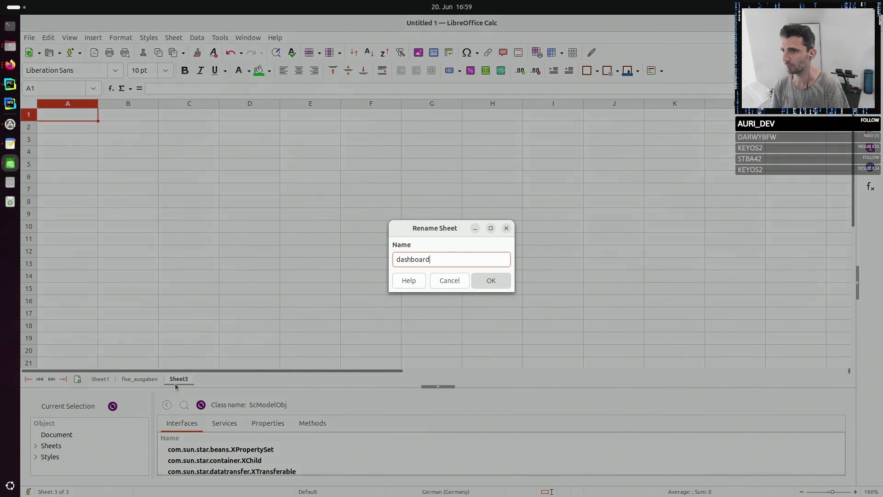
click(132, 151)
Insert a push button form control near B5 on the dashboard sheet.
click(93, 38)
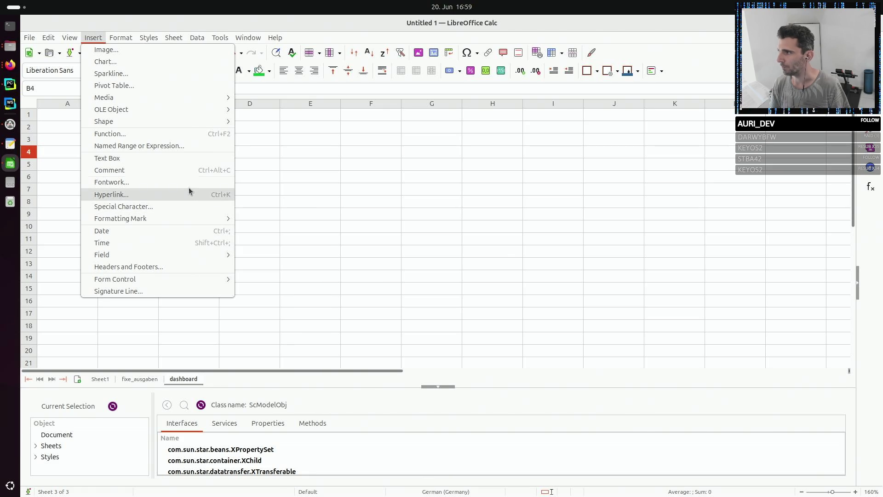
mouse_move(114, 279)
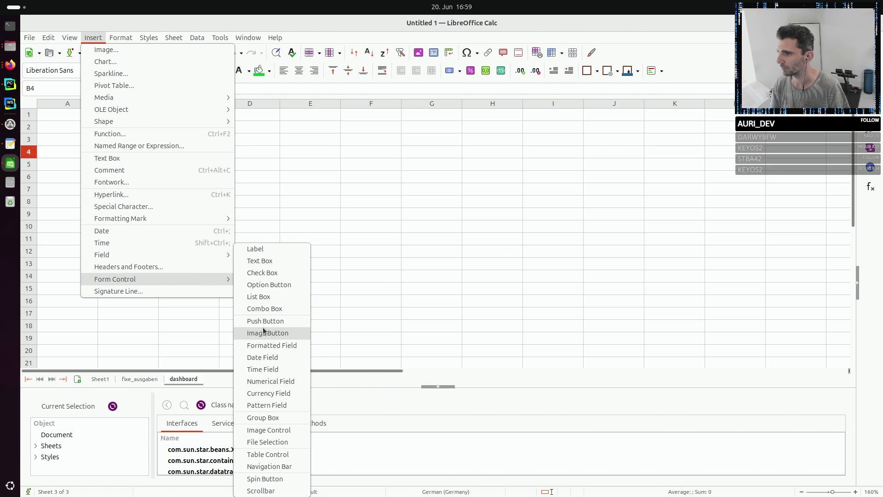
click(265, 320)
mouse_move(173, 208)
mouse_down()
mouse_move(252, 228)
mouse_move(175, 169)
mouse_up()
click(221, 181)
click(147, 173)
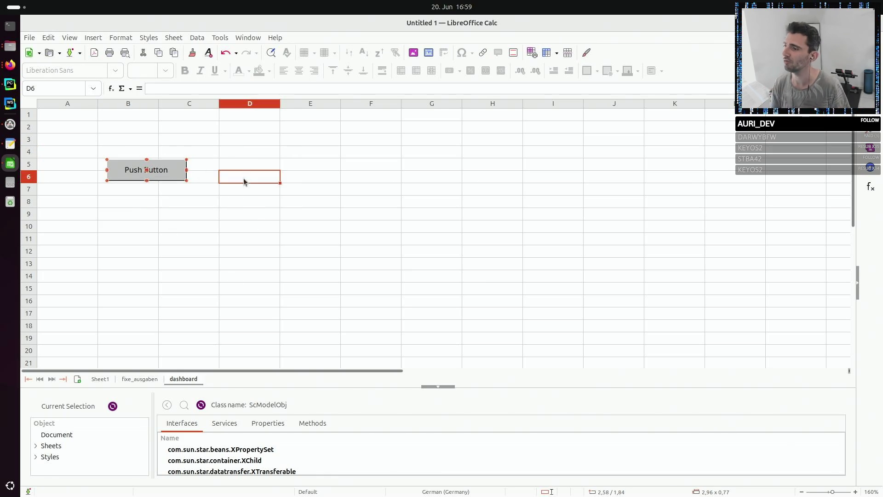
click(101, 378)
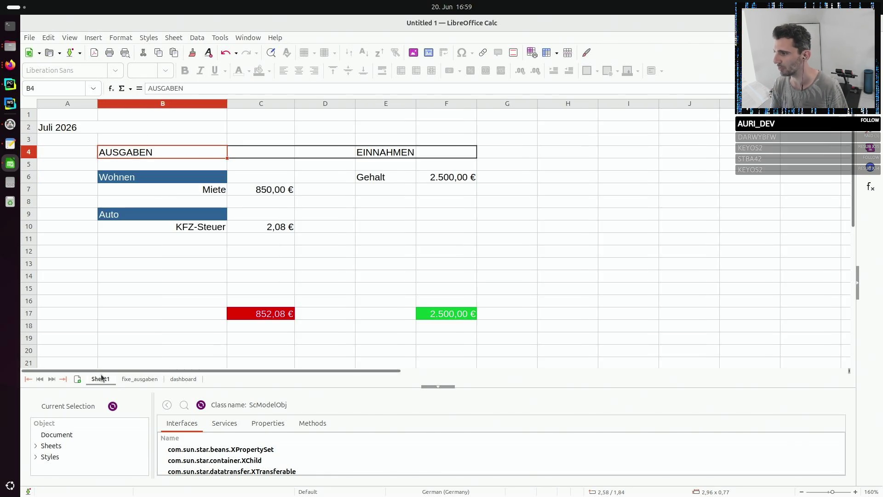
Rename Sheet1 to Juli_2026.
double_click(100, 378)
text(Juli_2026)
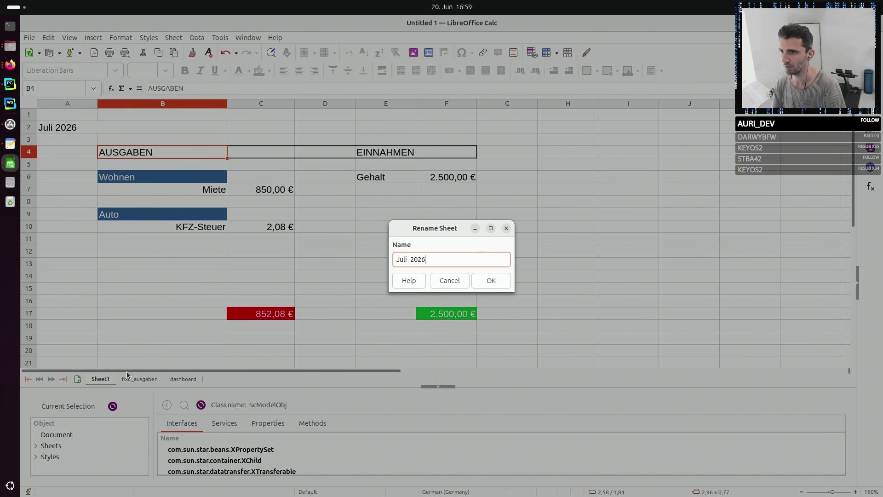
key(Return)
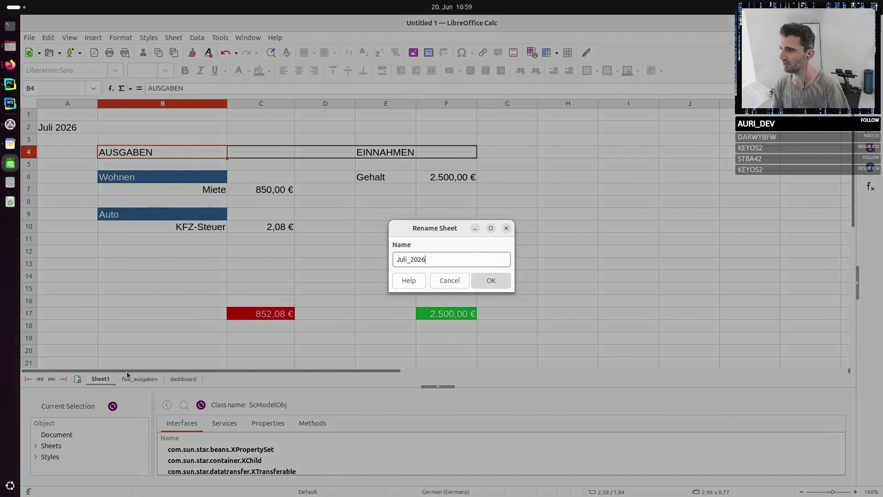
click(162, 290)
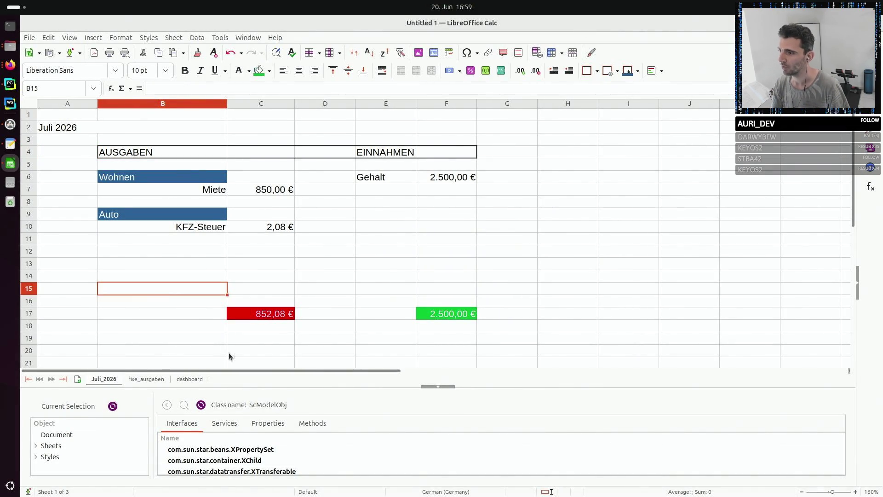
Add a new sheet after dashboard and name it seetings.
click(182, 379)
right_click(182, 378)
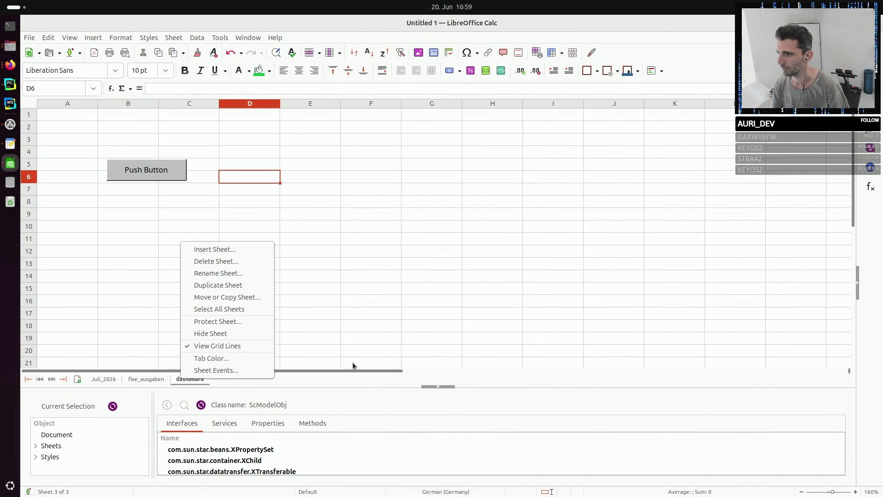
click(318, 381)
click(77, 378)
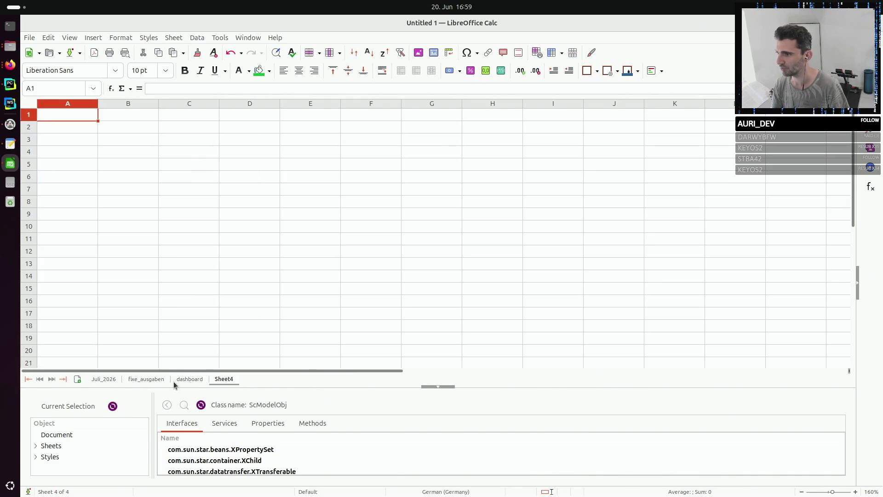
double_click(225, 379)
text(seetings)
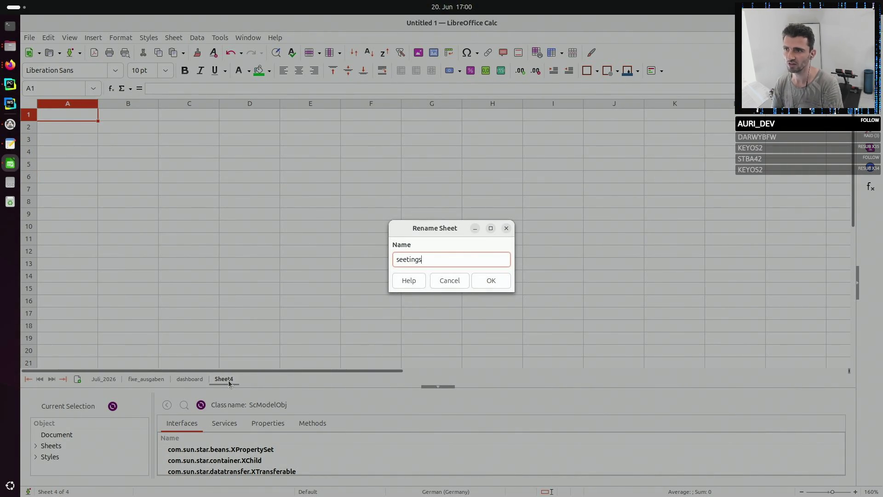
key(Return)
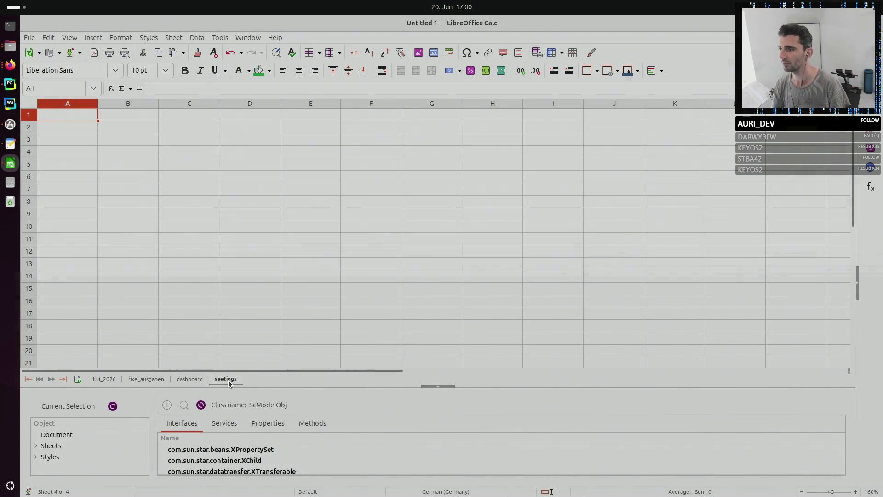
Enter the setting kategorisieren with value ja in B2:C2 and widen column B.
click(122, 134)
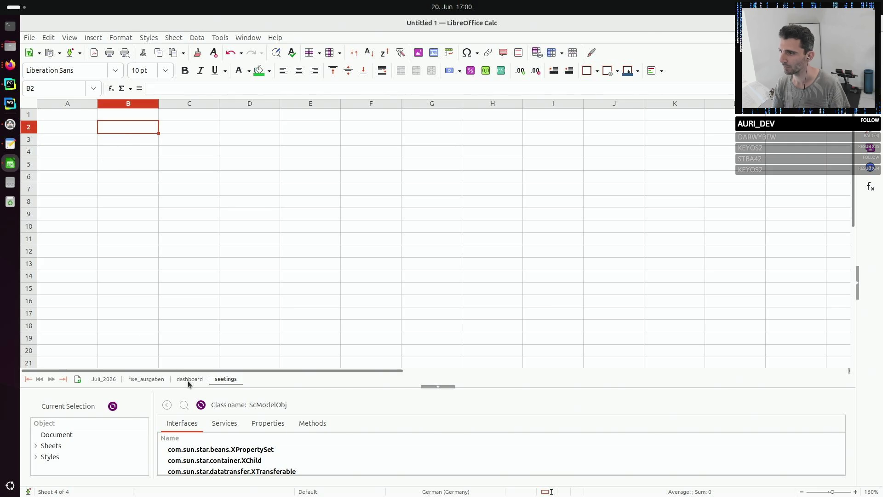
text(c)
key(BackSpace)
key(BackSpace)
text(kate)
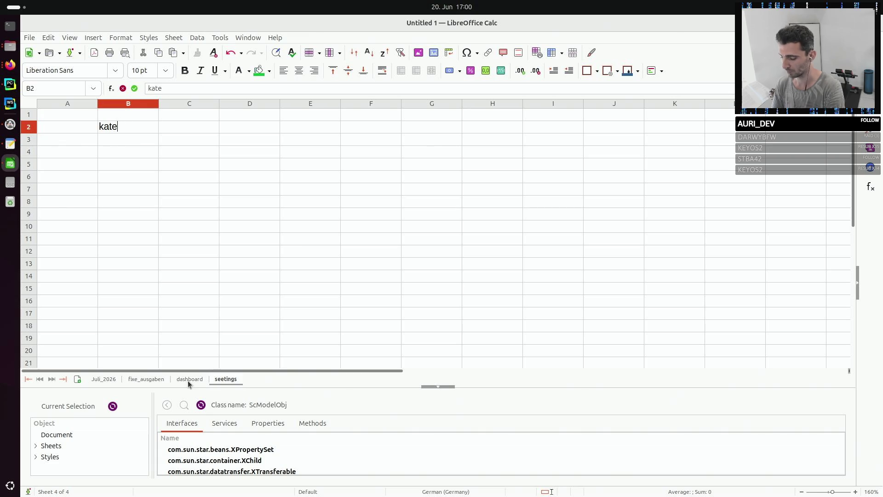
text(gorisieren)
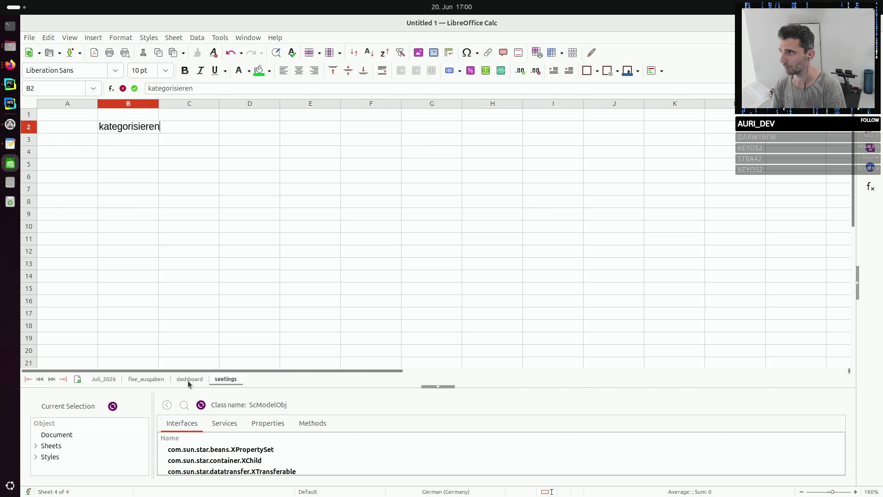
key(Tab)
text(ja)
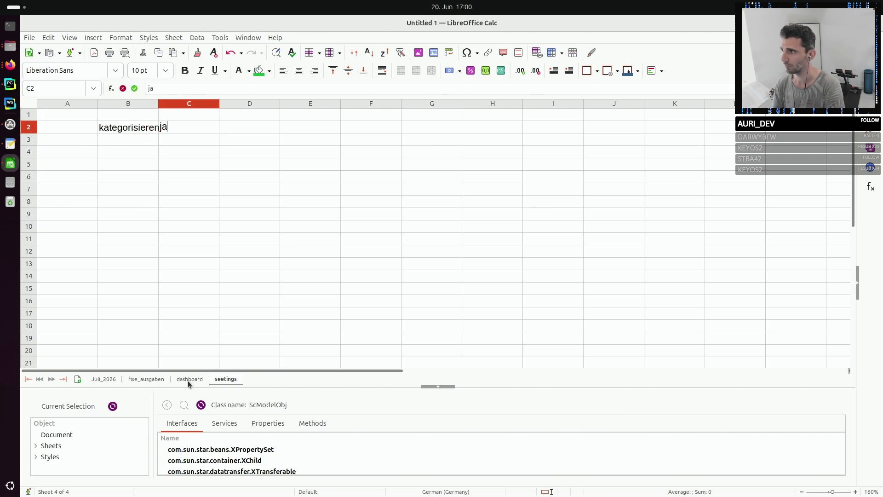
key(Return)
drag(158, 107, 191, 138)
Enter the setting lokalisation with value de in B3:C3.
click(154, 141)
text(lokalisatub)
key(BackSpace)
key(BackSpace)
key(BackSpace)
text(tion)
key(Tab)
text(de)
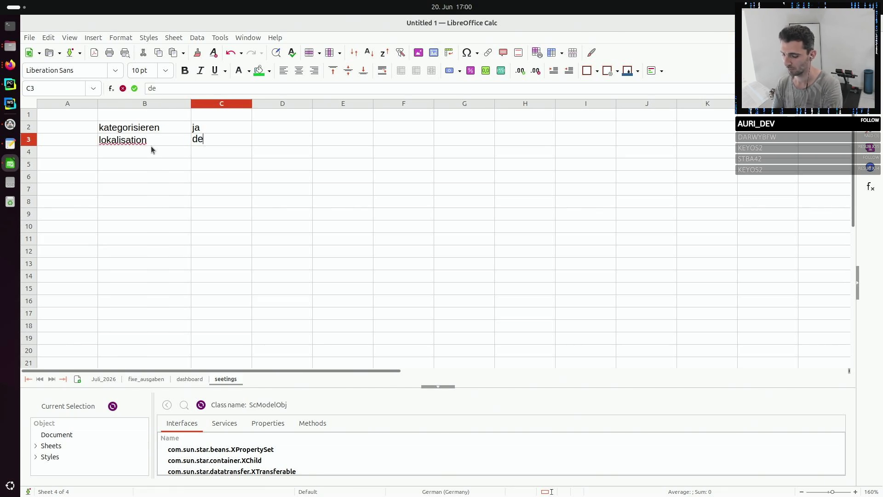
key(Return)
click(151, 146)
click(122, 144)
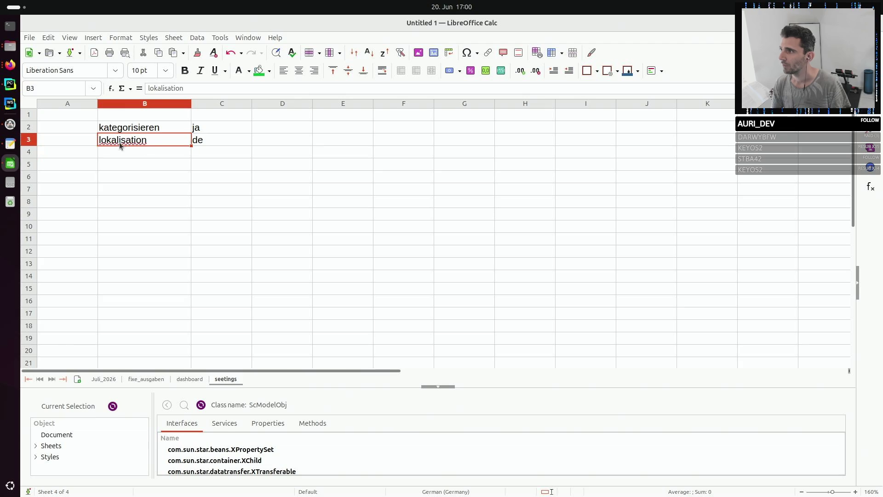
click(183, 381)
click(145, 381)
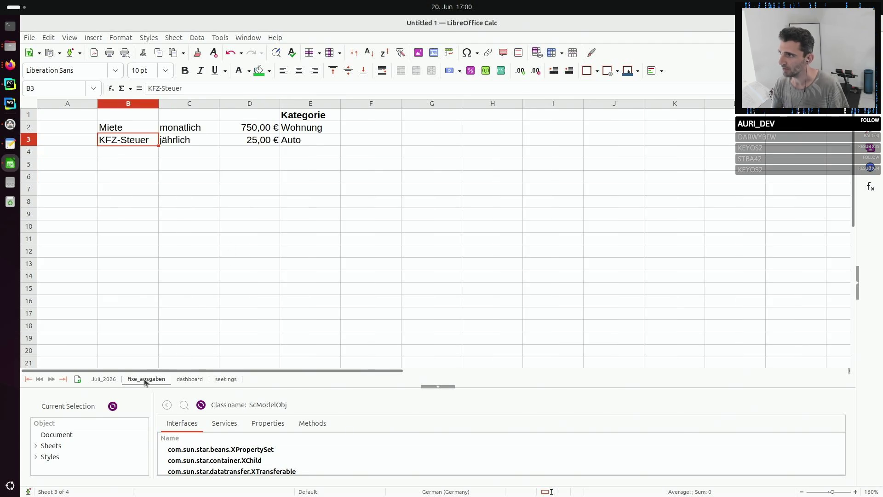
Delete the Auto heading row on the Juli_2026 sheet.
click(104, 380)
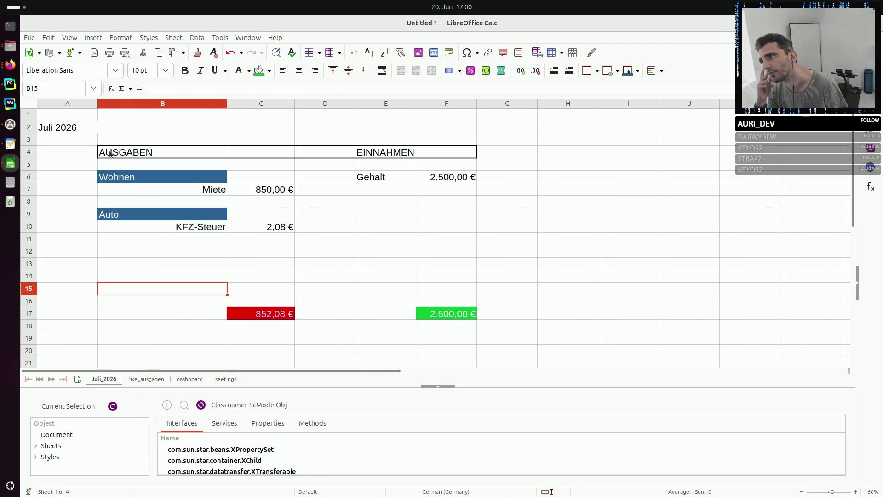
drag(138, 177, 191, 237)
click(202, 239)
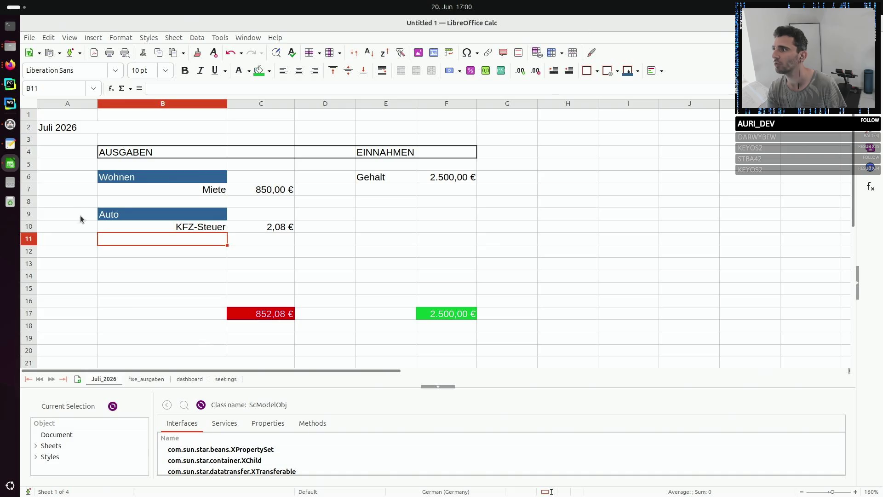
right_click(32, 215)
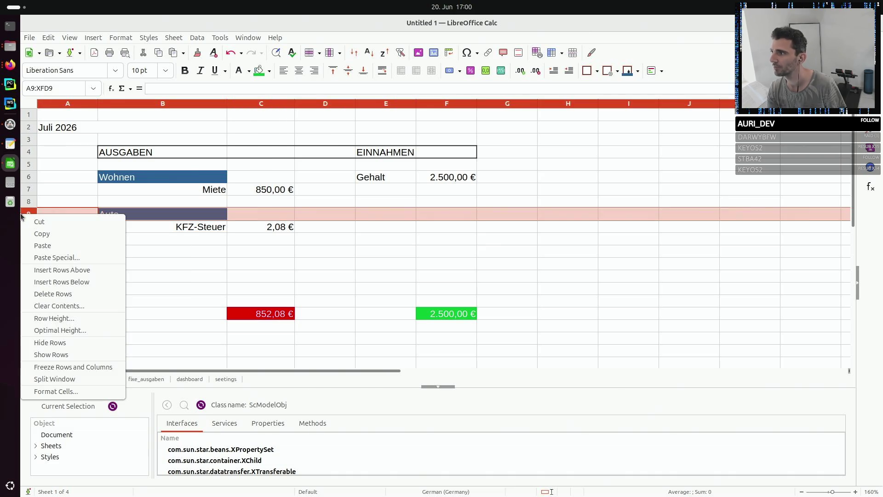
click(48, 294)
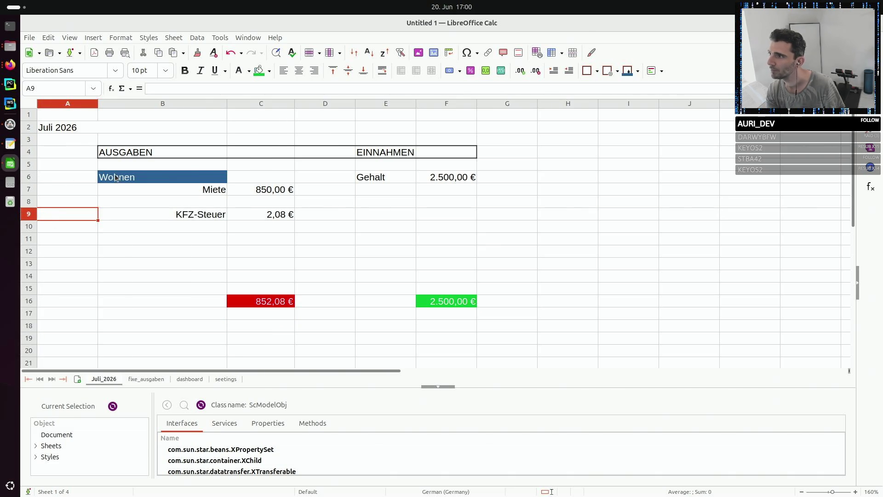
Move Miete and 850,00 € up over the Wohnen heading in row 6.
drag(165, 190, 237, 191)
key(ctrl+x)
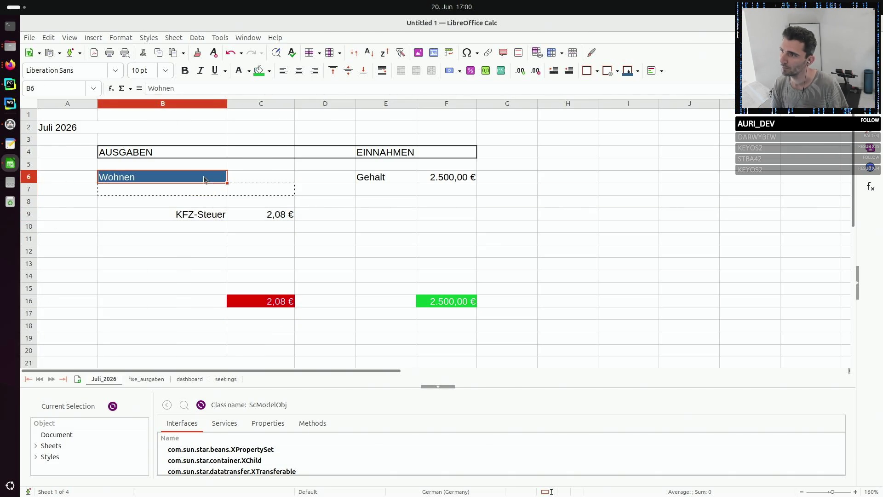
click(204, 179)
key(ctrl+v)
key(Return)
Move KFZ-Steuer and 2,08 € into row 7 and check the amounts' sum.
drag(208, 219, 256, 213)
key(ctrl+x)
click(213, 191)
key(ctrl+v)
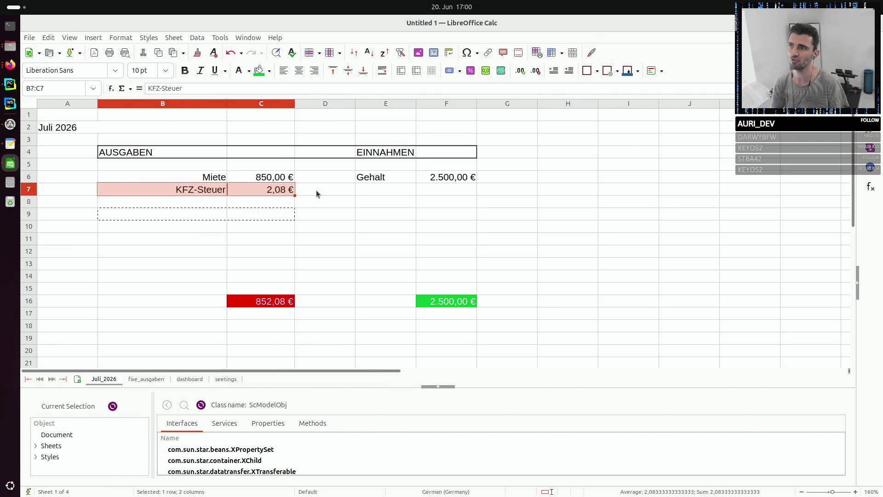
click(311, 195)
drag(269, 177, 280, 199)
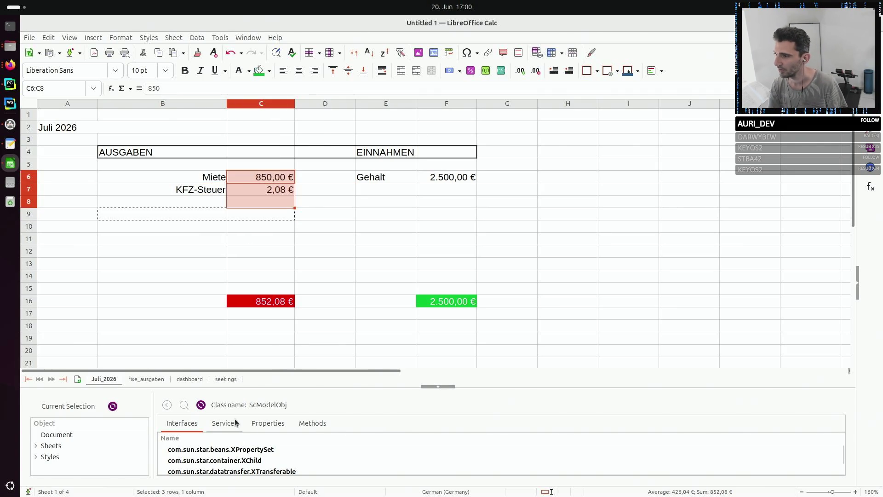
click(228, 380)
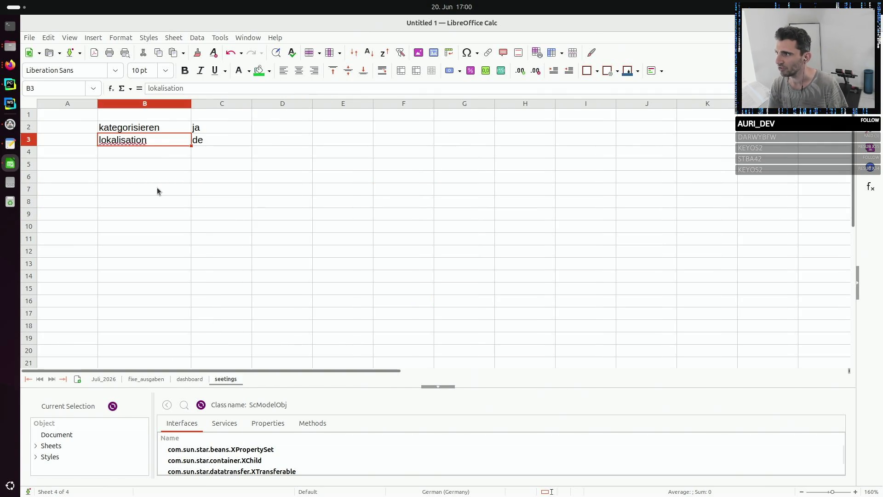
Enter the setting sortierung with value absteigend in B4:C4.
click(159, 157)
text(sortierung)
key(Tab)
text(absteig)
key(Return)
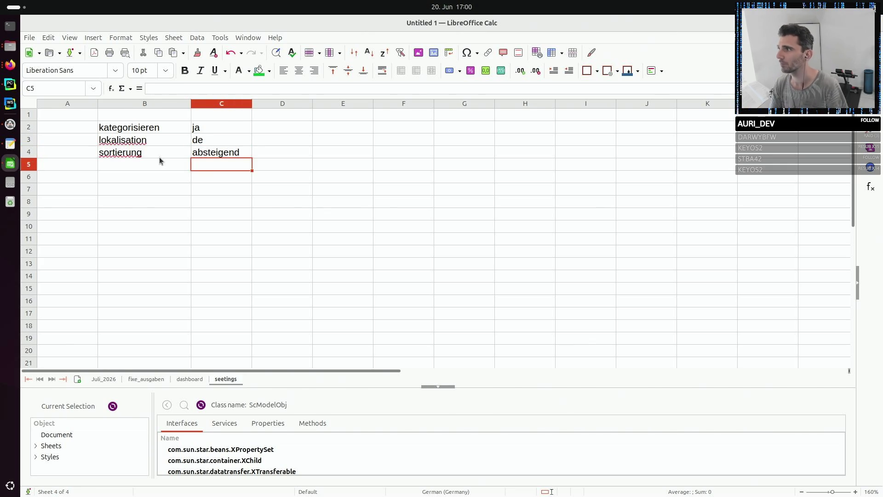
click(211, 290)
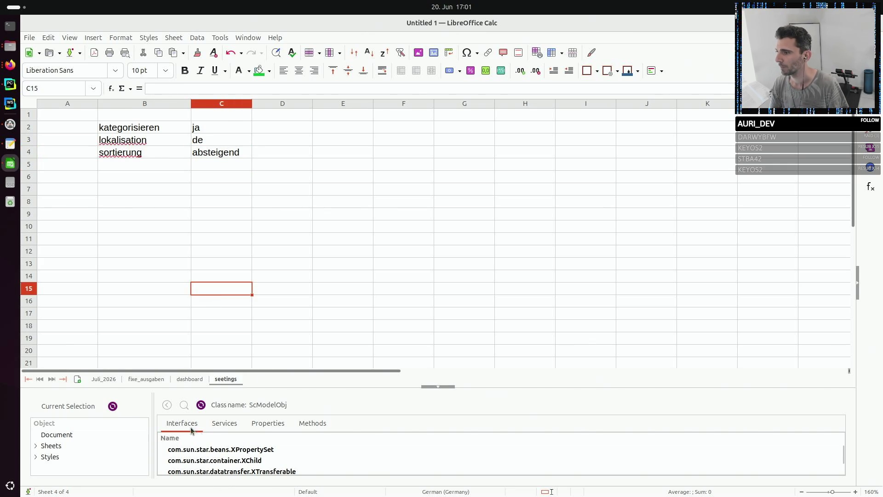
Review the Juli_2026 expense and income entries and the income total formula.
click(189, 379)
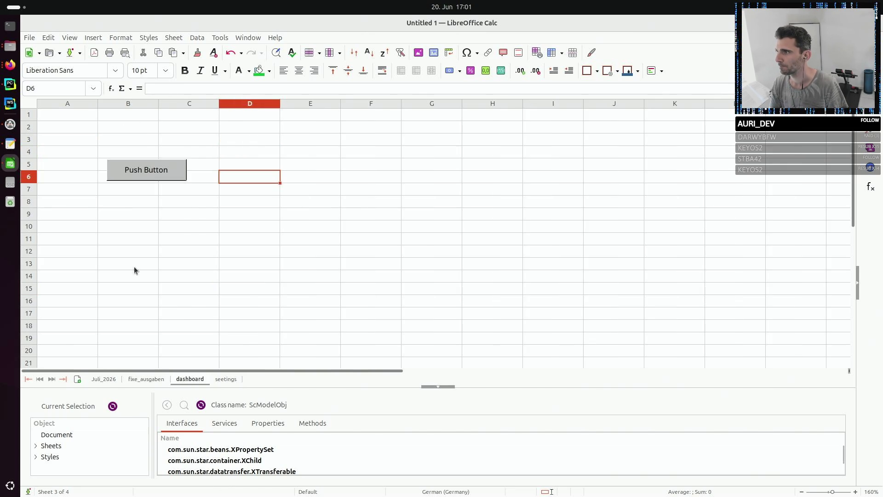
click(141, 379)
click(104, 378)
click(324, 226)
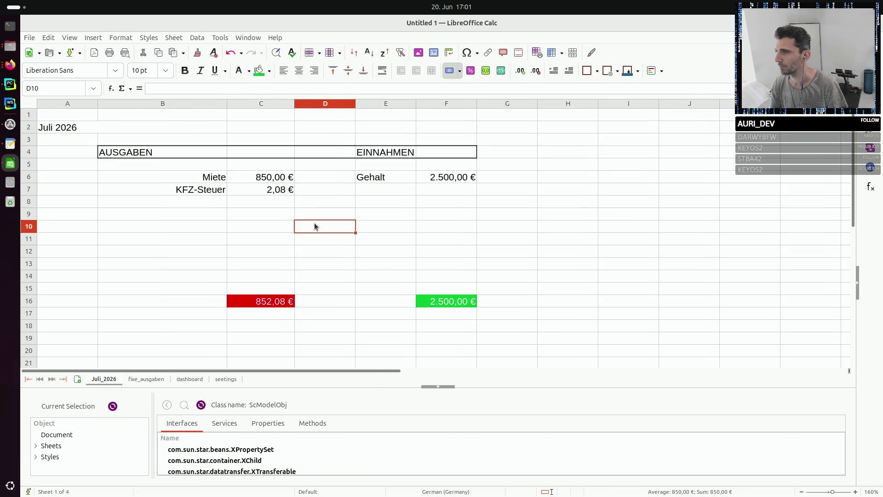
mouse_move(162, 177)
mouse_down()
mouse_move(416, 269)
mouse_move(447, 302)
mouse_up()
click(446, 301)
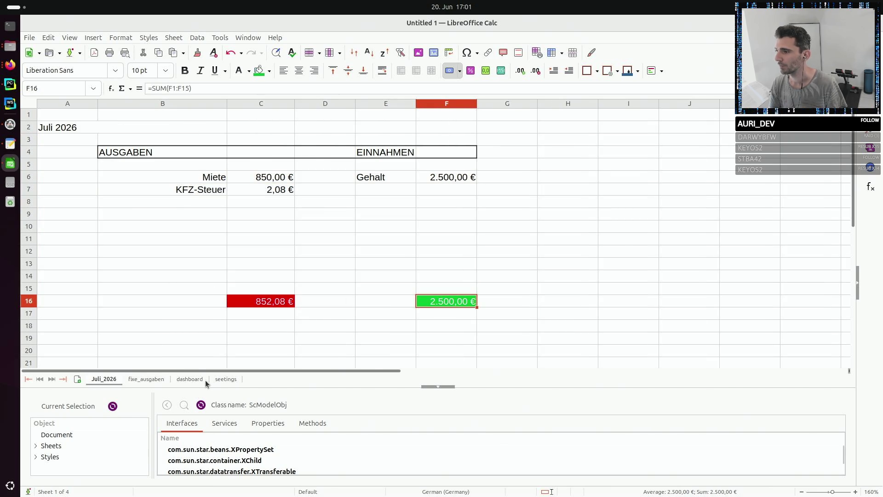
drag(136, 250, 138, 290)
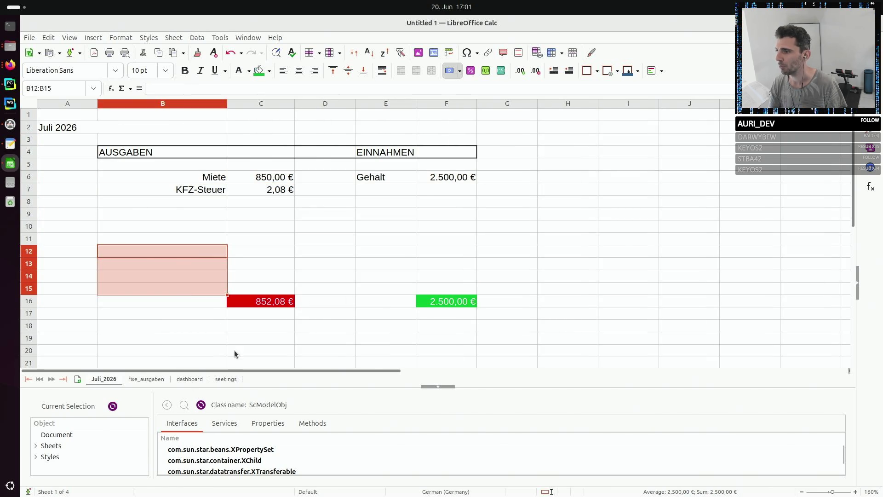
click(226, 379)
Enter zusatzzeilen sonstige ausgaben with value 5 in B5:C5 and widen column B.
click(122, 170)
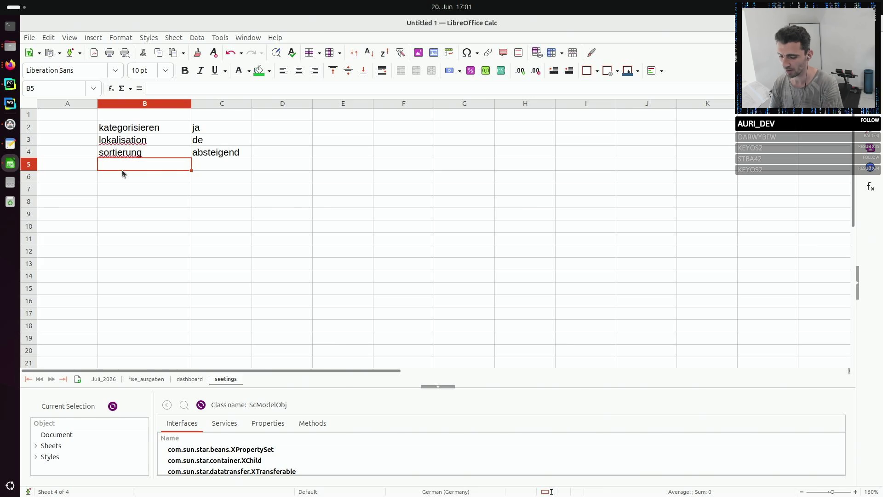
text(zusatzzei)
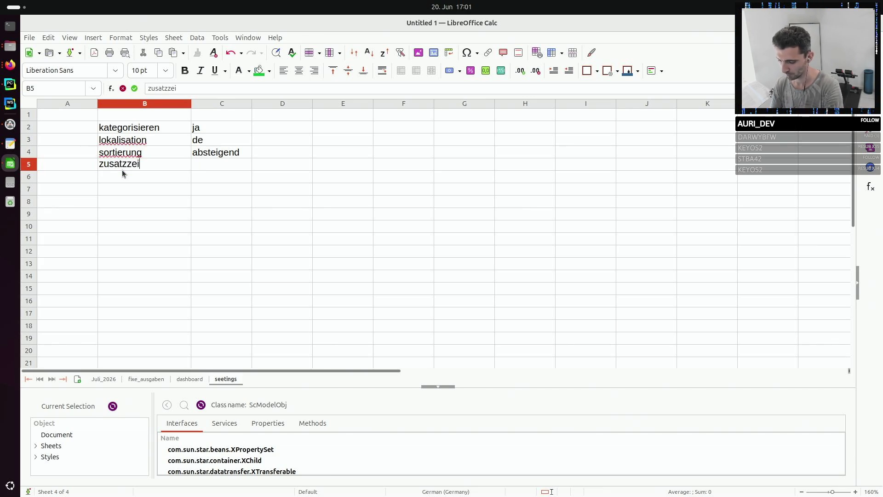
text(len sonstige ausgaben)
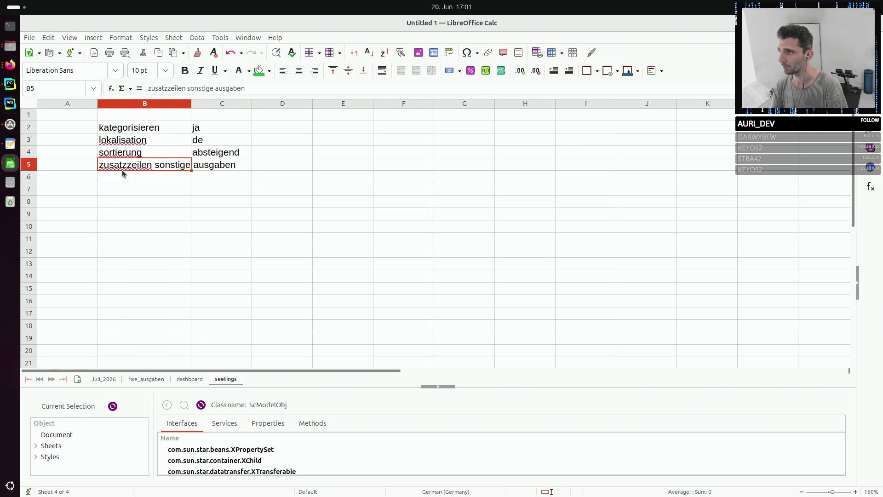
key(Tab)
text(5)
key(Return)
drag(192, 104, 277, 135)
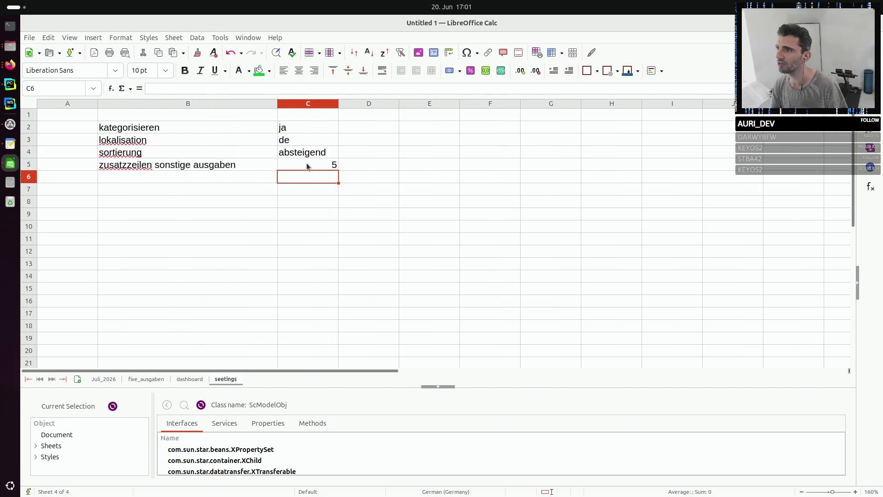
click(301, 167)
click(161, 136)
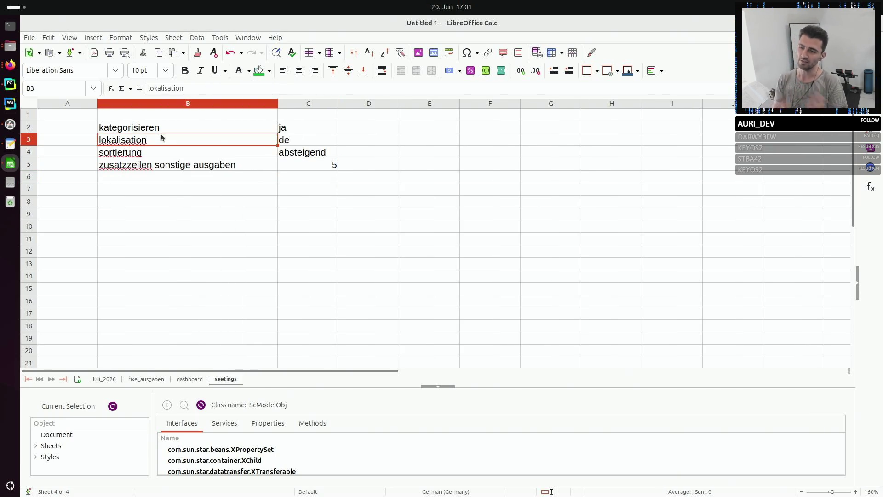
click(157, 378)
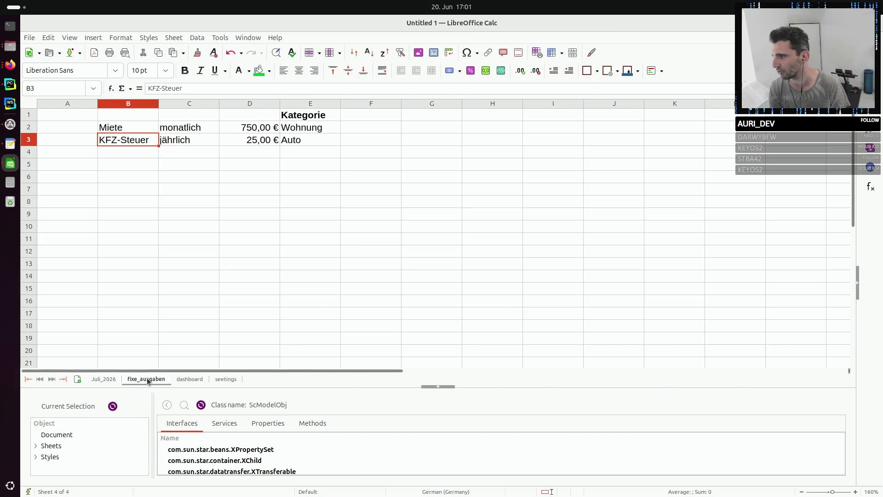
Set the dashboard push button's label to Erstelle Tabelle via Control Properties.
click(184, 380)
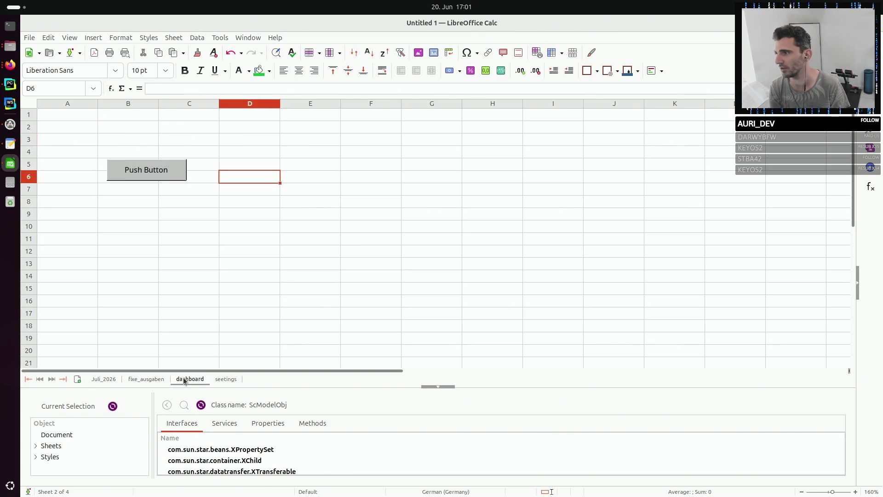
right_click(159, 175)
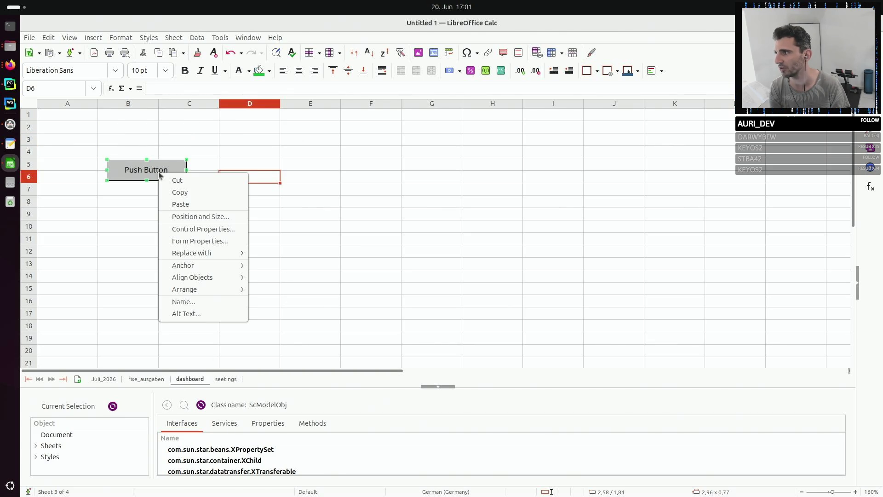
click(219, 233)
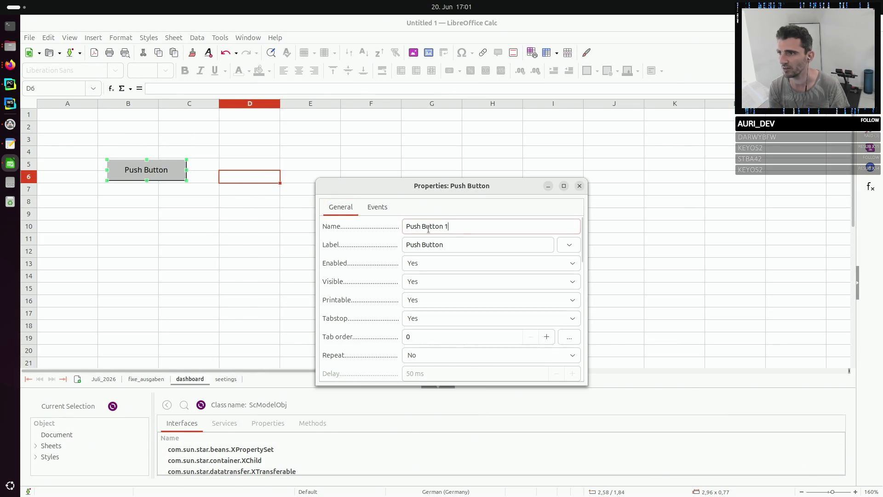
key(Tab)
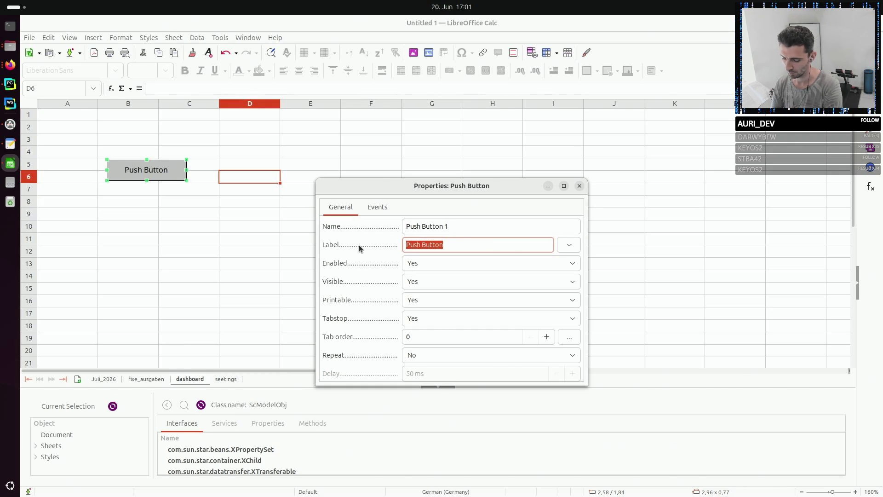
text(Erstelle Haushalt)
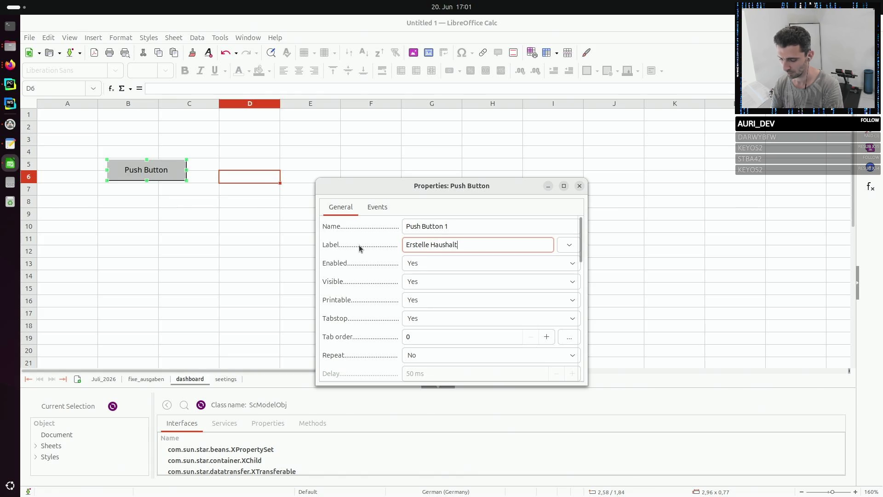
text(s)
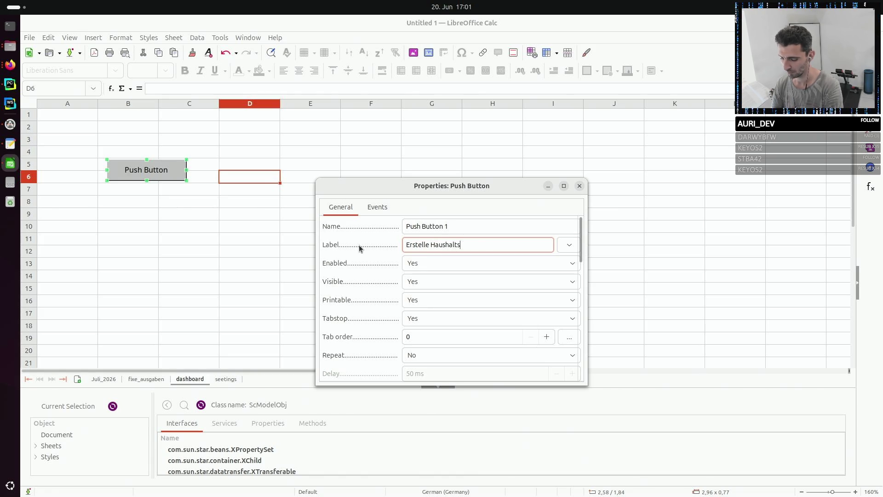
key(BackSpace)
key(BackSpace)
key(BackSpace)
key(BackSpace)
key(BackSpace)
key(BackSpace)
key(BackSpace)
key(BackSpace)
text(Tabelle)
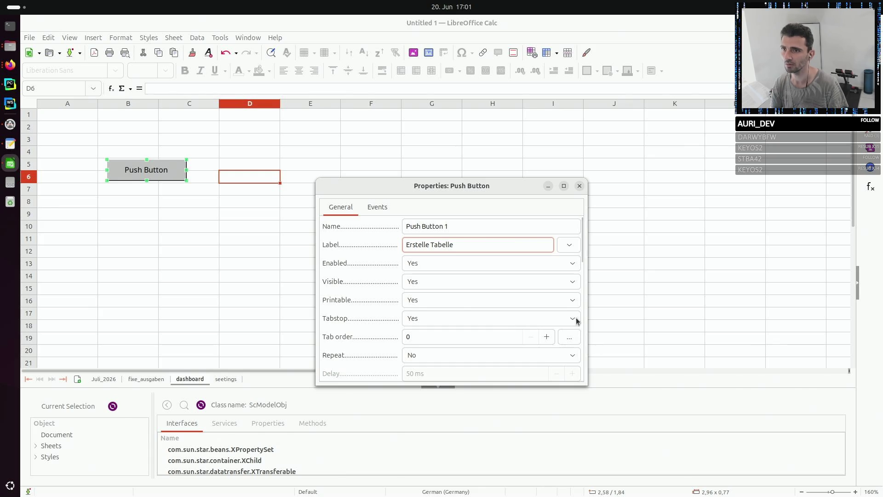
scroll(571, 320, down, 3)
scroll(572, 320, down, 5)
scroll(572, 320, up, 4)
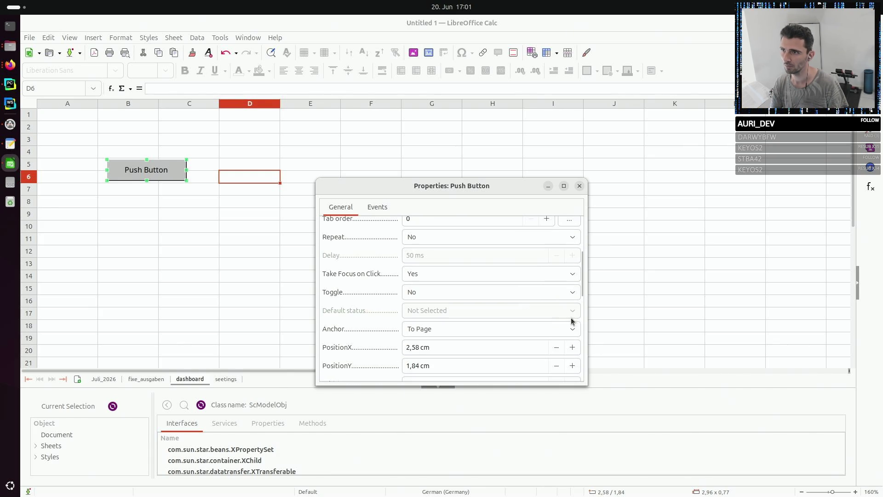
click(579, 186)
click(428, 227)
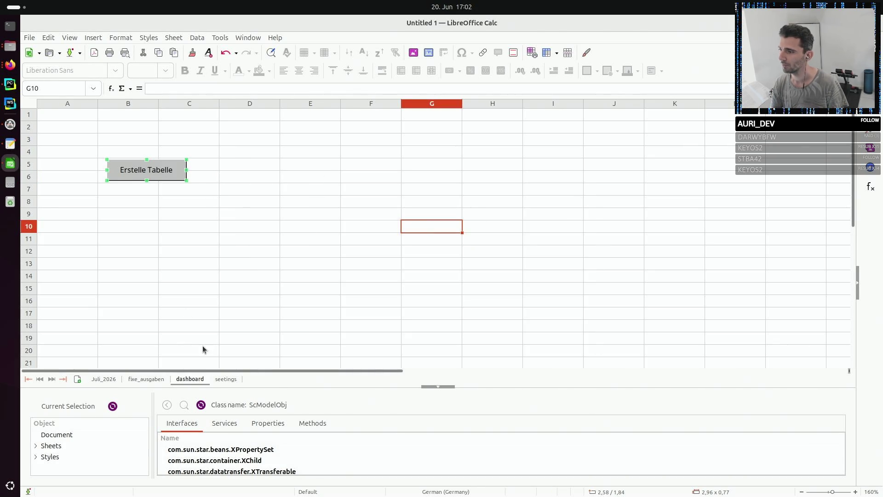
click(105, 379)
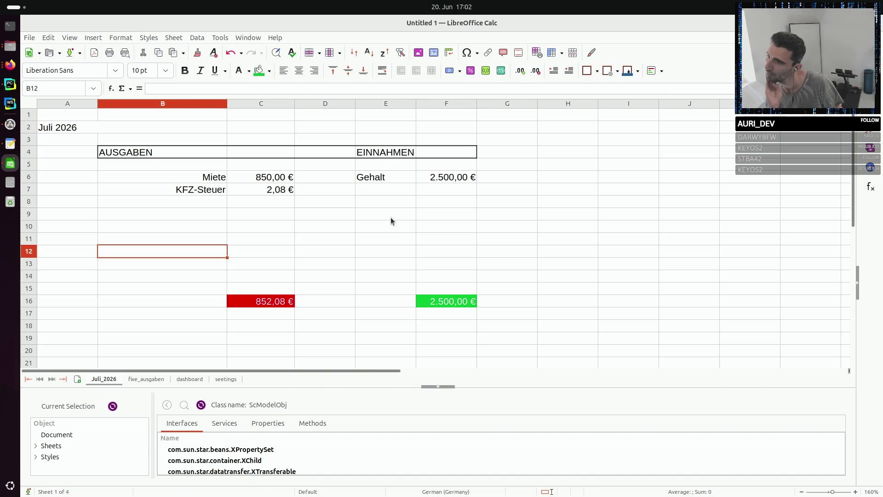
drag(473, 319, 230, 114)
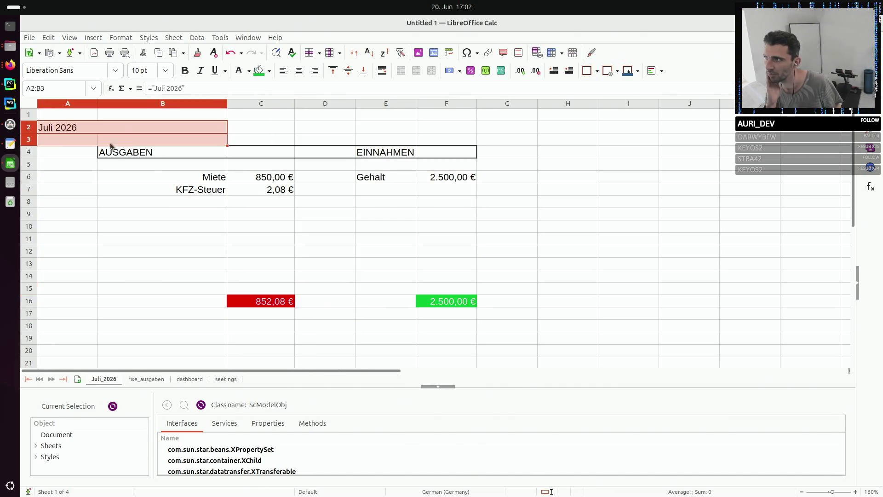
drag(87, 133, 473, 309)
click(493, 292)
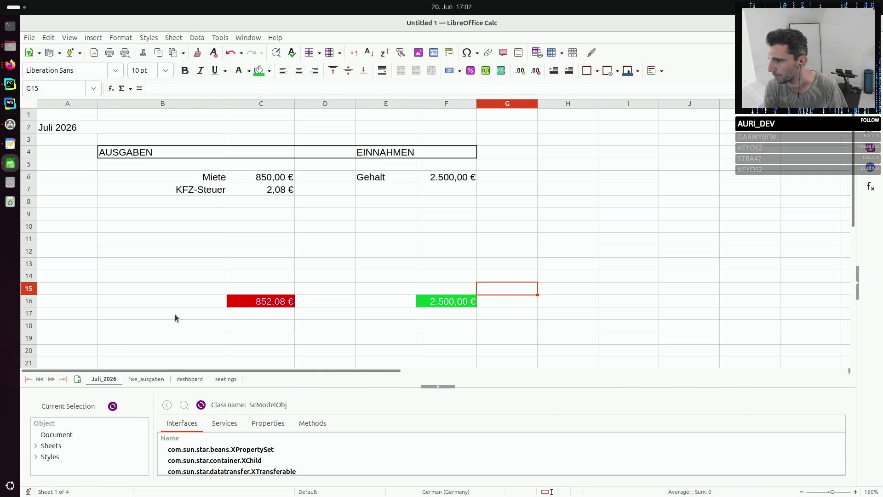
scroll(277, 428, down, 2)
scroll(103, 446, down, 2)
scroll(138, 411, up, 4)
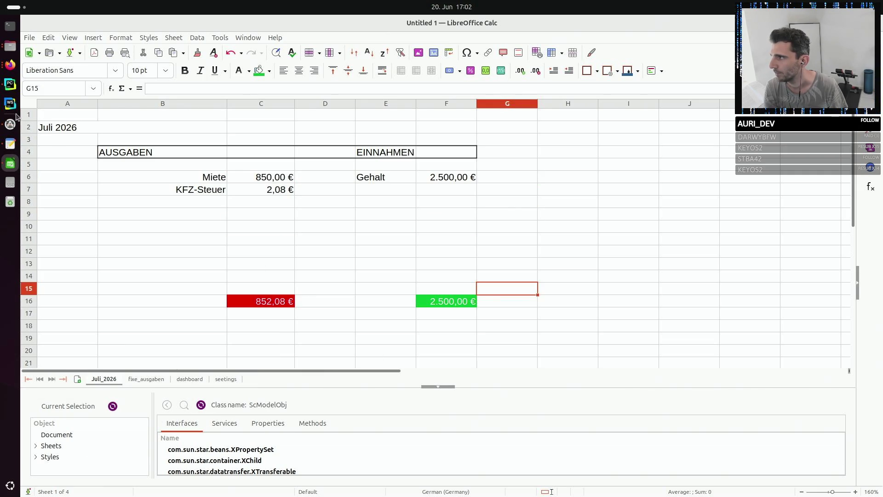
click(10, 144)
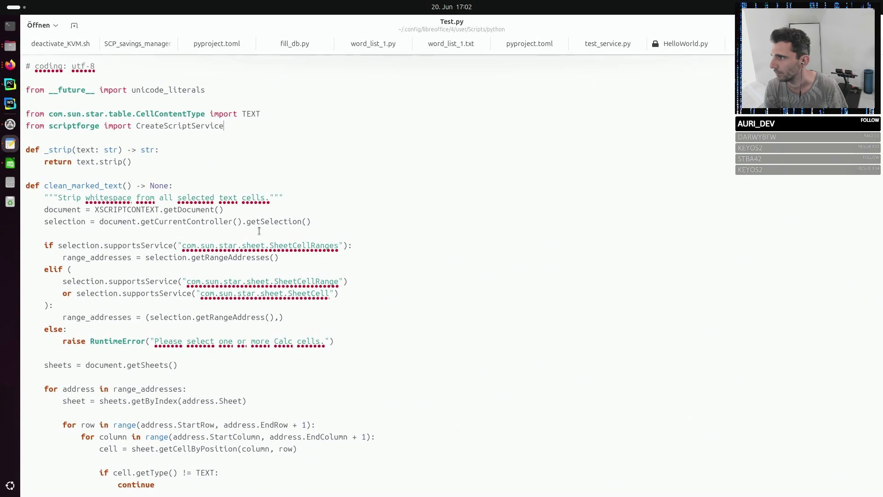
Review the document-fetching lines and the increment_cell function in Test.py.
drag(41, 211, 390, 230)
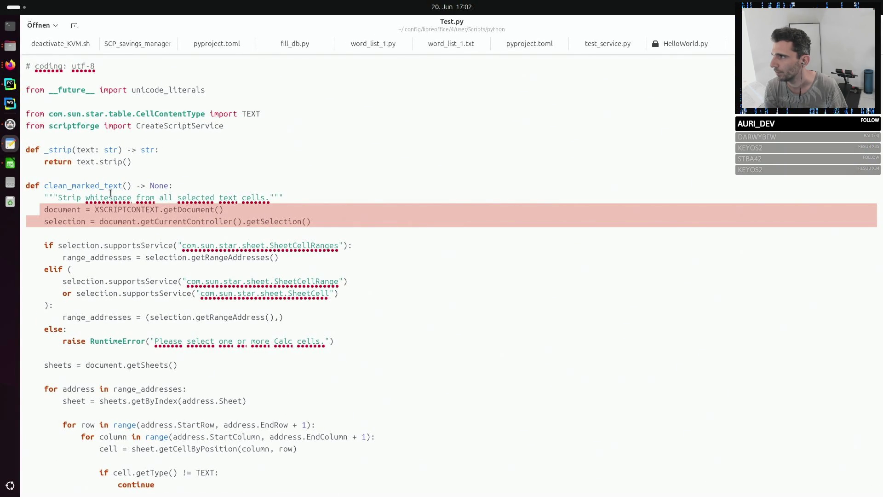
scroll(110, 192, down, 6)
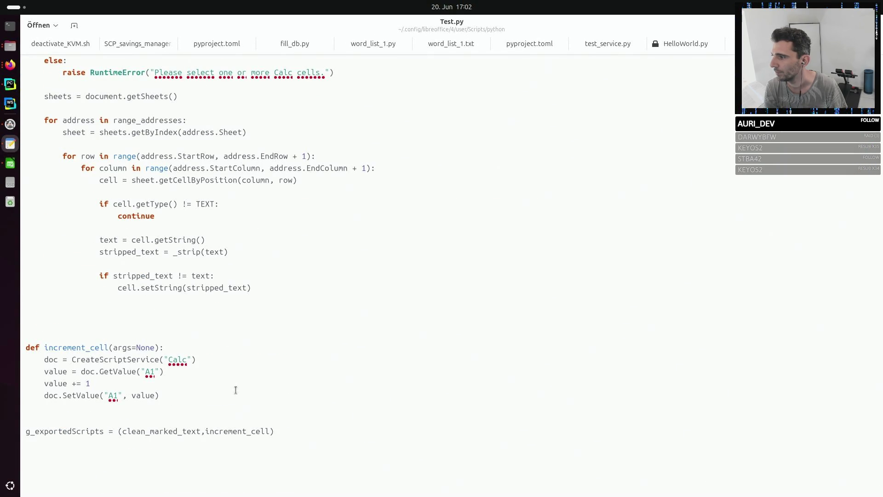
drag(217, 398, 44, 347)
click(132, 371)
scroll(141, 378, up, 1)
scroll(141, 377, up, 3)
scroll(142, 377, up, 2)
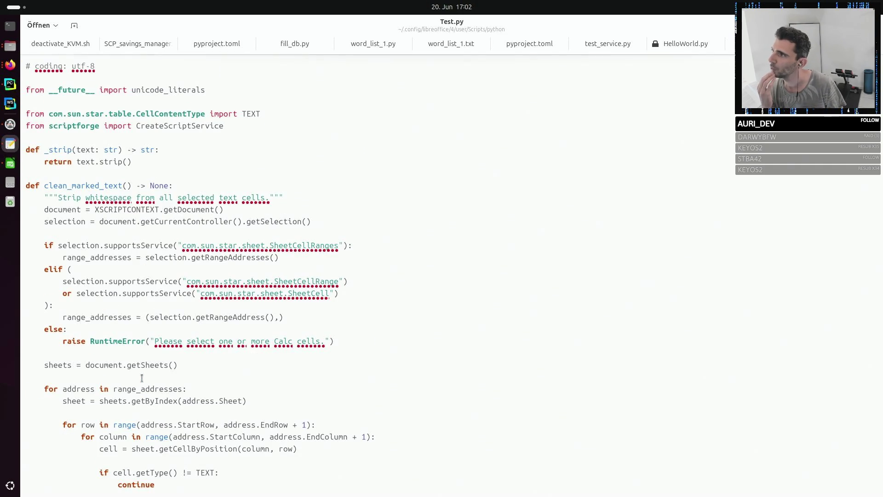
Delete the scriptforge CreateScriptService import line and return to the Juli_2026 sheet.
triple_click(104, 126)
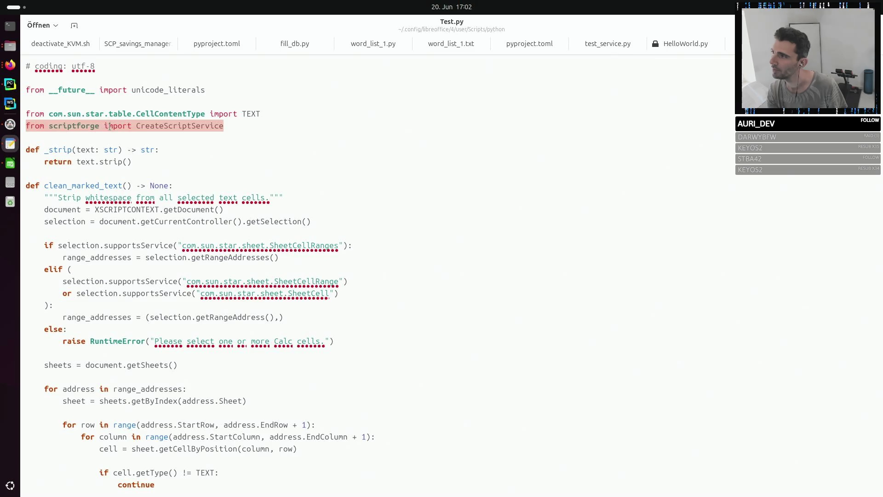
key(BackSpace)
key(BackSpace)
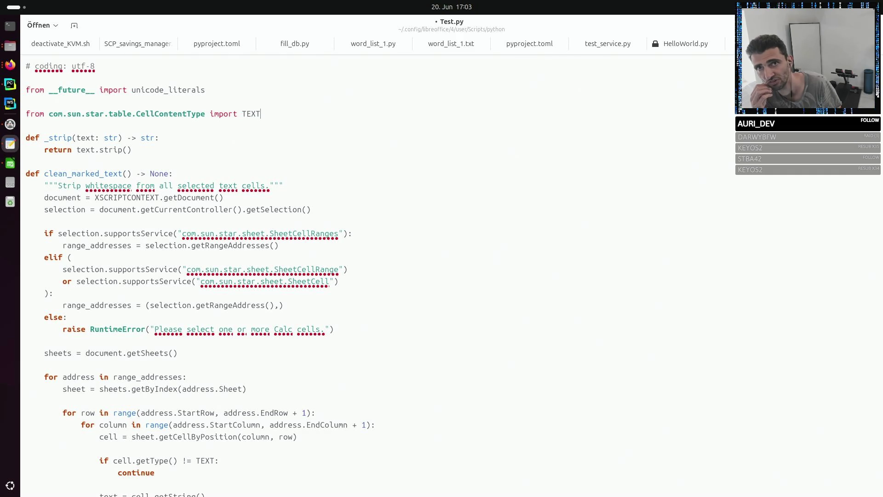
key(alt+Tab)
click(433, 178)
drag(173, 144, 290, 254)
Look over the budget table, select the KFZ-Steuer cell and switch to the dashboard sheet.
drag(361, 289, 455, 303)
click(386, 263)
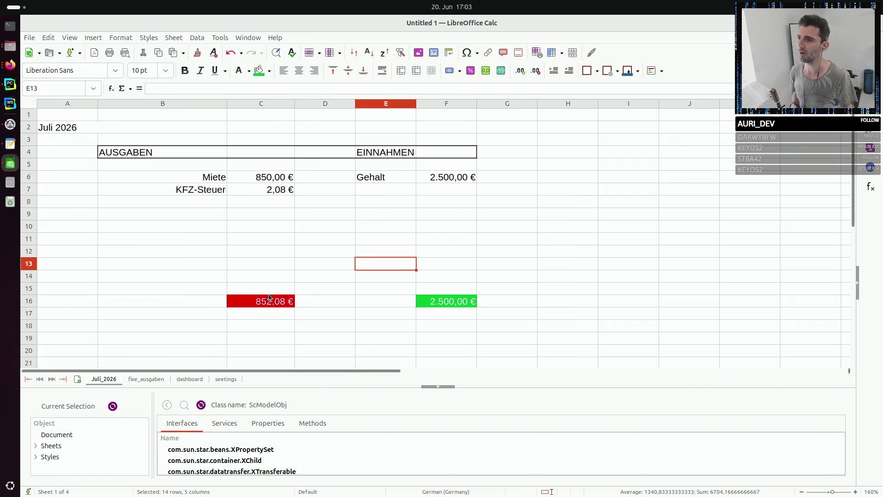
click(210, 191)
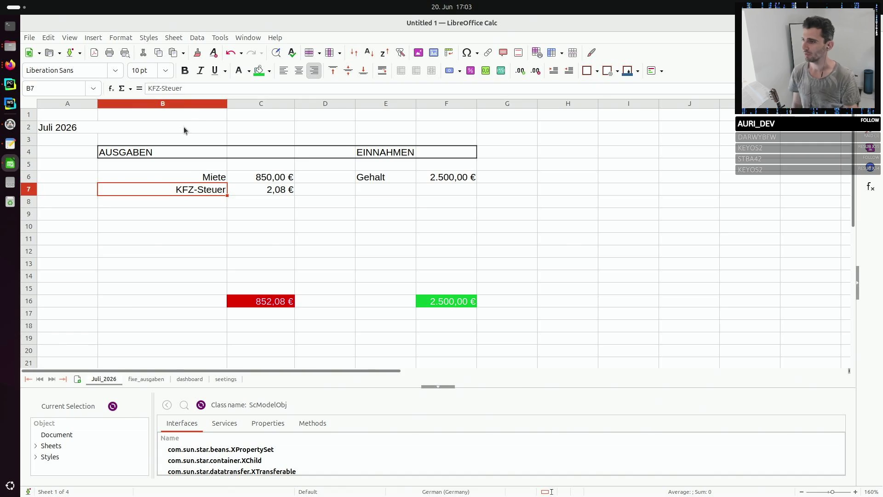
click(177, 379)
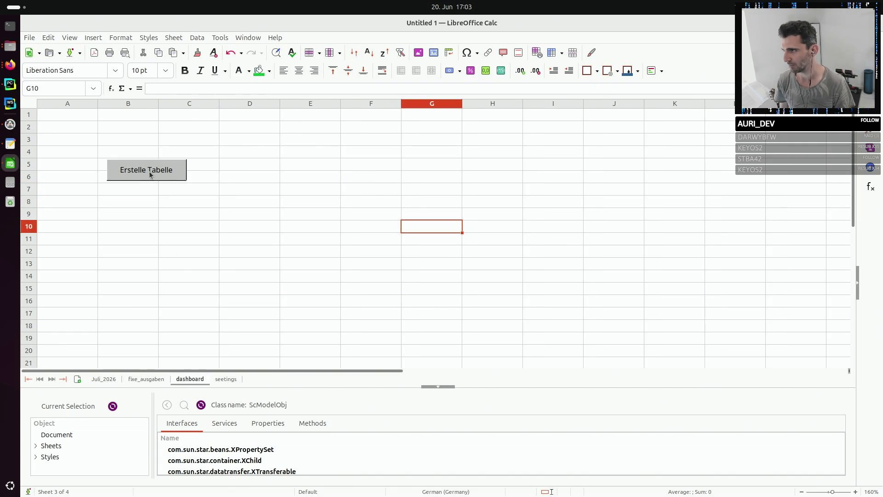
Move the Erstelle Tabelle button slightly up-left on the dashboard.
click(141, 188)
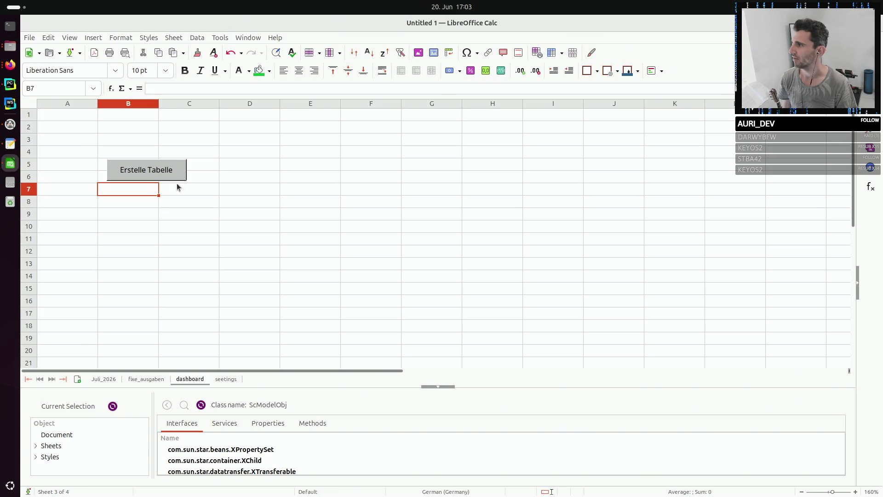
click(148, 172)
click(160, 255)
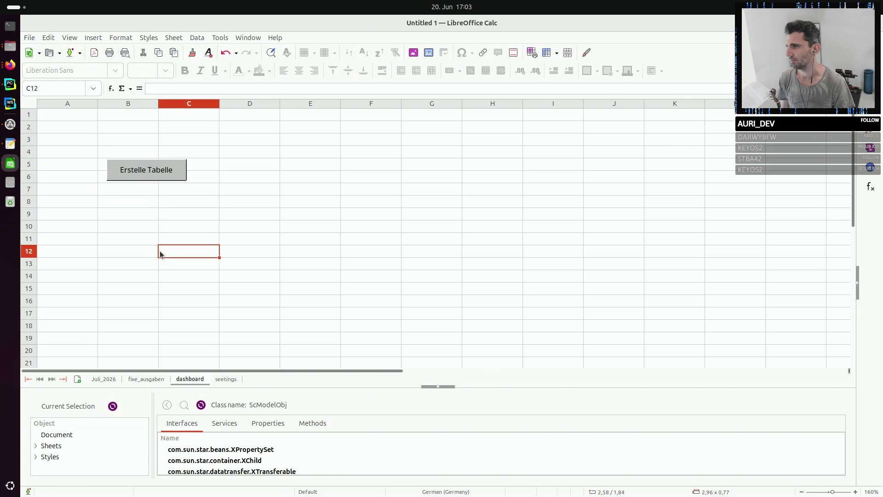
drag(148, 180, 142, 176)
click(168, 205)
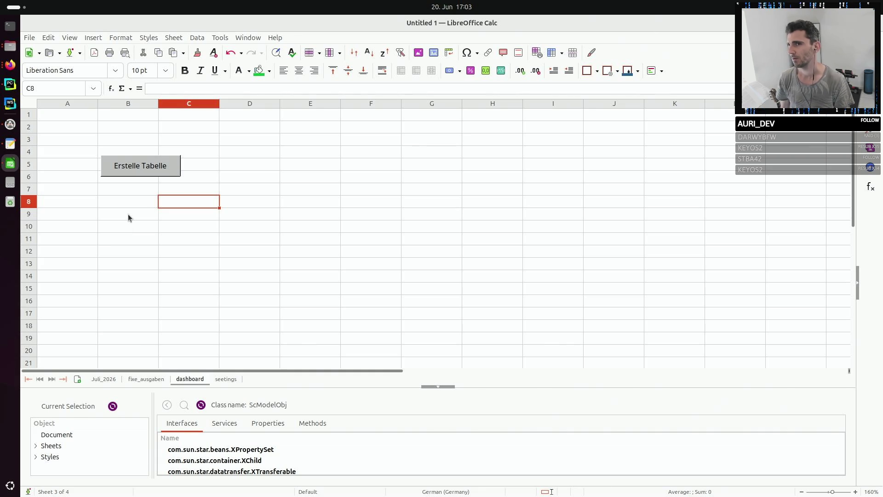
Enter test text into B9 and C9.
click(329, 216)
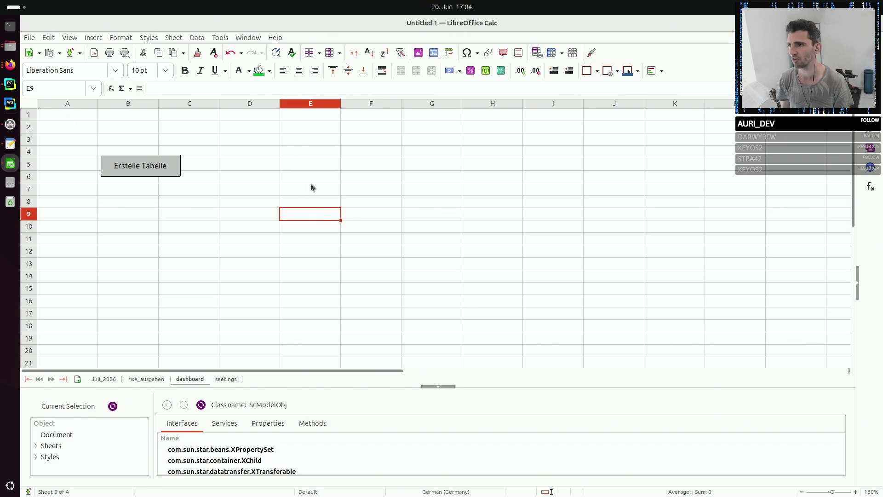
double_click(316, 219)
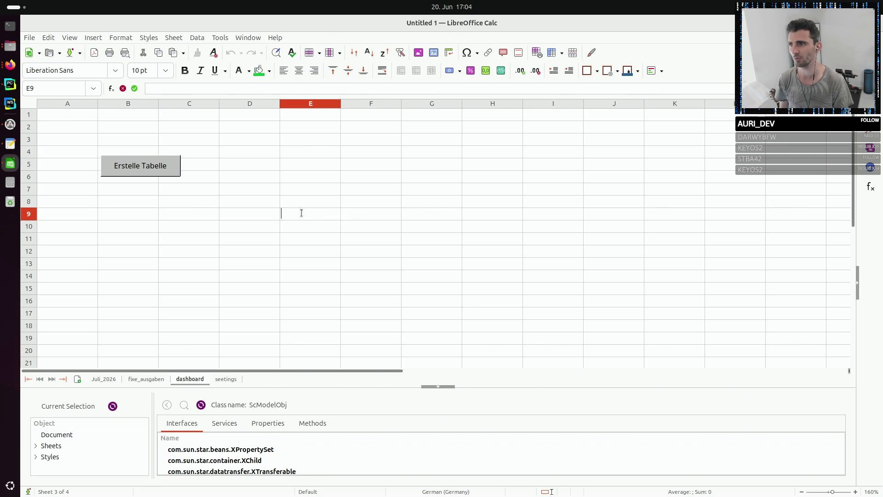
click(122, 221)
text(df)
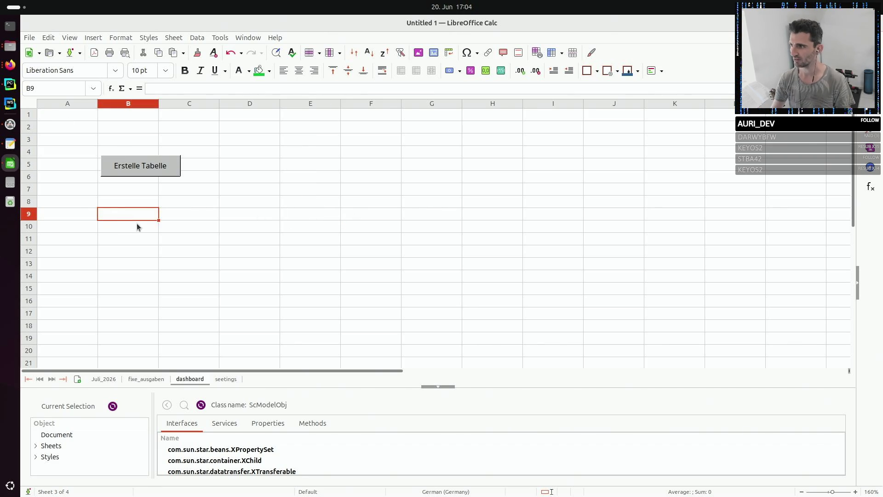
click(192, 216)
text(fdg)
key(Tab)
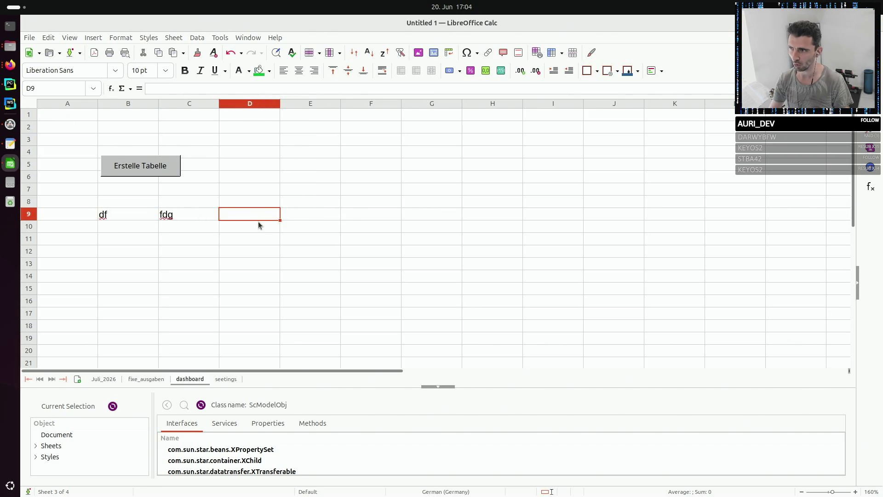
click(167, 214)
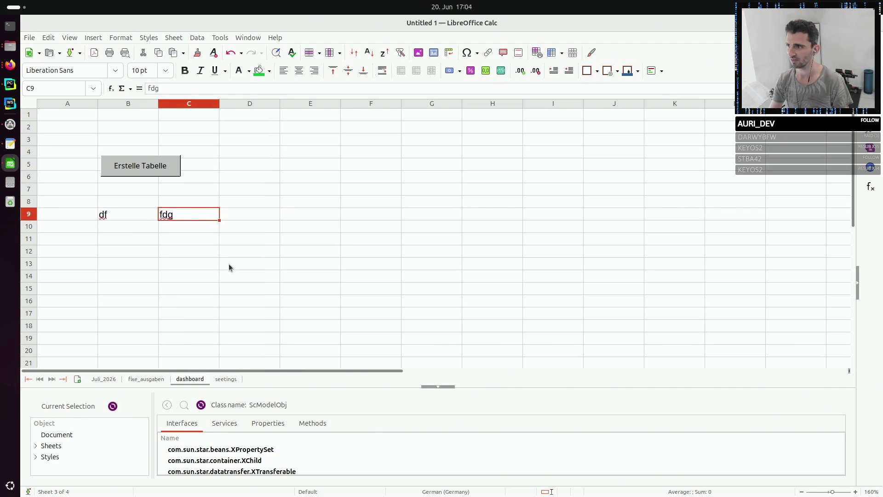
click(245, 217)
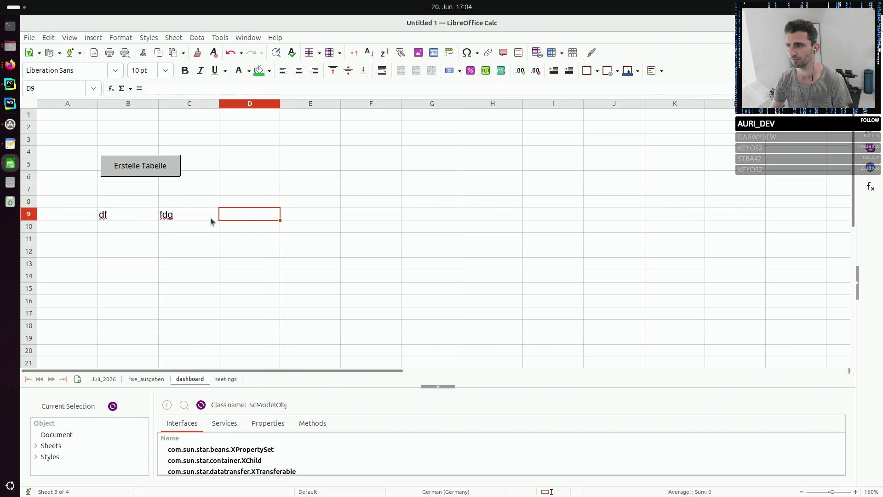
click(179, 216)
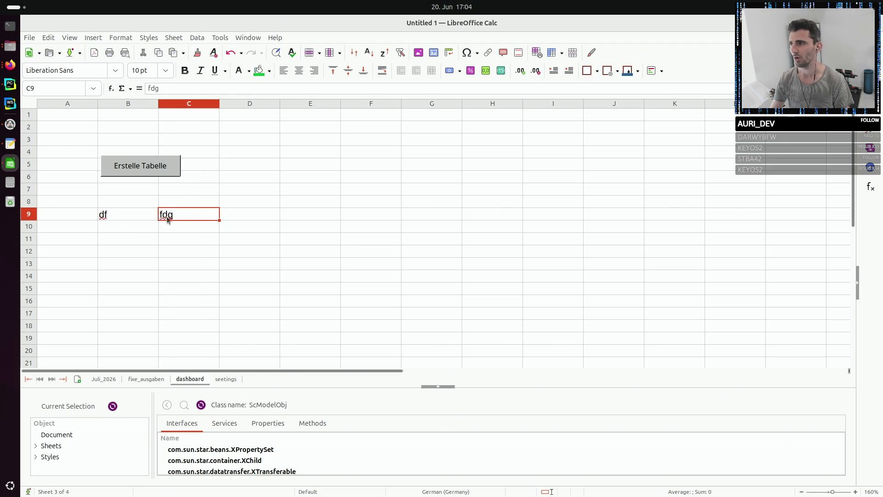
Clear the test text again and enter 25 in C9.
click(125, 214)
key(BackSpace)
key(Return)
click(184, 215)
key(BackSpace)
key(Return)
click(134, 218)
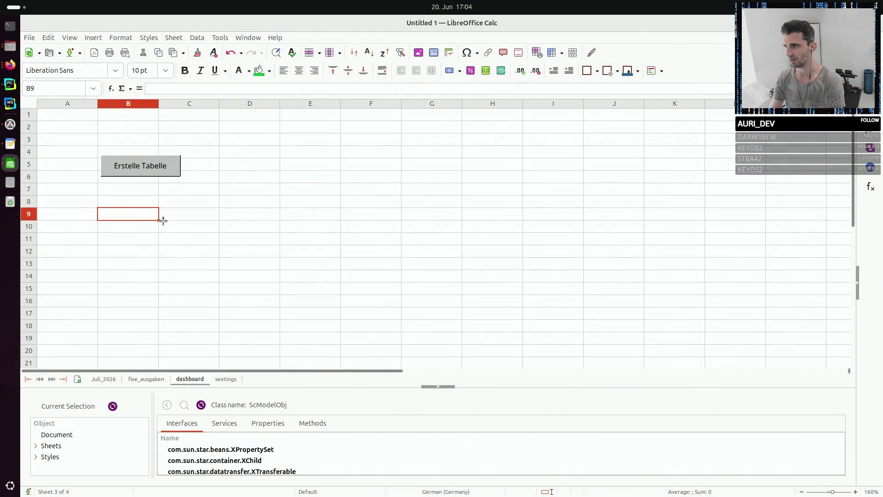
key(Right)
key(Right)
key(Left)
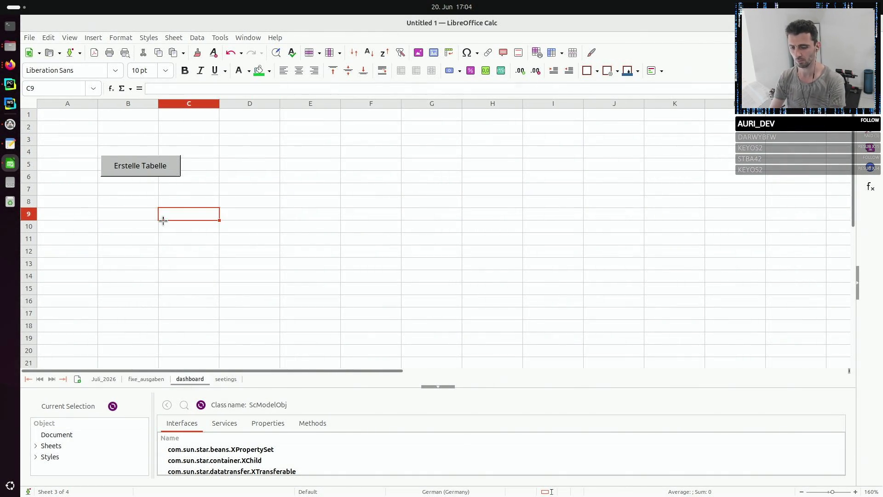
text(25)
click(232, 215)
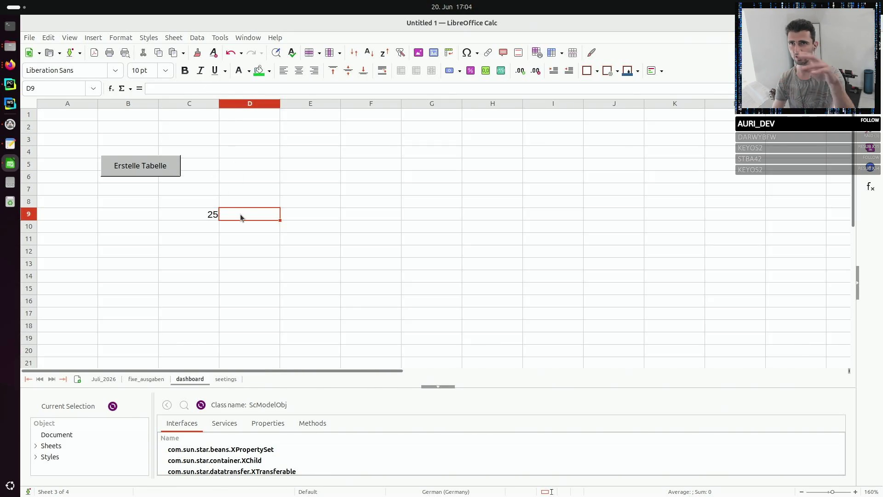
click(9, 26)
text(uvc exr)
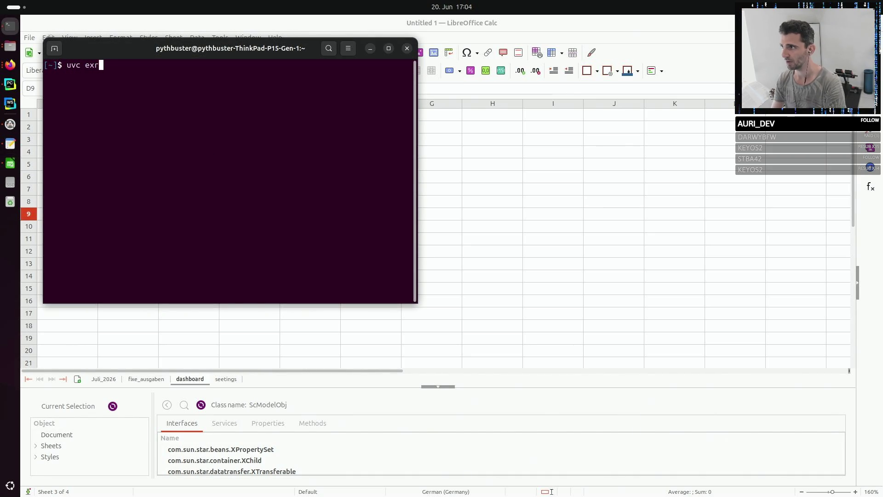
text(b_rate)
Run 'uvx ecb_rate USD' in the terminal, correcting the mistyped command name.
key(Return)
key(Up)
key(Left)
key(Left)
key(Left)
key(Left)
key(Left)
key(Left)
key(BackSpace)
text(x)
key(Return)
key(Up)
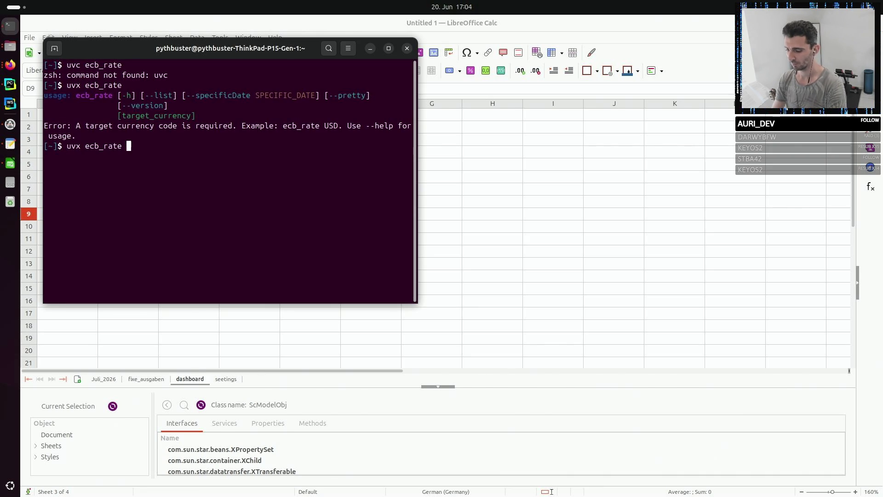
text(USD)
key(Return)
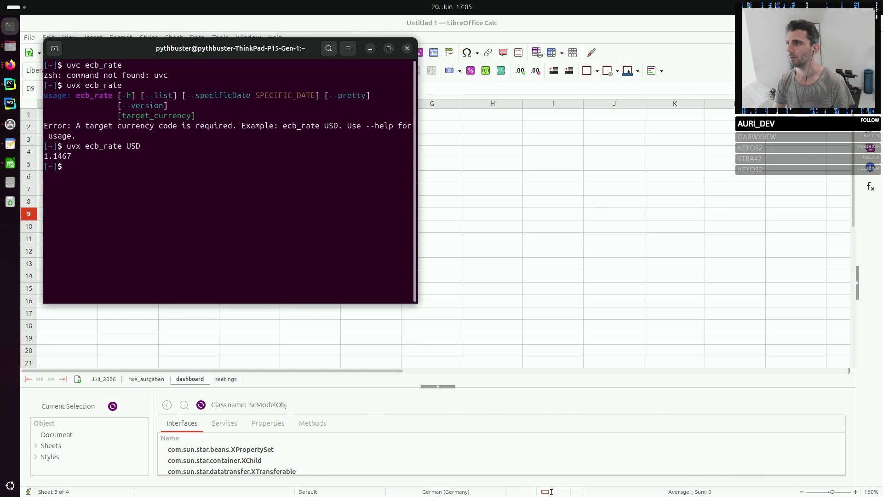
Select the 1.1467 rate output and bring the Calc sheet back to the front.
drag(84, 154, 102, 142)
double_click(103, 146)
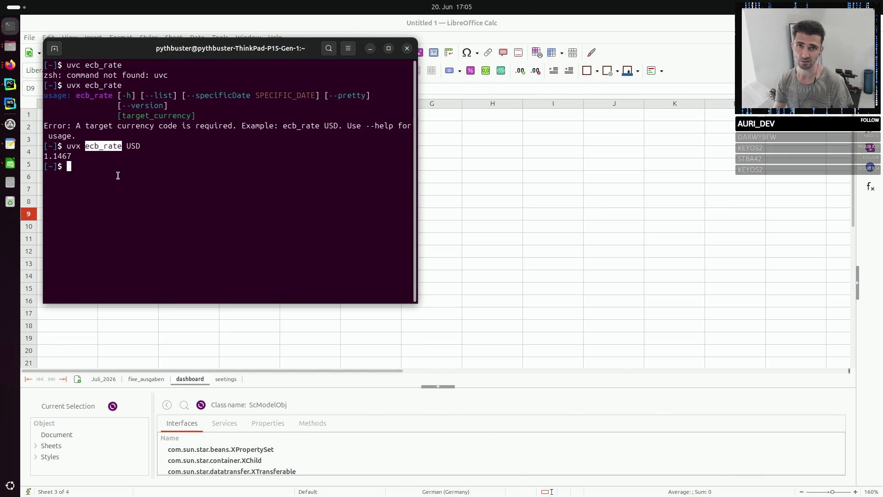
triple_click(86, 157)
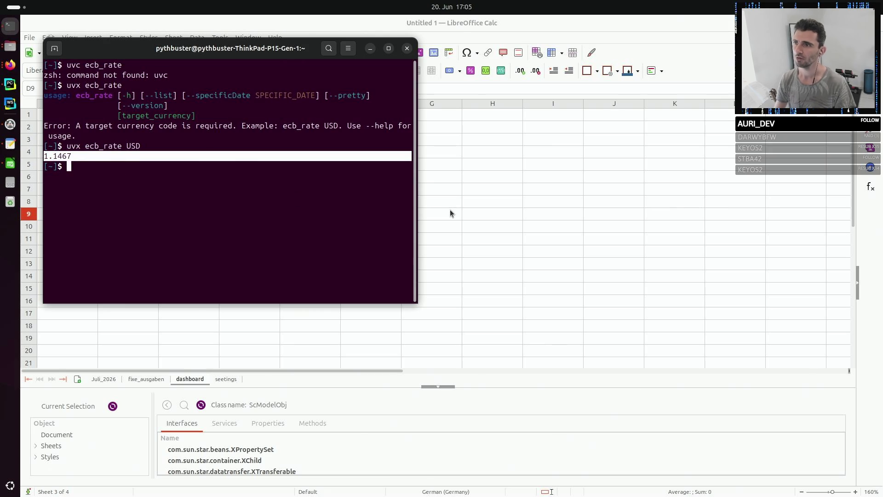
click(450, 213)
drag(323, 213, 247, 221)
click(301, 276)
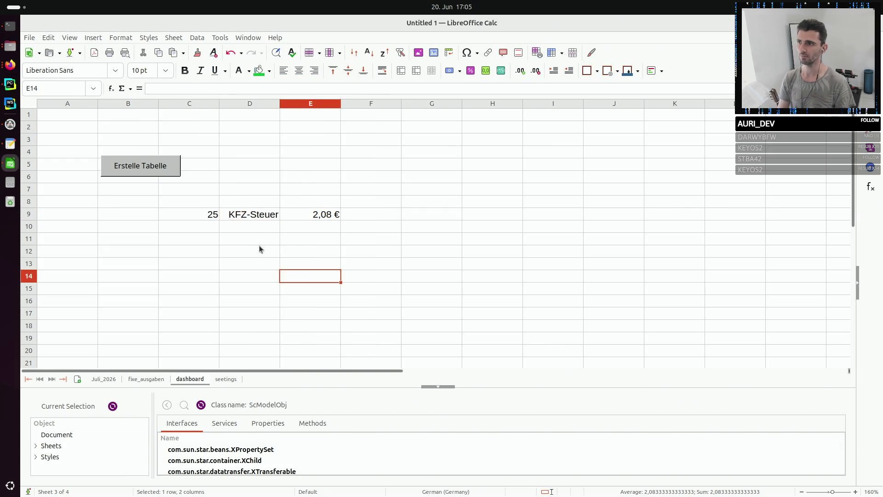
Clear the leftover KFZ-Steuer text in D9 and the 2,08 € value in E9.
click(250, 215)
key(BackSpace)
click(492, 306)
click(317, 218)
key(BackSpace)
key(Return)
click(196, 207)
text(Doller)
text(r)
Enter Dollar in C8 and Euro in D8 as headings above the 25 amount.
key(Tab)
text(Er)
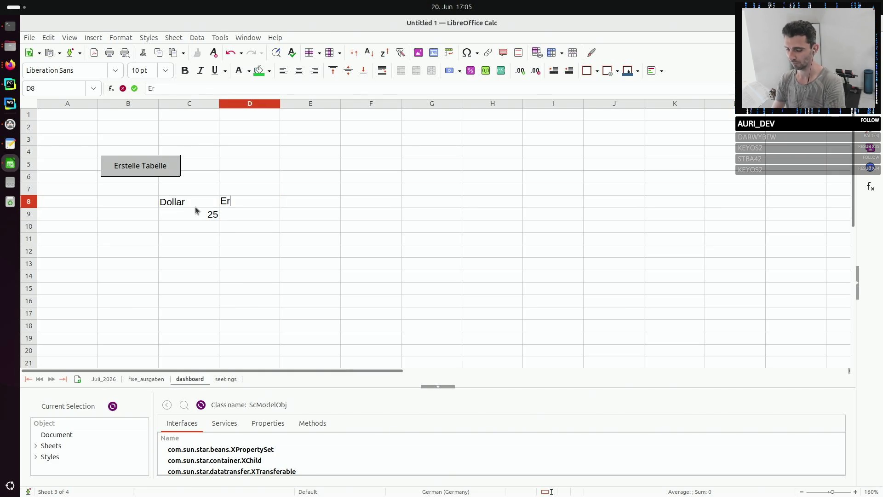
text(oro)
key(Return)
click(196, 212)
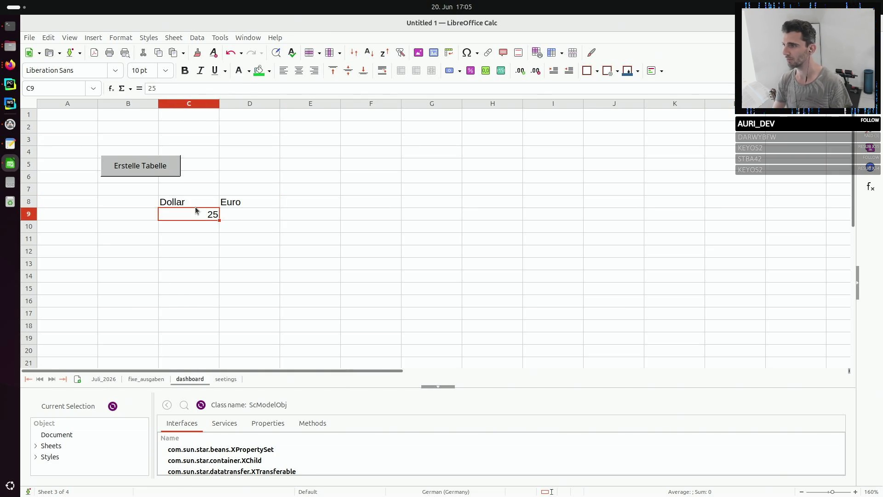
click(10, 26)
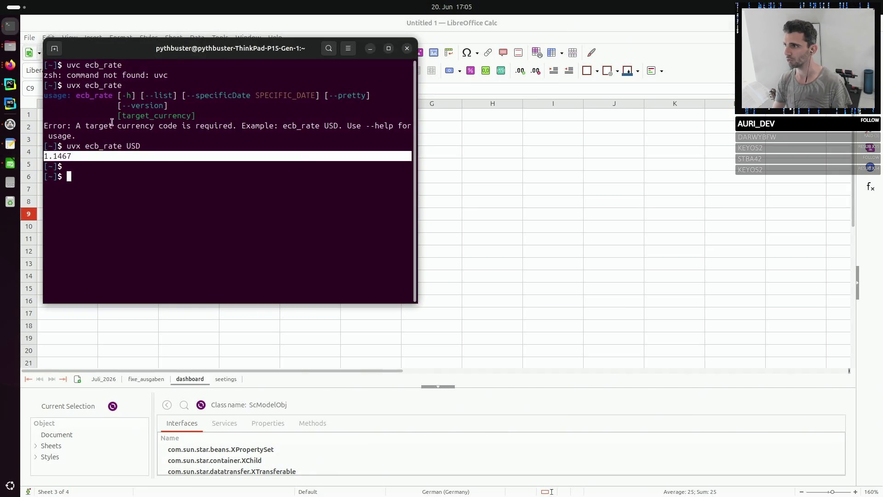
Rerun uvx ecb_rate USD in Terminal, copy the printed rate 1.1467 and return to Calc.
key(Up)
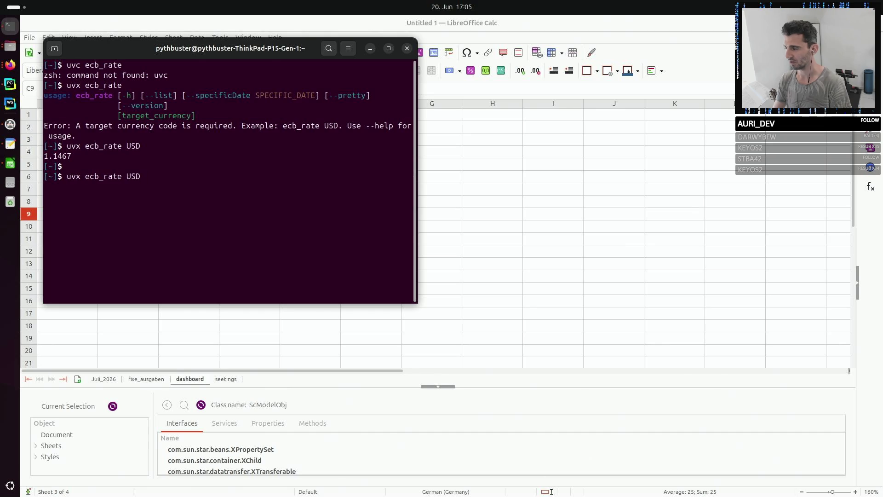
key(Return)
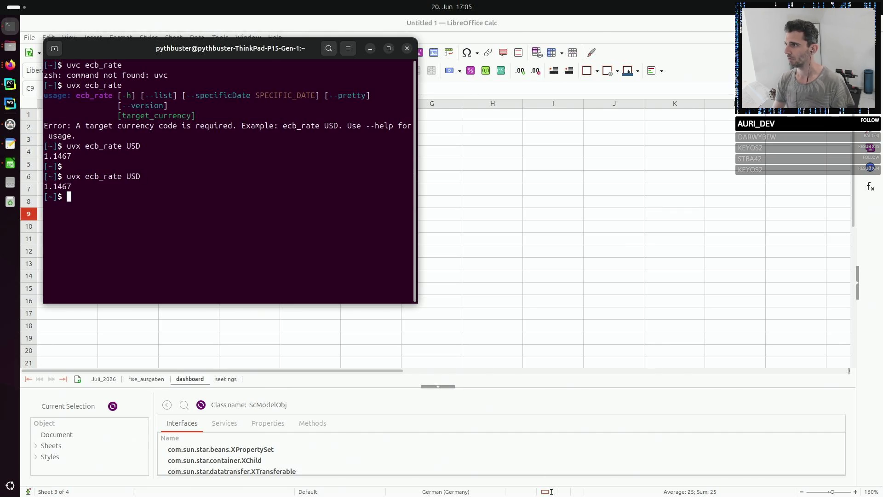
double_click(132, 176)
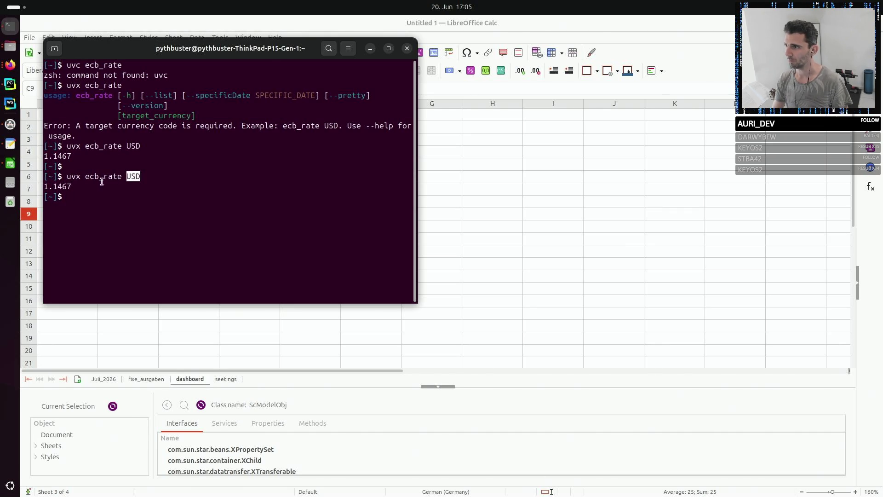
drag(73, 186, 38, 188)
right_click(65, 187)
click(84, 208)
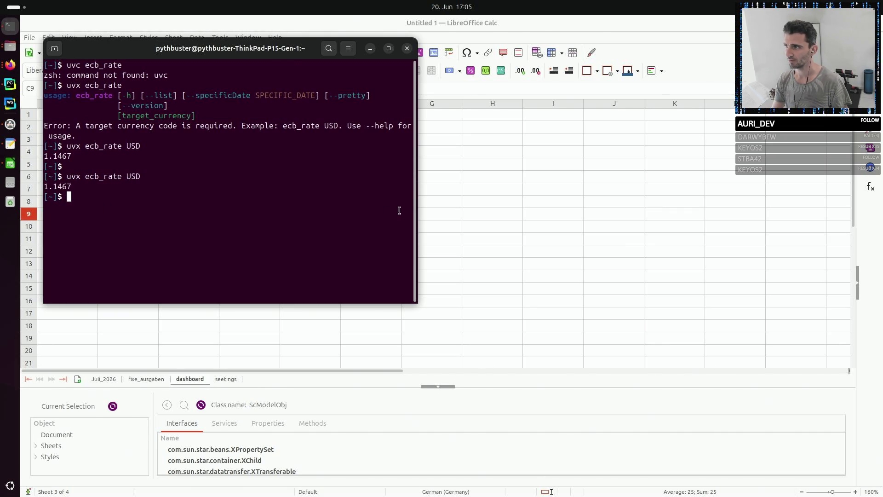
click(434, 227)
click(250, 205)
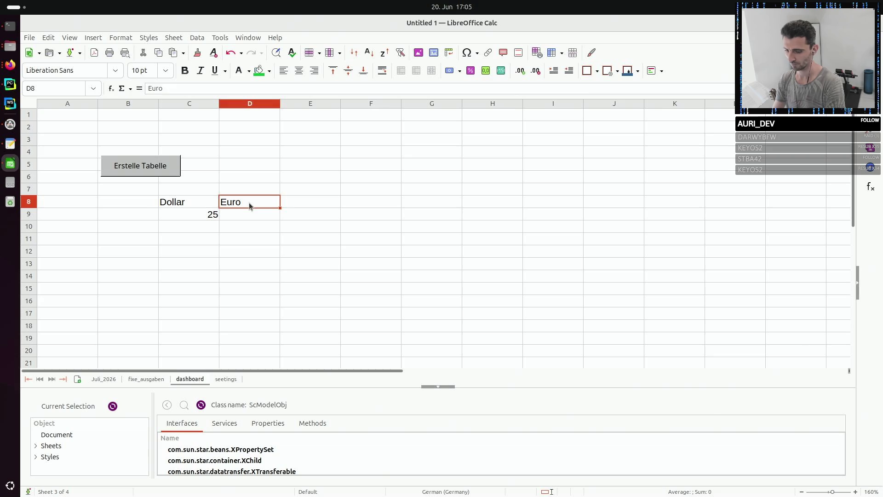
text(Kurs)
Head D8 with Kurs, paste rate 1.1467 into D9, add EURO heading in E8 and =C9/D9 in E9.
key(Return)
key(ctrl+v)
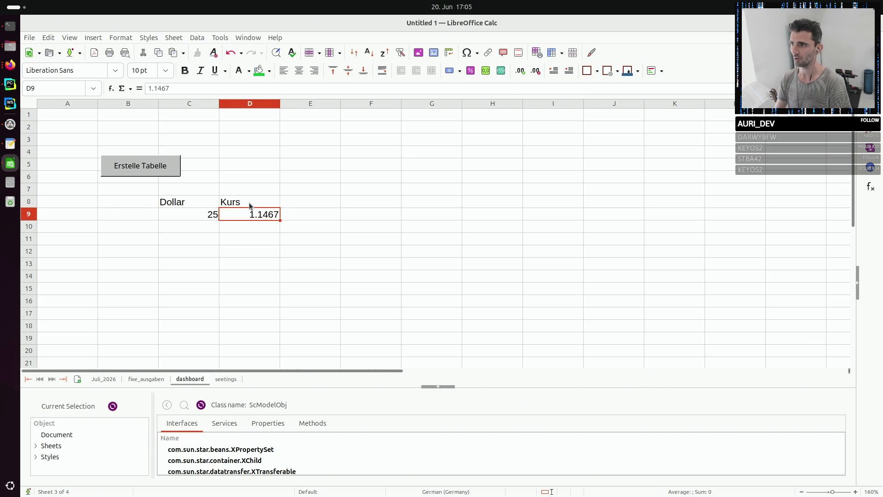
key(Right)
key(Up)
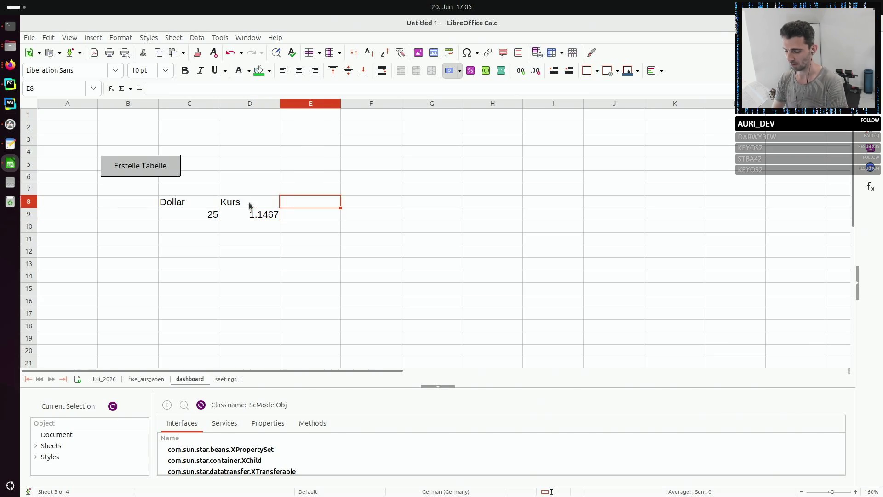
text(EURO)
key(Return)
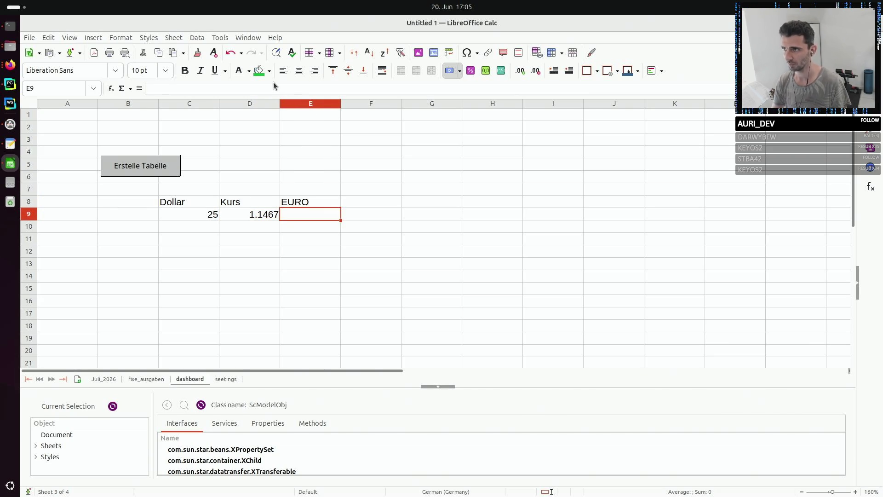
text(=)
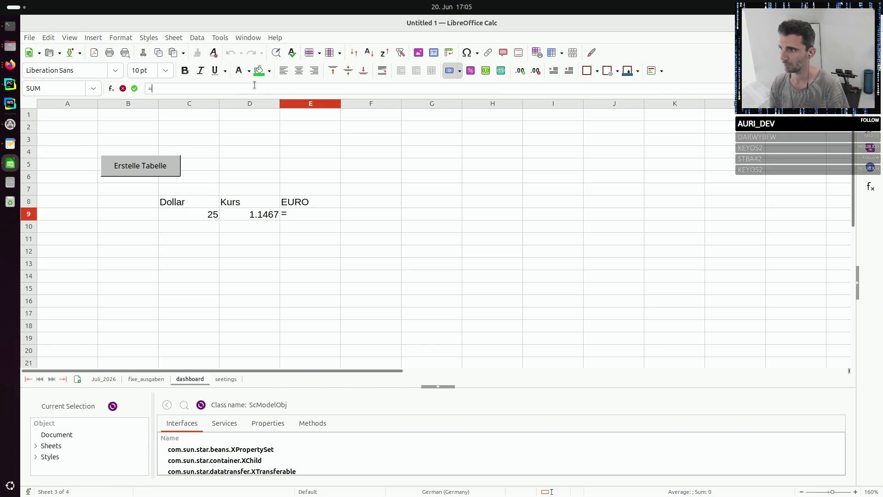
click(207, 218)
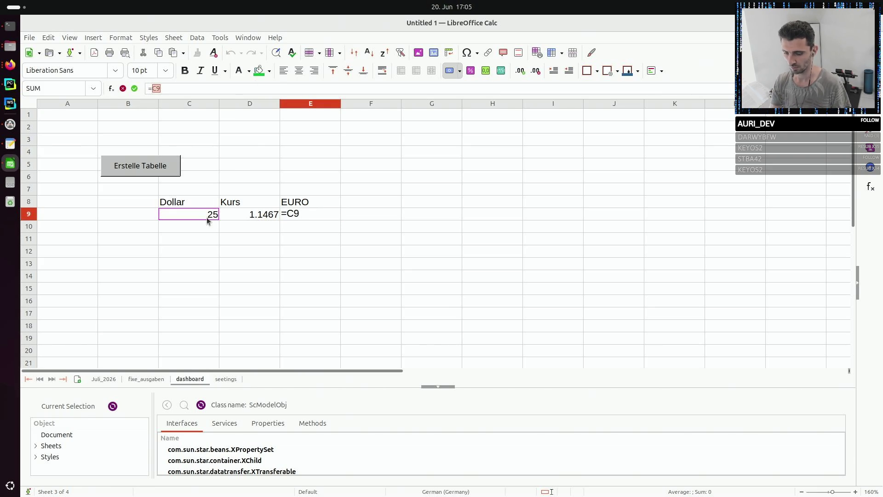
text(/)
key(Return)
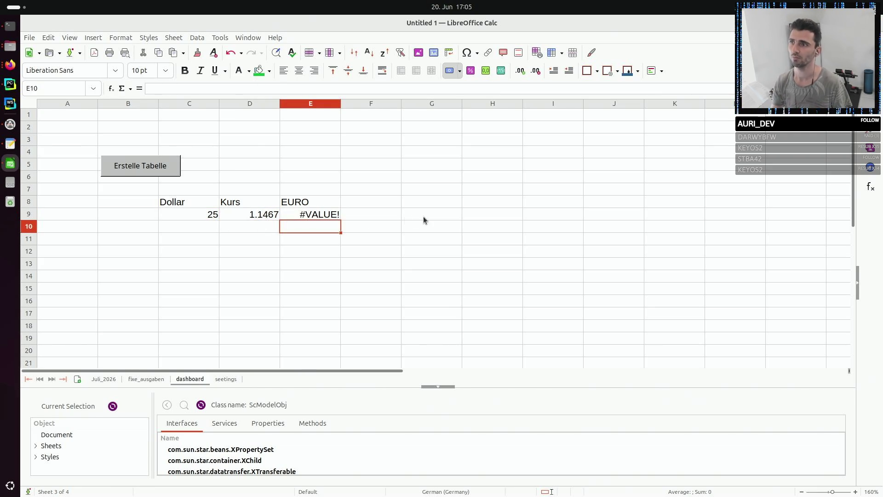
key(Up)
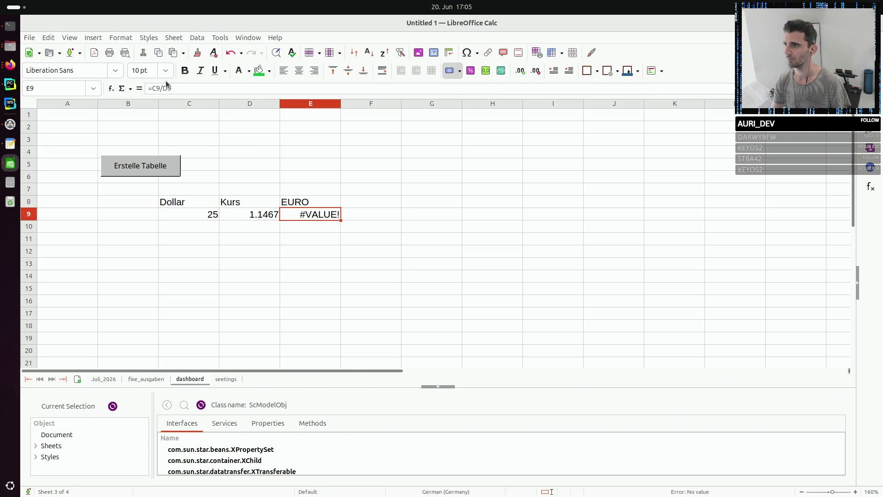
Change the D9 rate to decimal-comma 1,1467 so E9 shows 21,80 €.
click(243, 209)
double_click(261, 217)
key(BackSpace)
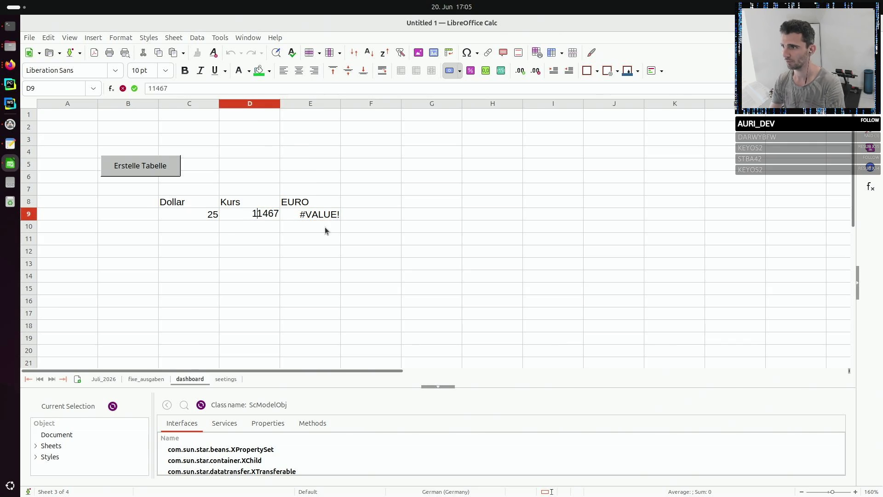
text(,)
key(Return)
click(319, 218)
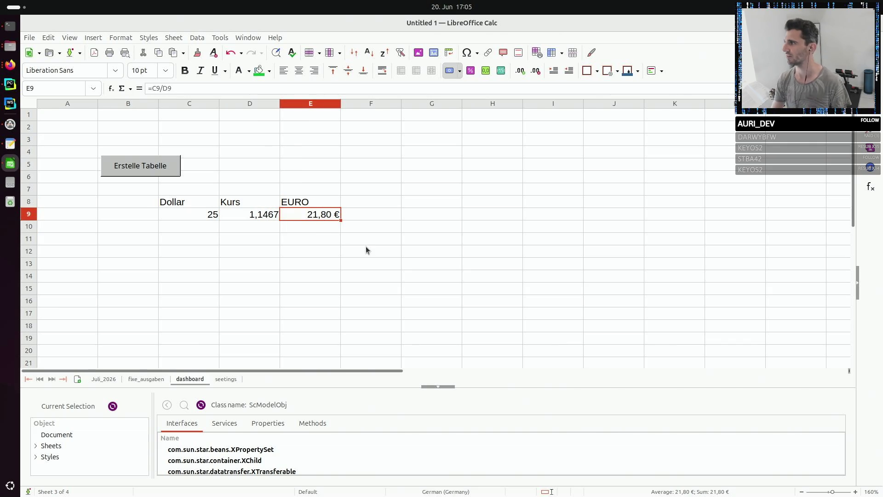
click(208, 220)
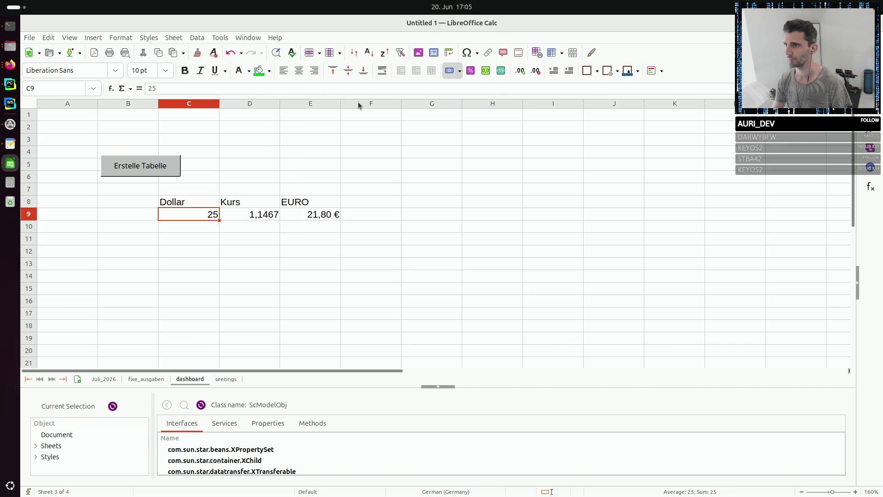
Format the C9 amount as USD $ English (USA) so it shows $25,00.
click(459, 71)
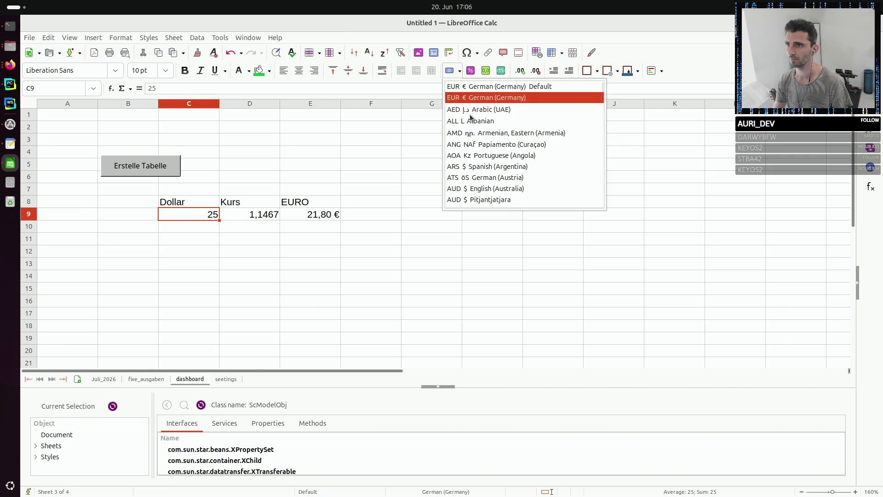
scroll(479, 136, down, 3)
scroll(480, 136, down, 3)
scroll(479, 136, down, 3)
scroll(479, 136, down, 3)
scroll(480, 136, down, 2)
mouse_move(604, 110)
mouse_down()
mouse_move(599, 167)
mouse_move(598, 152)
mouse_up()
scroll(564, 178, down, 3)
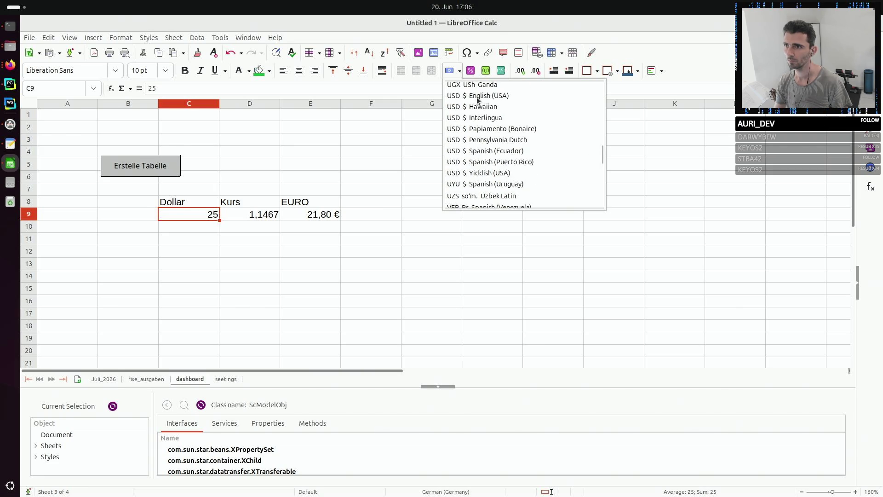
click(494, 102)
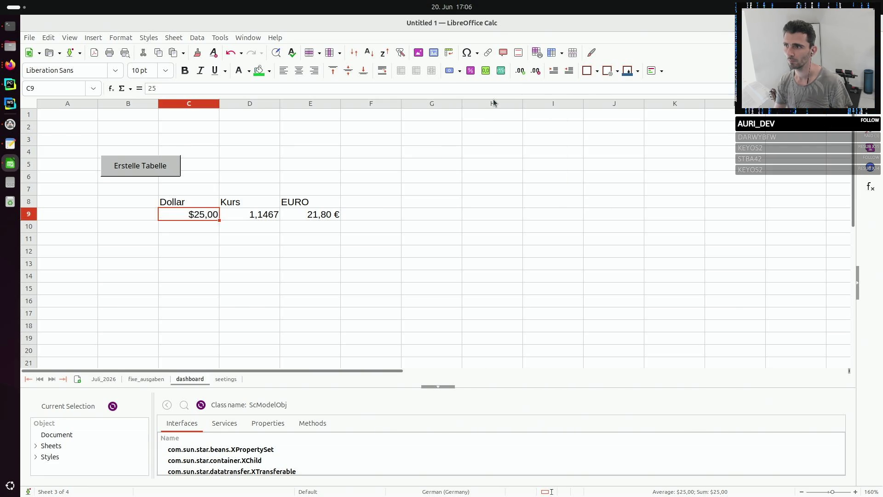
click(426, 214)
click(329, 218)
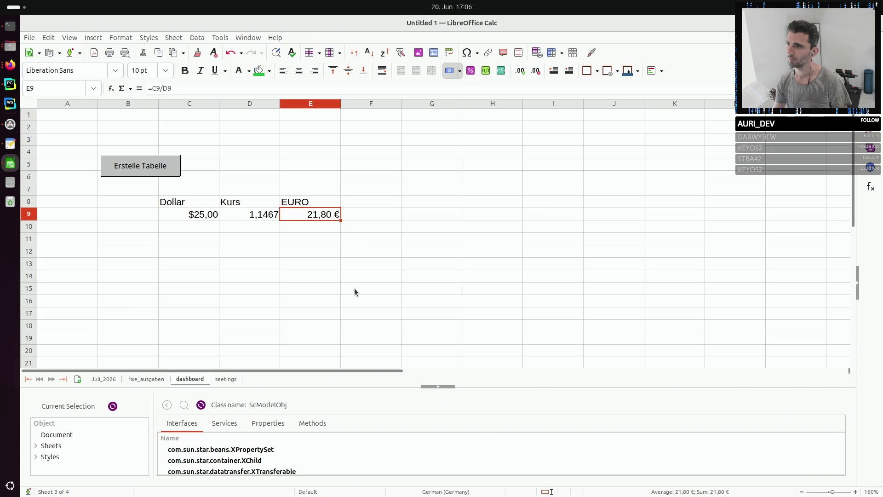
click(248, 215)
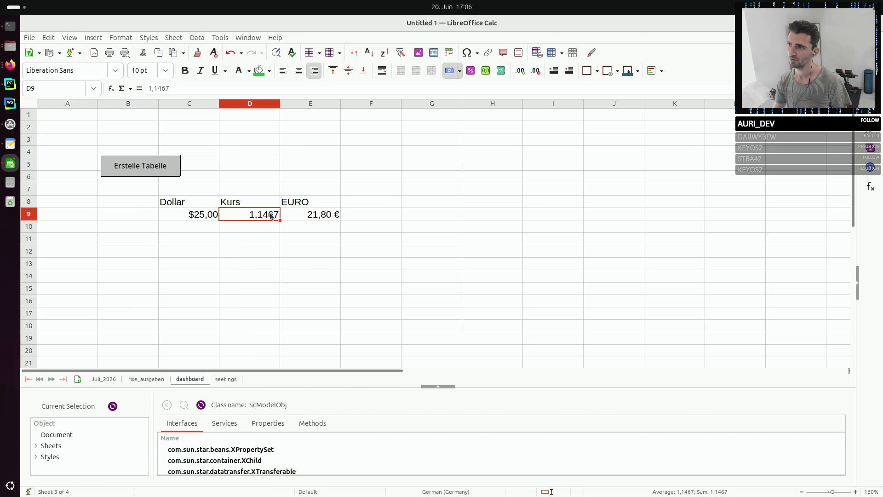
Copy the EURO conversion formula from E9 into E10, E11 and E12.
click(314, 218)
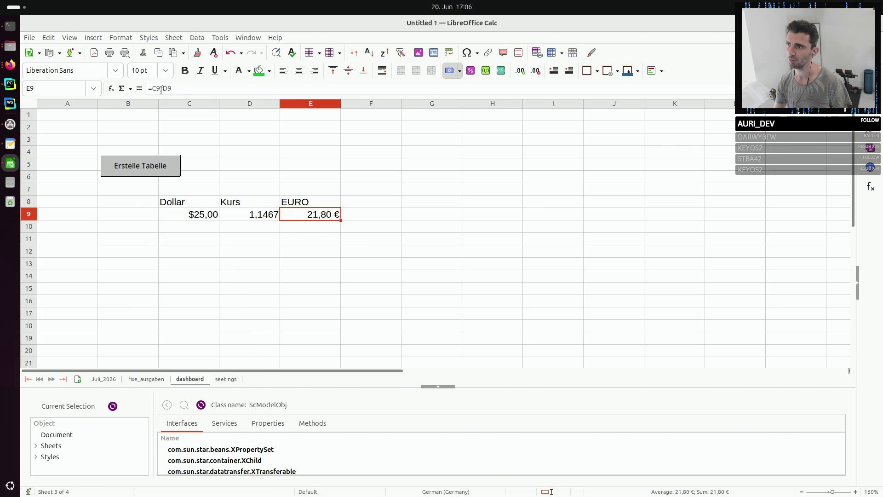
key(Left)
key(ctrl+v)
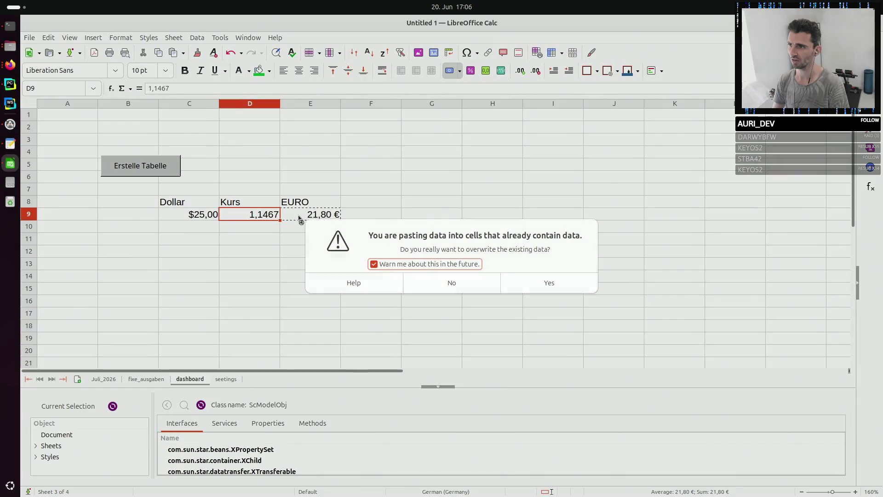
key(Escape)
key(Right)
key(Down)
key(ctrl+v)
key(Down)
key(ctrl+v)
key(Down)
key(ctrl+v)
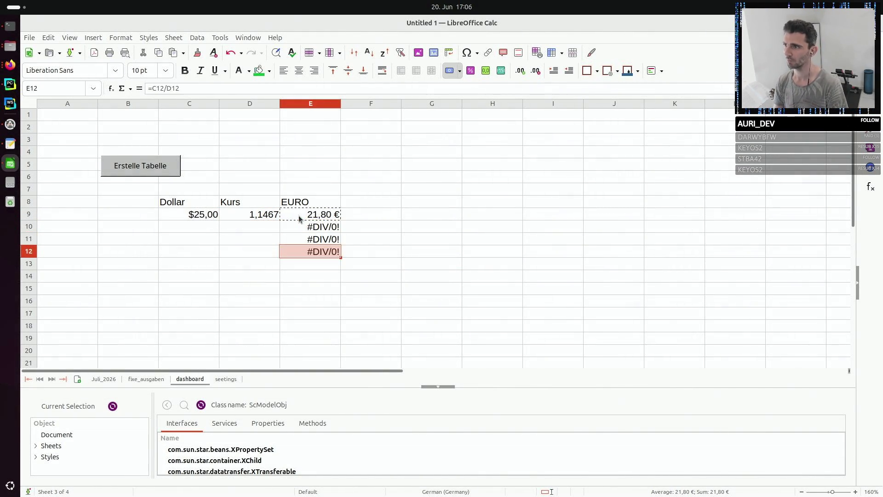
Fill C10 to C12 with the $25,00 dollar amount copied from C9.
key(Up)
key(Left)
key(Left)
key(Left)
key(Up)
key(Right)
text(20)
key(Return)
key(Up)
text(2)
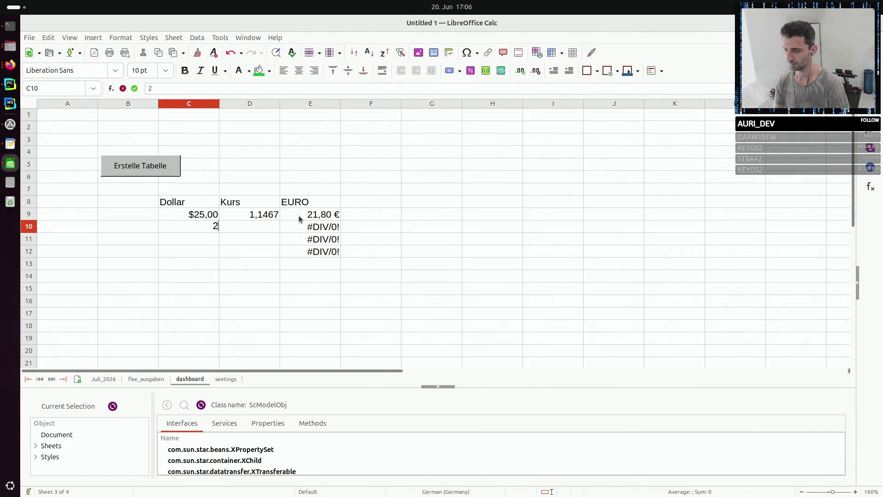
key(Up)
key(ctrl+c)
key(Down)
key(ctrl+v)
key(Down)
key(ctrl+v)
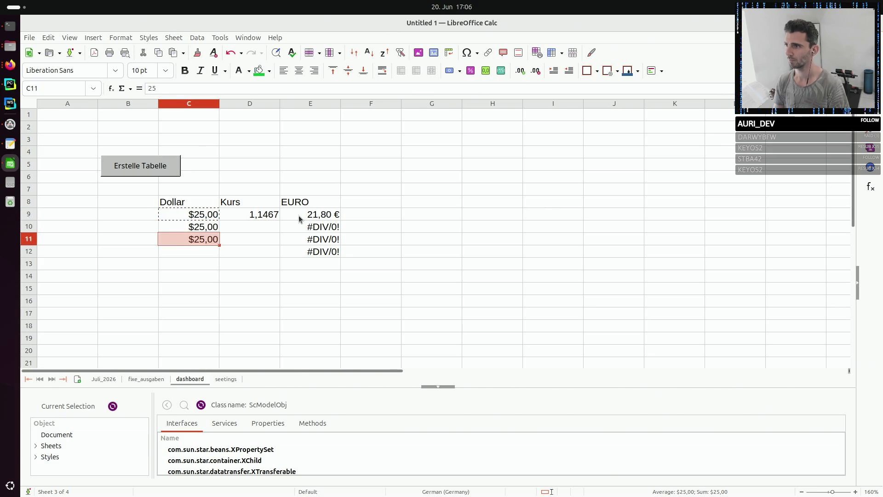
key(Up)
key(Right)
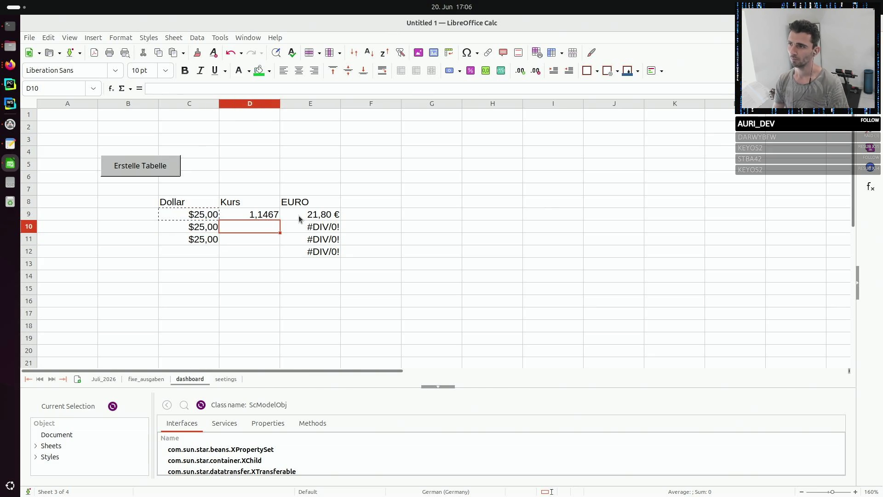
key(Down)
key(Left)
key(Down)
key(ctrl+v)
Enter the months Jan, Feb, Mar and Apr in B9 to B12.
key(Up)
key(Left)
key(Up)
key(Up)
text(Jan)
key(Return)
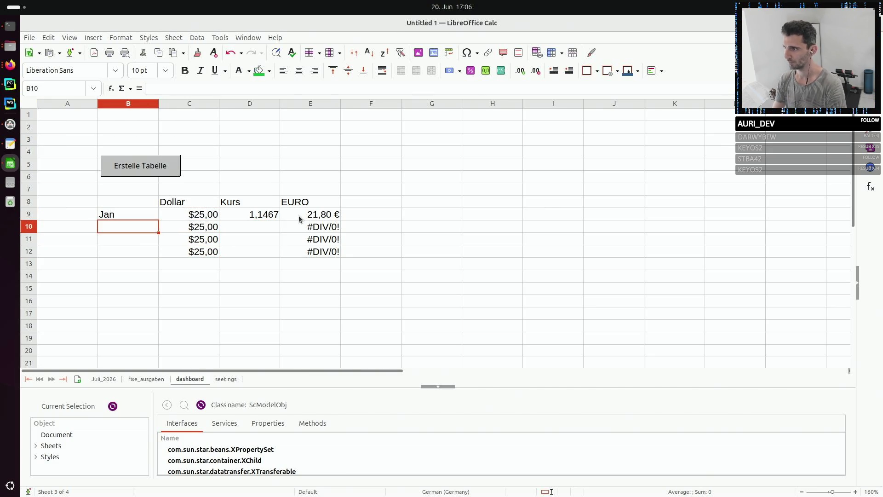
text(Feb)
key(Return)
text(Mar)
key(Return)
text(Apr)
key(Return)
Copy the 1,1467 rate from D9 into D10 to D12 so every EURO cell shows 21,80 €.
key(Up)
key(Right)
key(Up)
key(Right)
key(Up)
key(Up)
key(ctrl+c)
key(Down)
key(ctrl+v)
key(Down)
key(ctrl+v)
key(Down)
key(ctrl+v)
key(Up)
key(Up)
key(shift+Down)
key(shift+Down)
key(shift+Down)
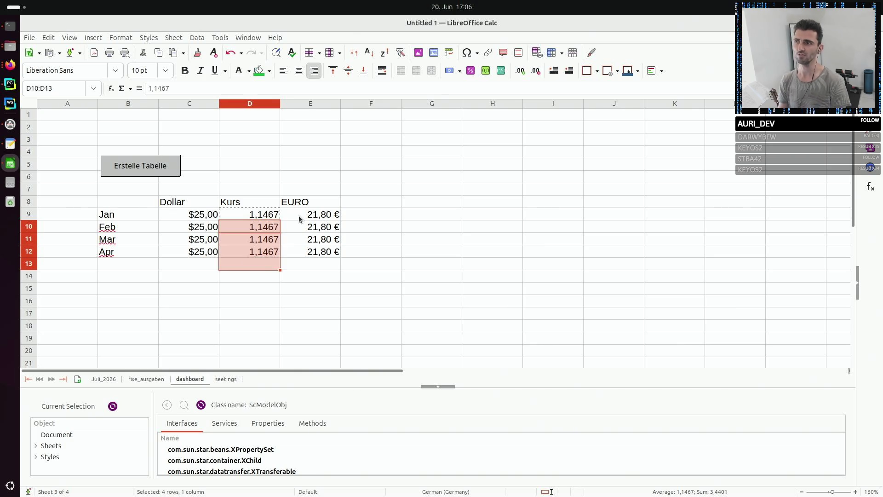
click(299, 218)
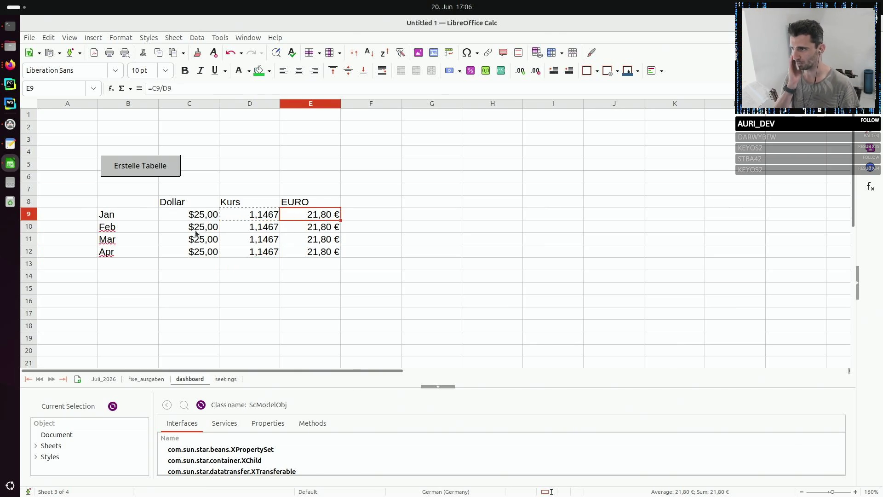
Rename the C8 heading to Dollar (Zinsen) and autofit column C to it.
click(197, 225)
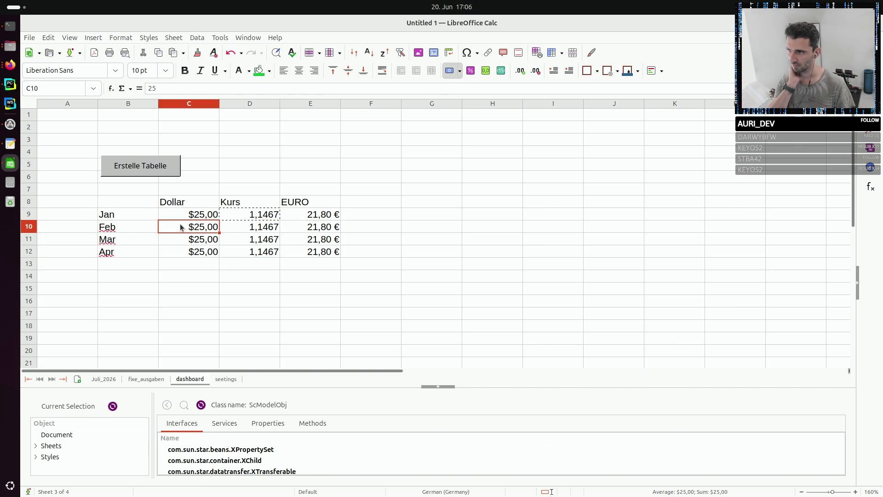
double_click(197, 204)
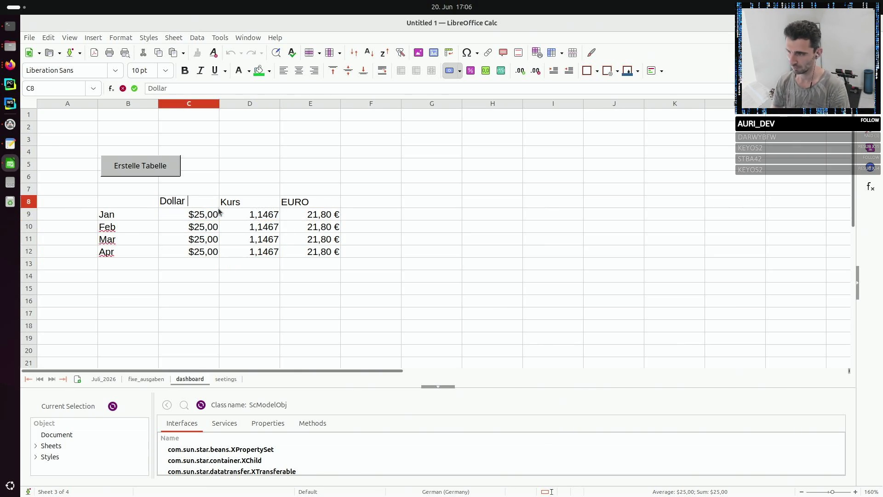
text(R)
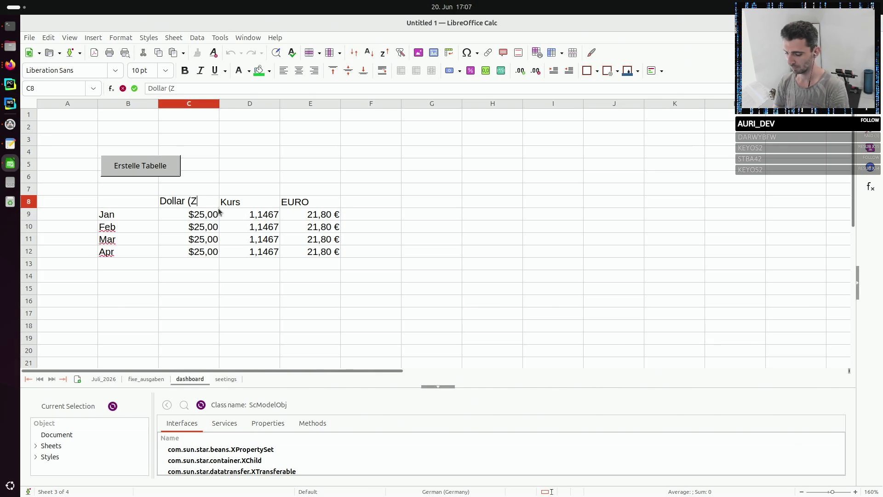
text(sen)
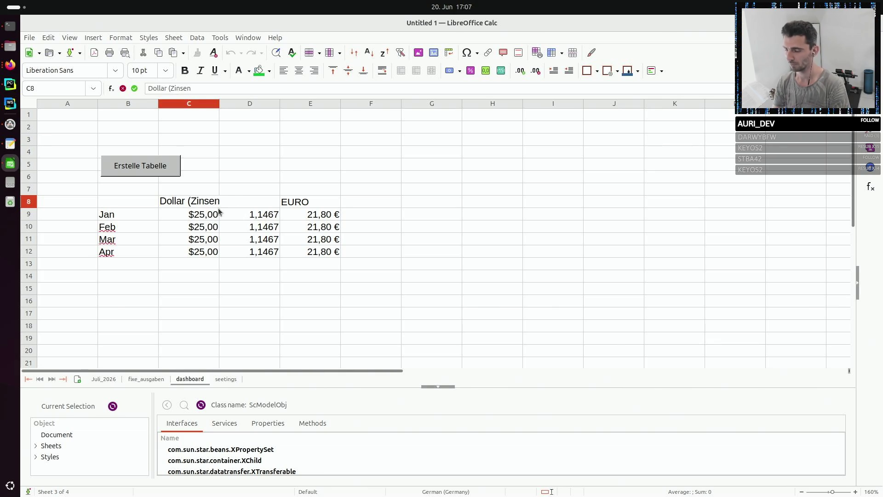
text())
key(Return)
double_click(220, 105)
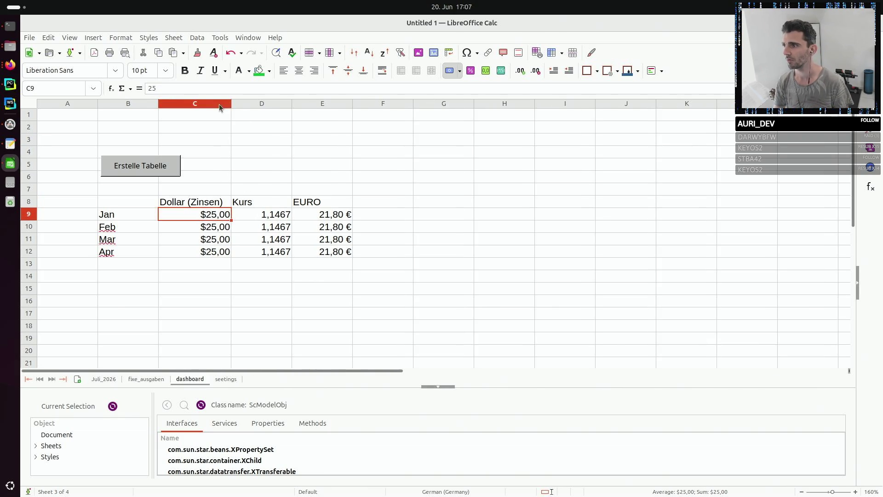
Clear the Apr Kurs rate in D12, leaving #DIV/0! in its EURO cell.
click(214, 257)
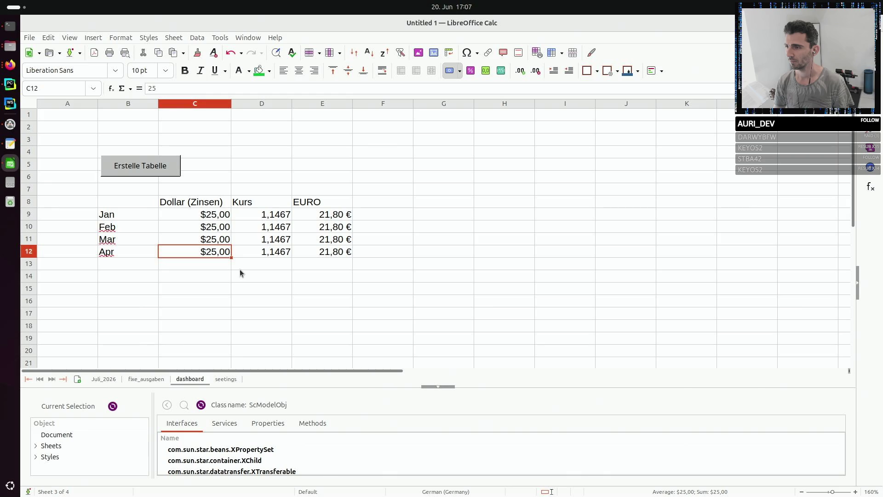
click(245, 253)
key(BackSpace)
key(Return)
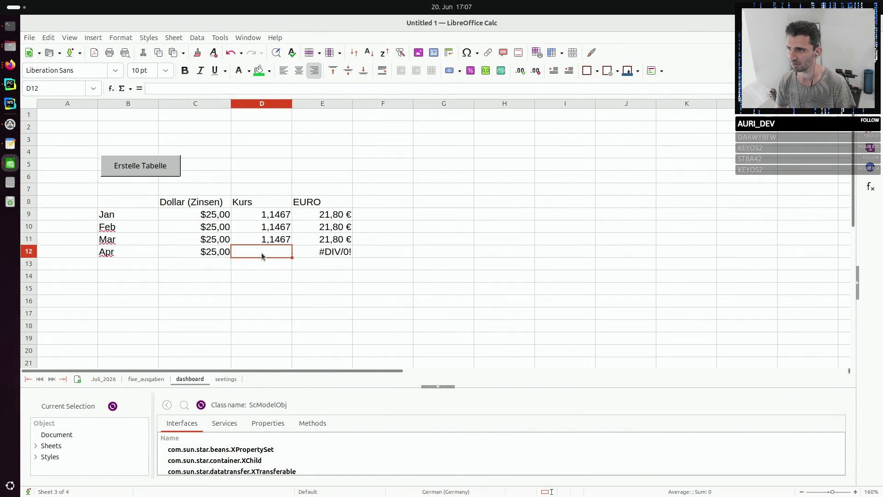
drag(106, 257, 263, 252)
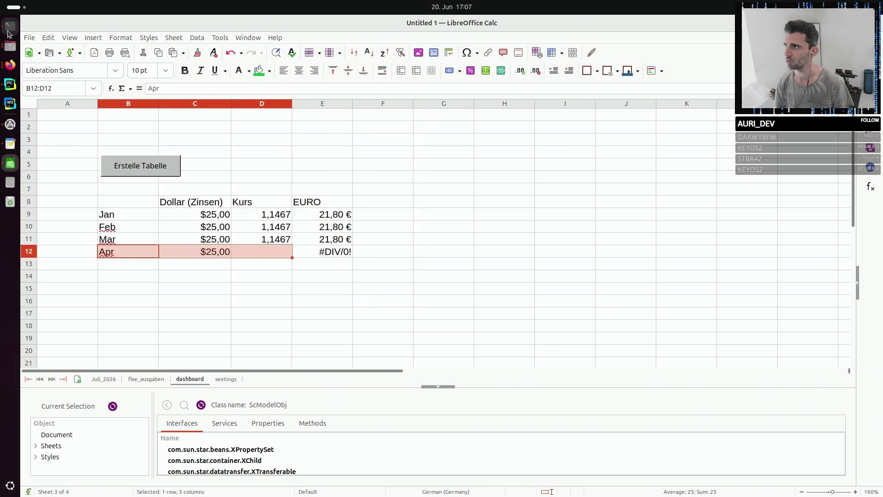
click(9, 33)
Extend the ecb_rate USD command with a --specificDate option, correcting the option name over several retries.
key(Up)
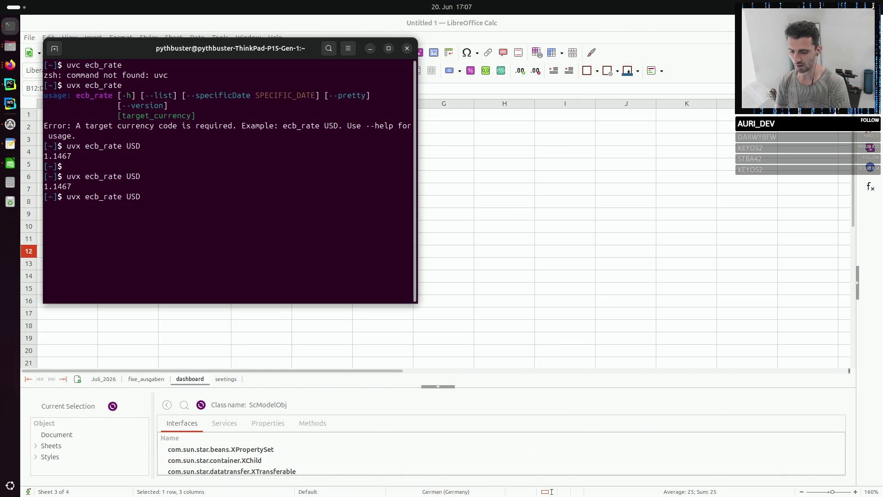
text(--specific_da)
key(BackSpace)
key(BackSpace)
text(date)
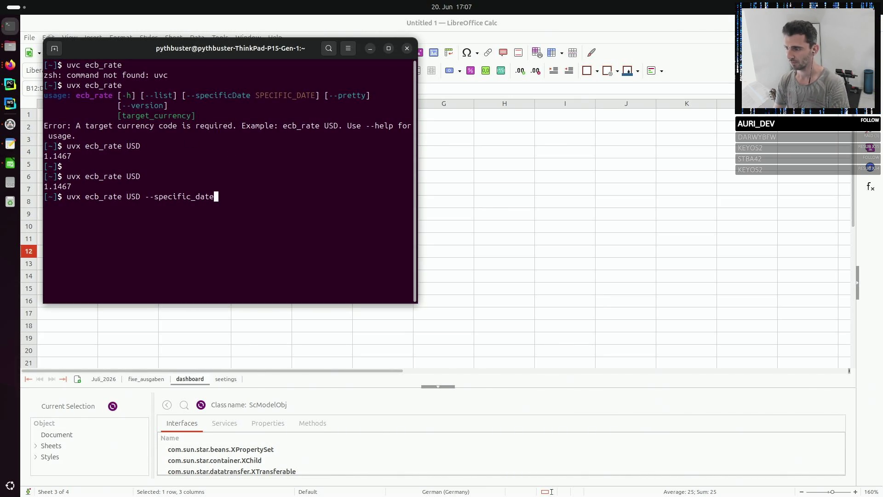
text( 2026-0)
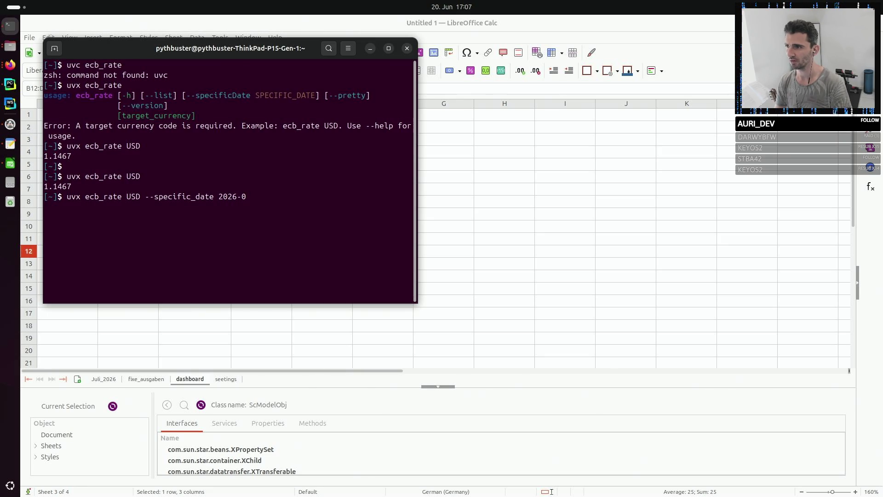
text(4)
key(Return)
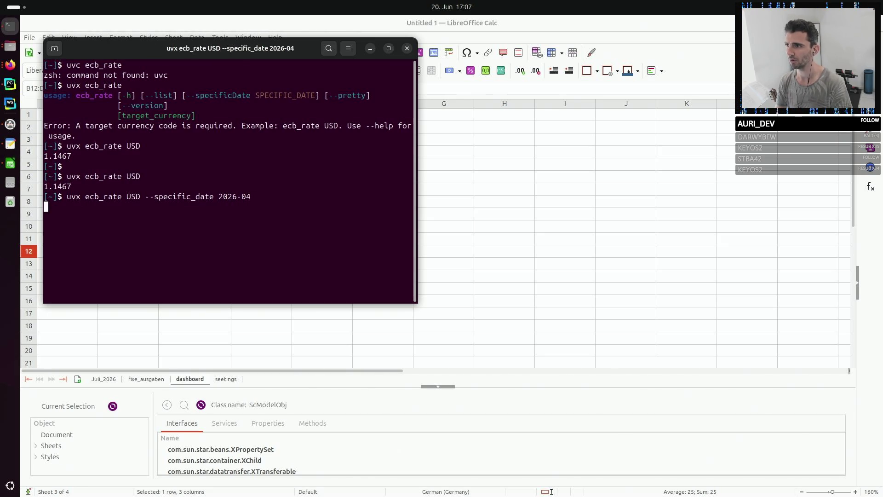
key(Up)
text(15)
key(Return)
key(Up)
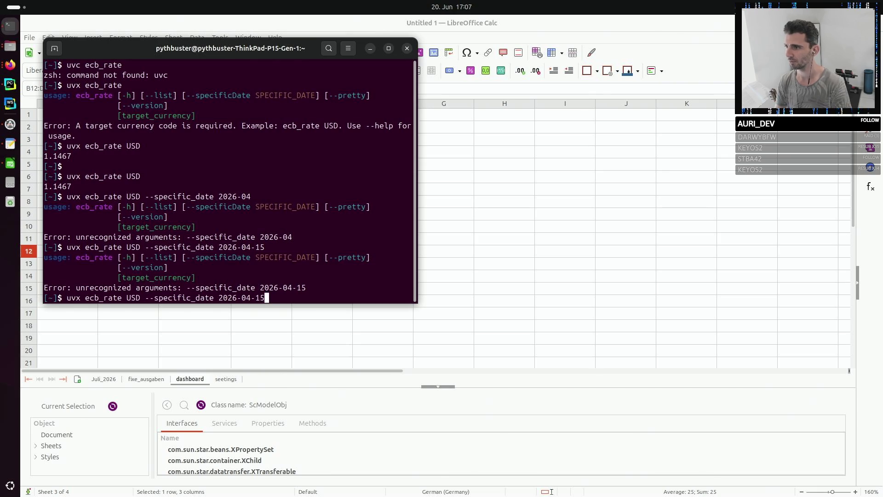
key(Left)
key(Left)
key(Left)
key(Left)
key(Left)
key(Left)
key(Right)
key(Right)
key(Right)
key(Right)
key(Right)
key(Right)
key(Delete)
key(BackSpace)
text(D)
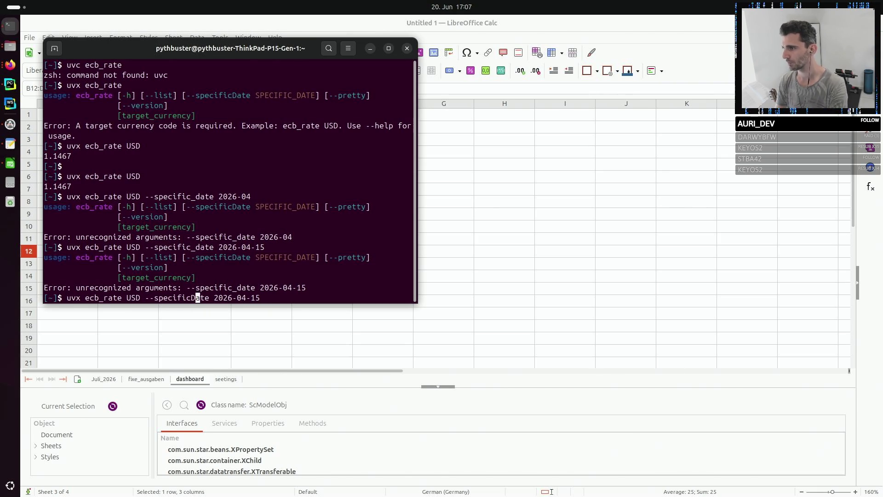
key(Return)
Run uvx ecb_rate USD --specificDate 2026-04-15 to get 1.1780, clear the prompt and return to Calc.
key(Up)
key(BackSpace)
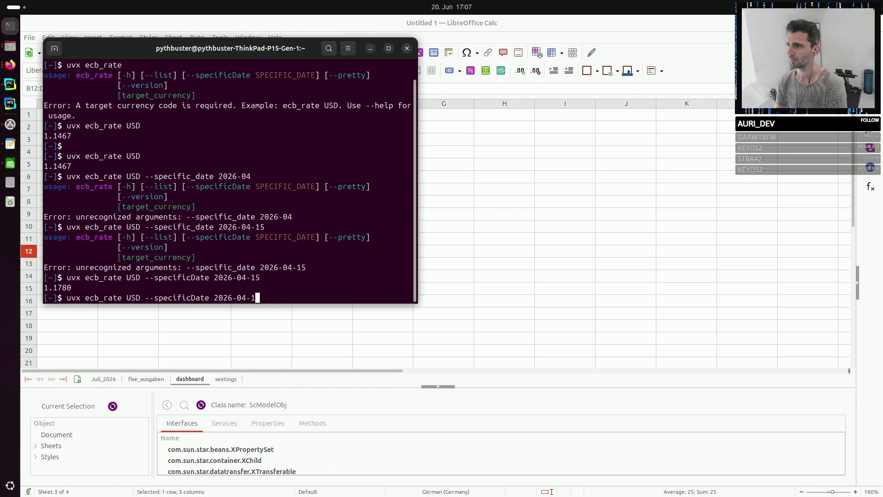
key(BackSpace)
key(BackSpace)
key(Return)
key(Up)
text(-15)
key(Return)
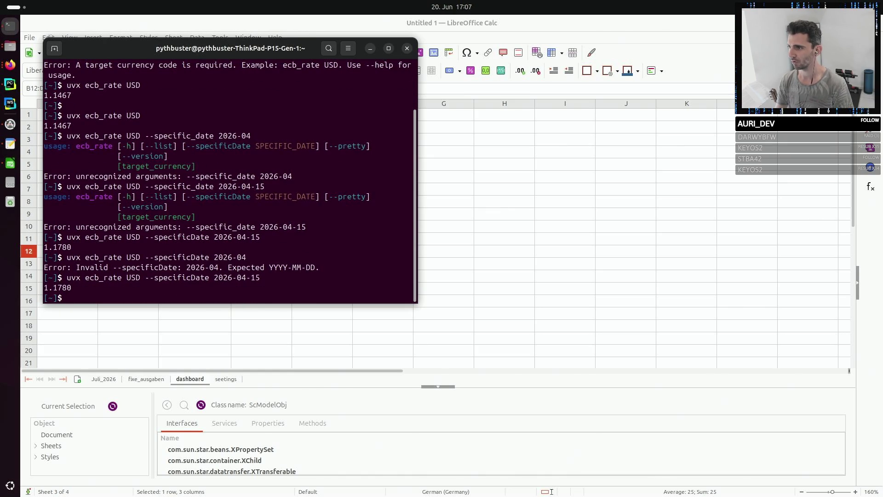
key(Up)
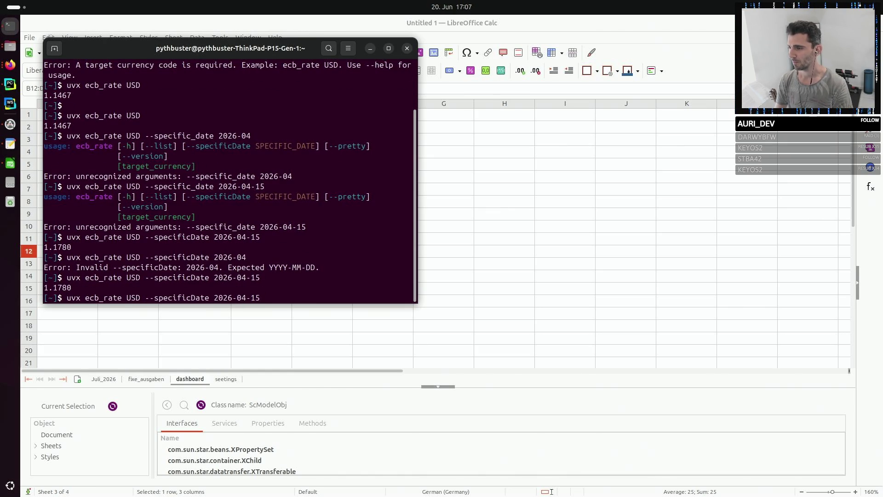
key(BackSpace)
key(BackSpace)
key(BackSpace)
click(487, 158)
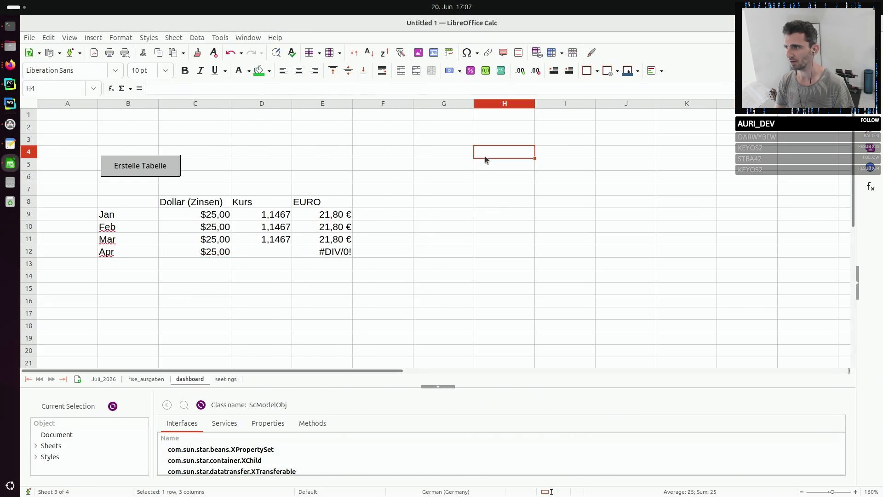
Replace the month labels with the dates 05.01.26, 10.02.26 and 03.03.26.
click(125, 226)
double_click(133, 216)
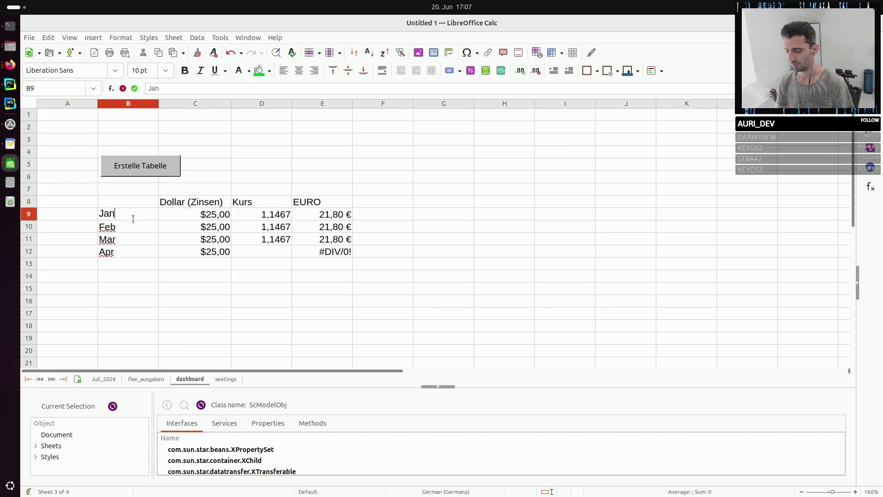
text(5)
key(Return)
key(Return)
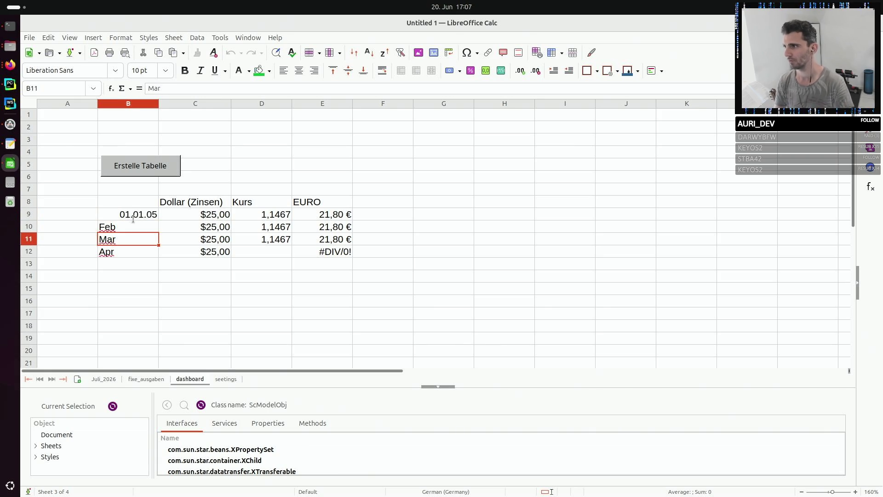
click(138, 216)
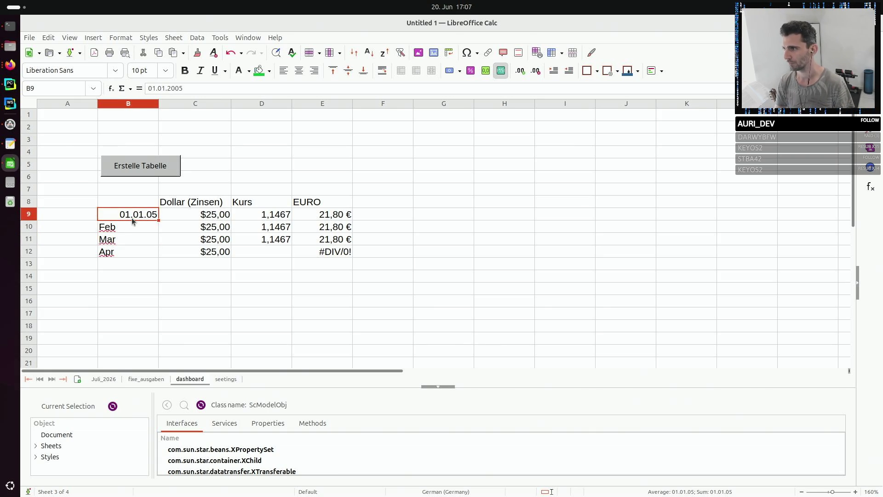
text(05.1.2)
text(00)
key(BackSpace)
text(26)
key(Return)
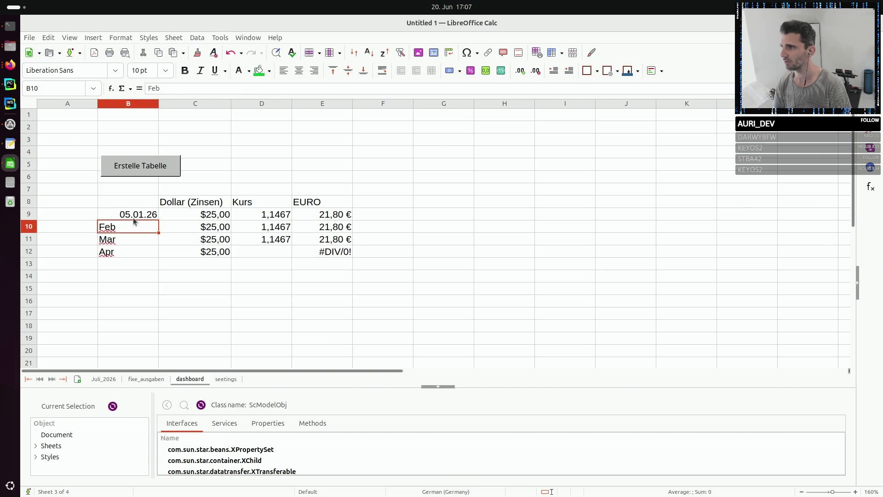
text(0)
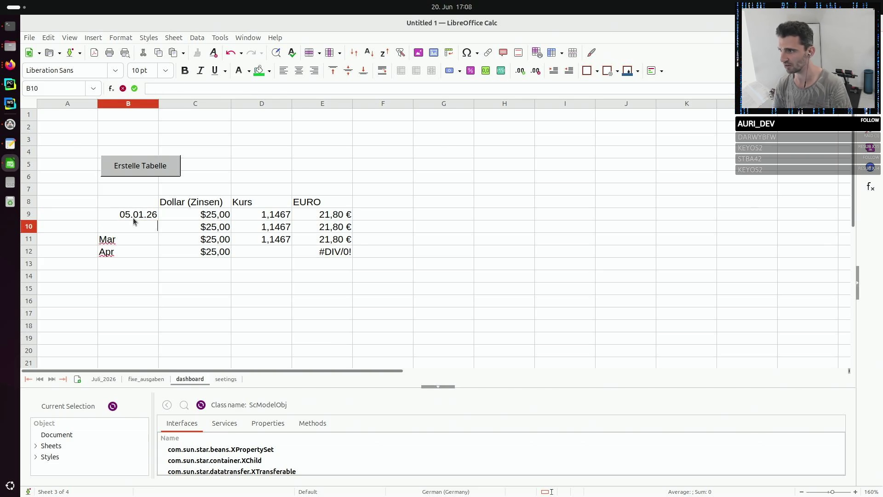
text(.02.)
key(Return)
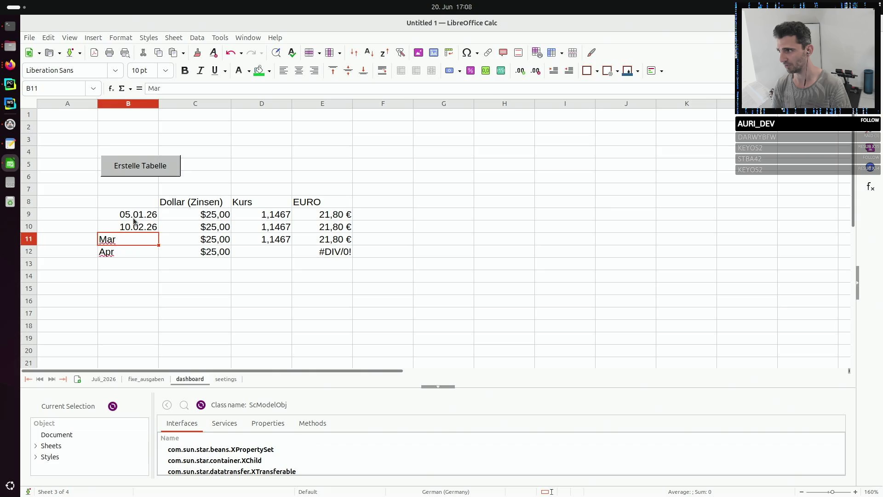
text(03.03.26)
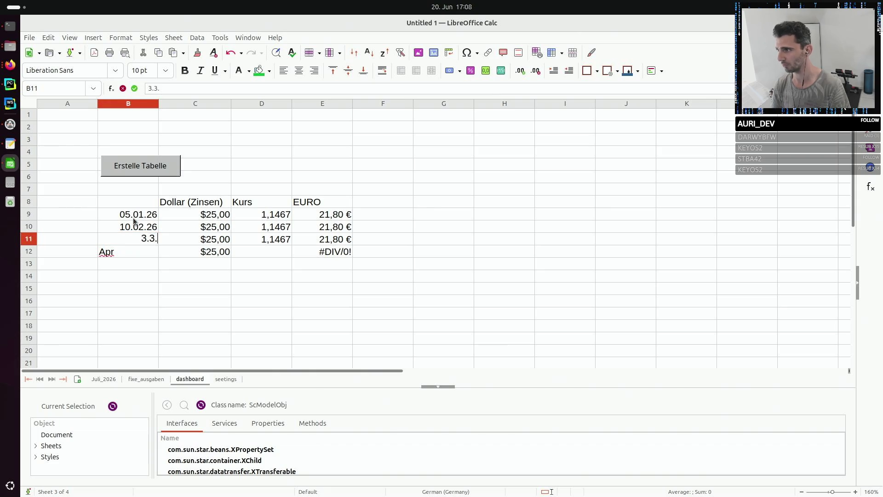
key(Return)
text(4.4)
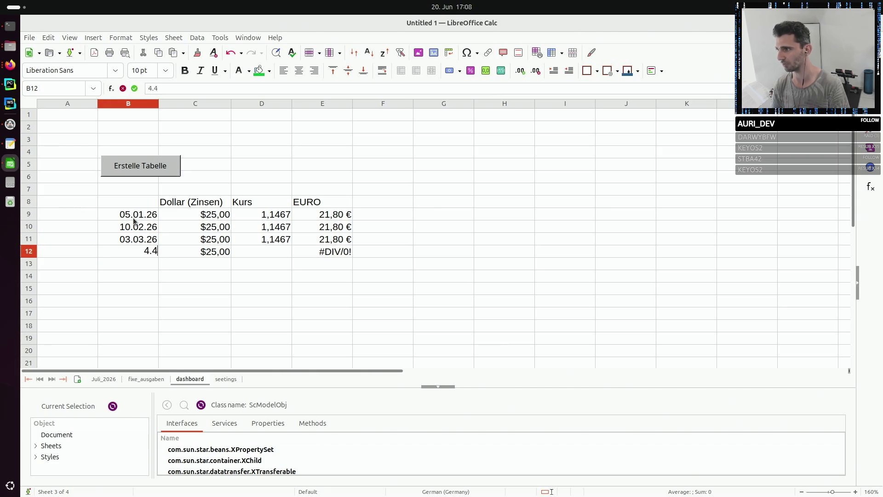
Undo a stray entry above the dates and set the fourth row's date to 04.04.26.
key(Return)
click(134, 217)
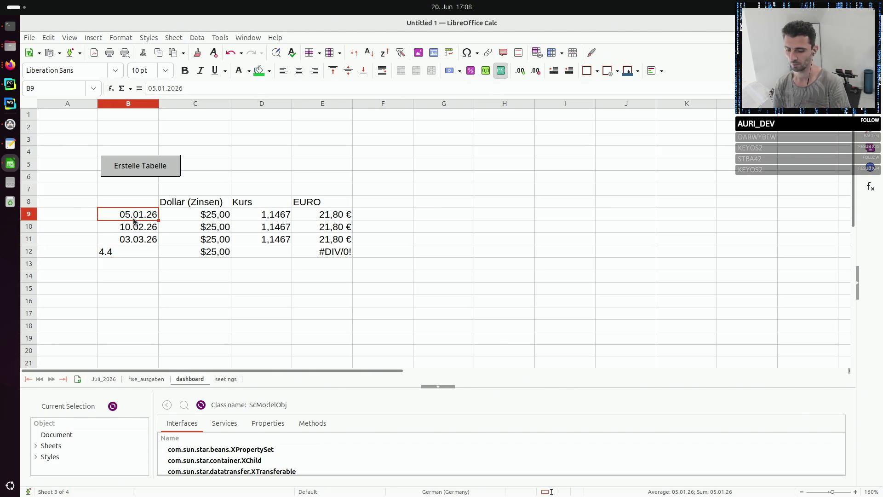
key(Up)
text(4.4)
key(Return)
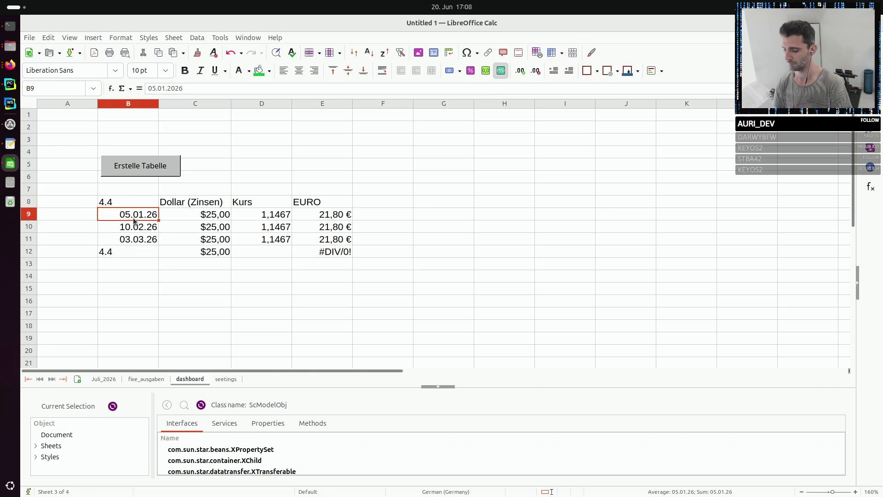
key(ctrl+z)
key(Down)
key(Down)
key(Down)
key(Down)
text(04.04.26)
key(Return)
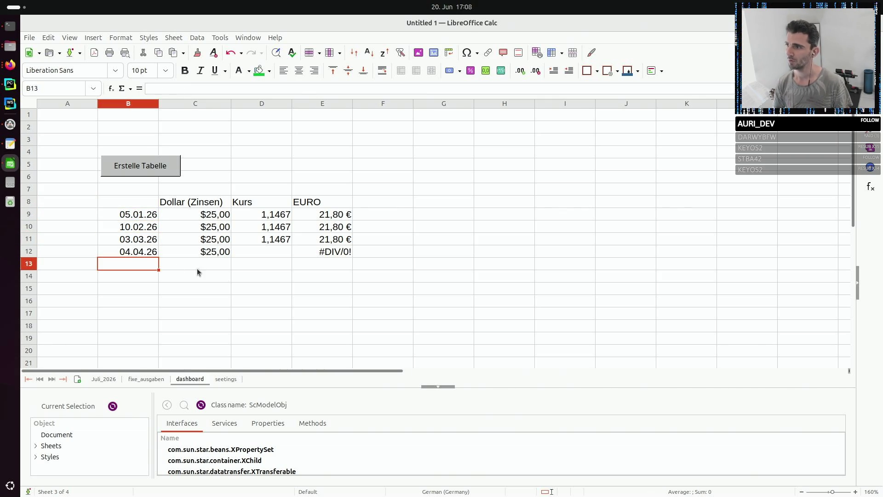
click(148, 254)
Rerun uvx ecb_rate USD --specificDate 2026-04-04 in Terminal, returning 1.1525.
click(11, 25)
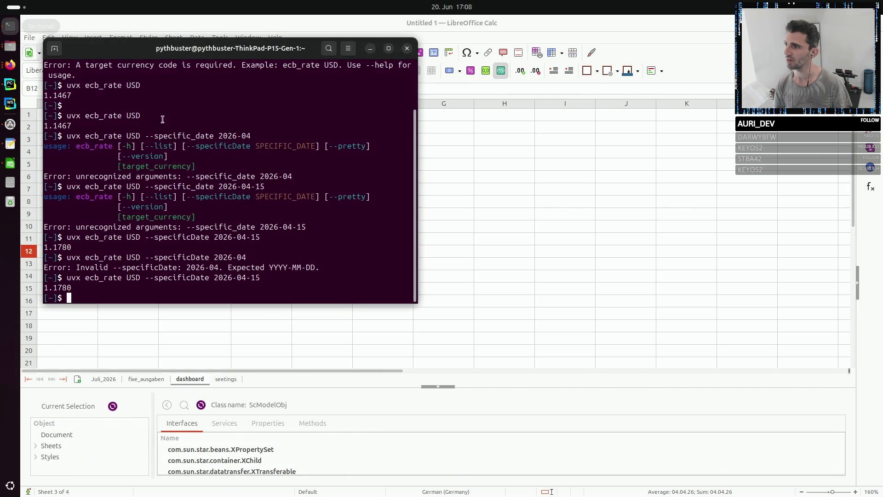
key(Up)
key(BackSpace)
key(BackSpace)
text(04)
key(Return)
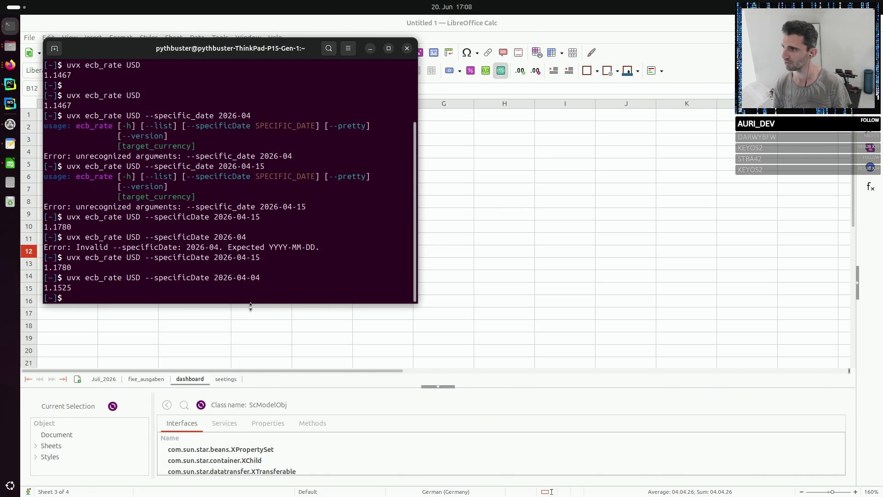
Enter the rate 1,1525 in D12 so the row's EURO value shows 21,69 €.
click(459, 258)
click(274, 252)
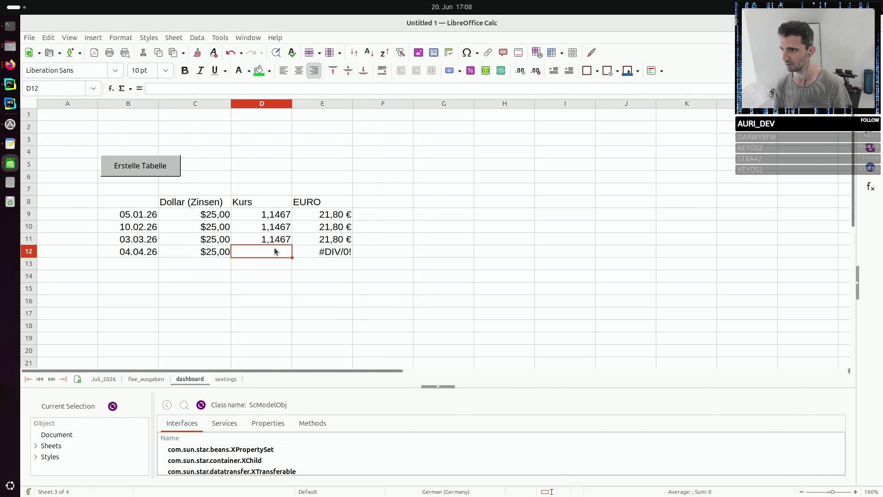
text(1525)
key(Return)
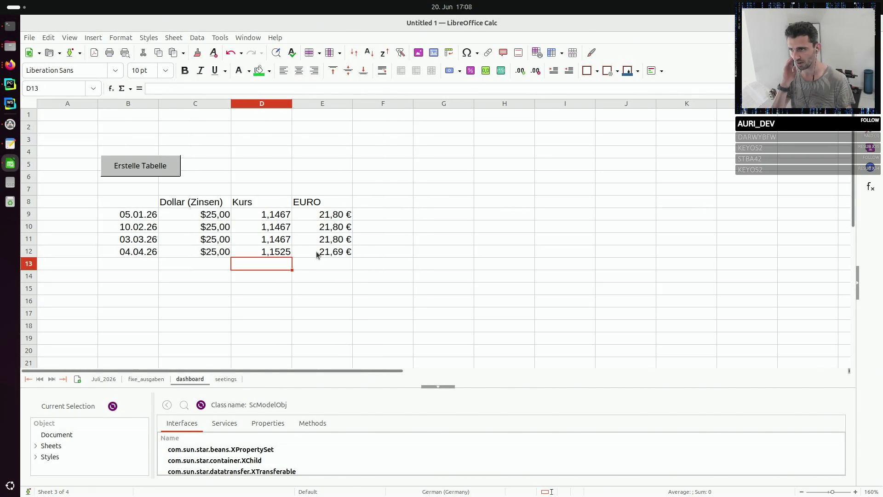
click(317, 255)
drag(223, 250, 327, 256)
Inspect the fourth row's amount, rate and EURO formula cells.
click(338, 252)
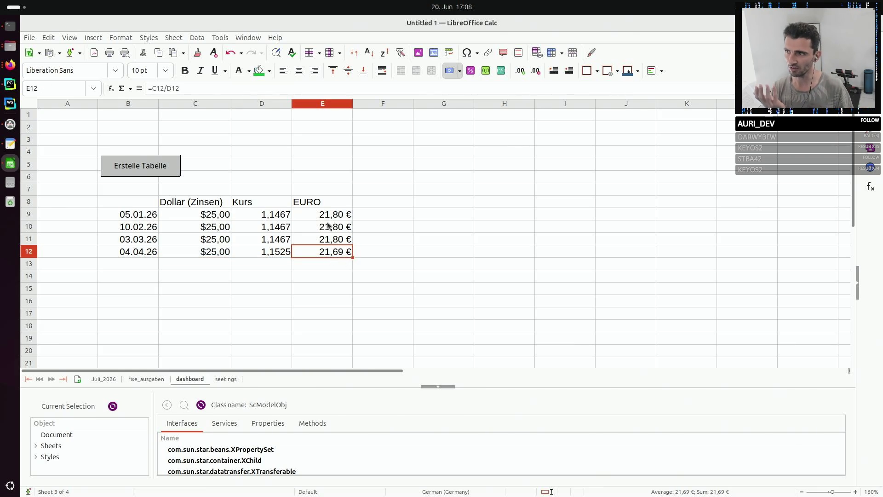
drag(310, 253, 197, 254)
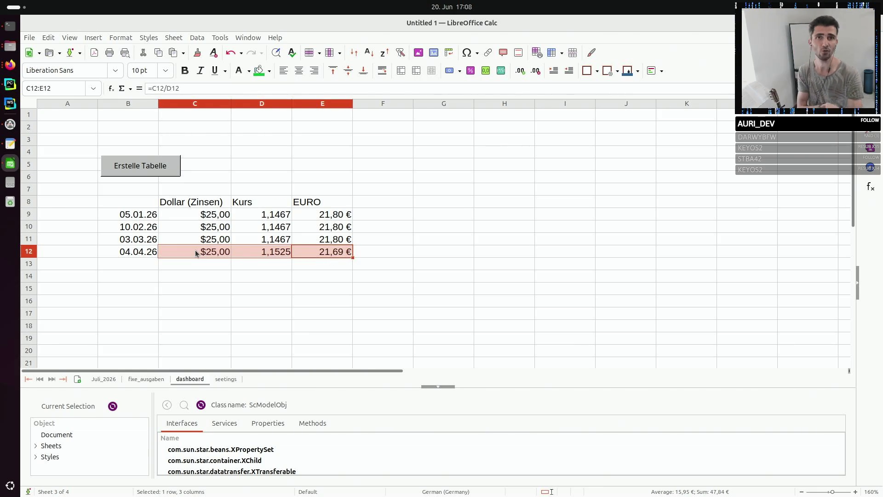
click(321, 252)
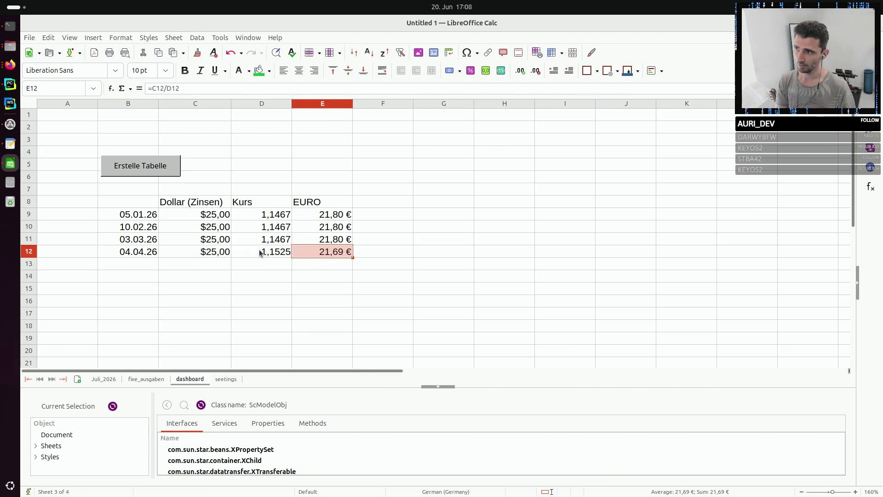
click(184, 254)
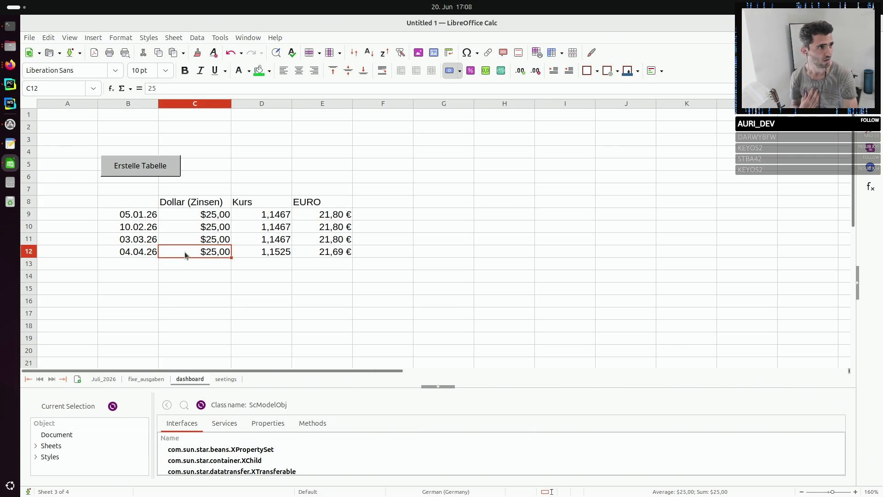
click(228, 288)
drag(216, 257, 291, 255)
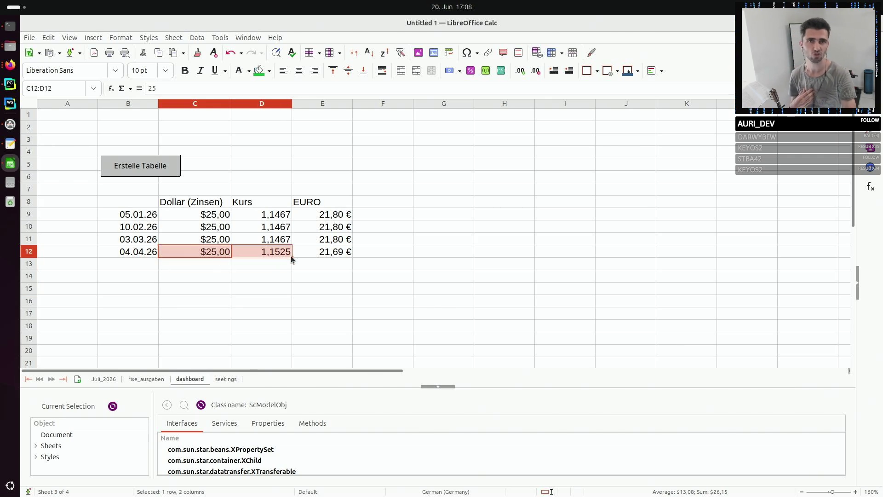
click(329, 254)
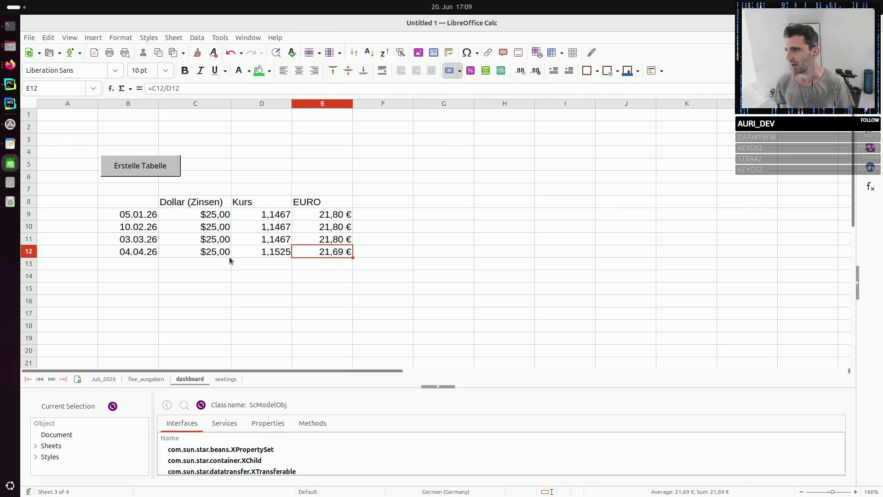
click(289, 255)
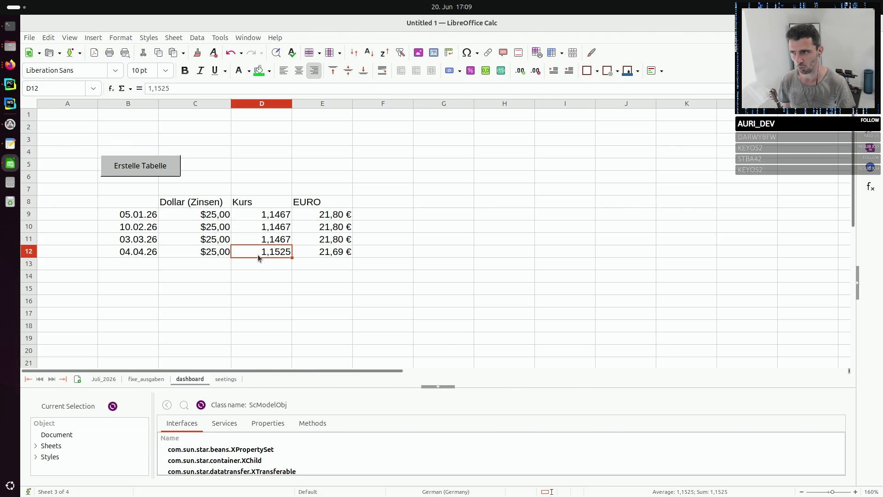
Correct the fourth row's dollar amount in C12 to $24,55, giving 21,30 €.
click(207, 256)
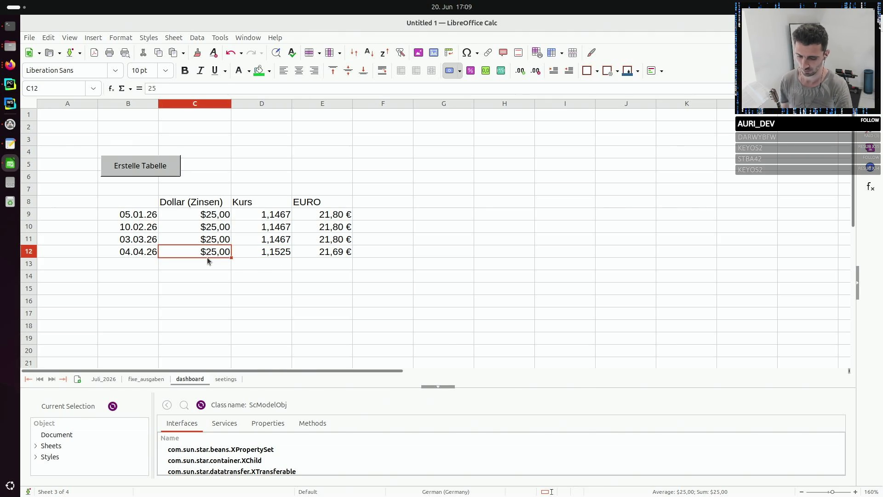
text(24,)
text(55)
key(Return)
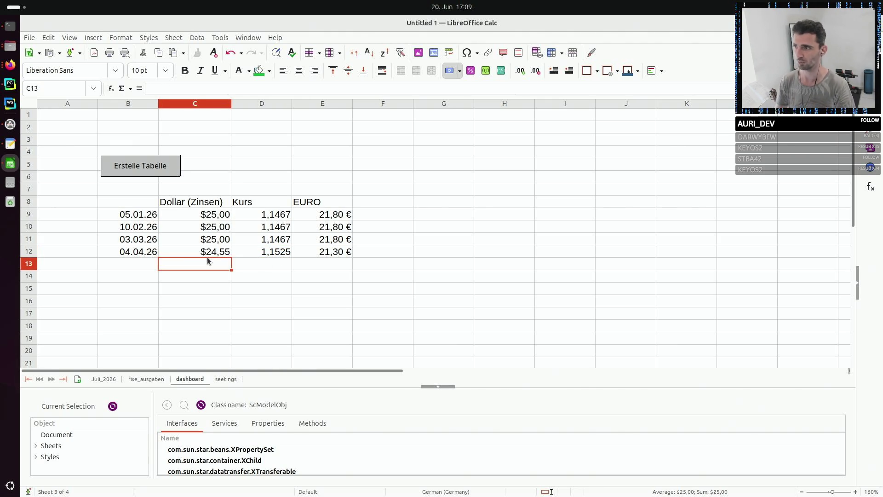
key(Up)
key(Right)
key(Right)
Start a =sum() formula in E13 below the EURO values.
key(Left)
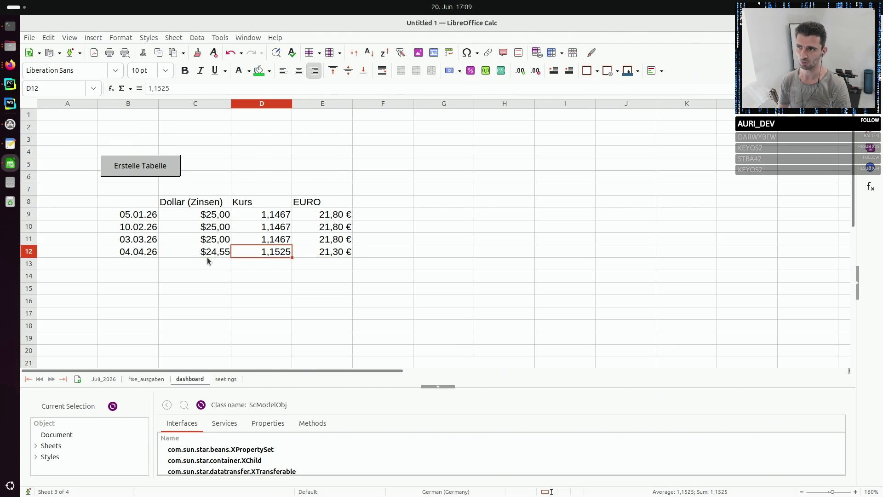
key(shift+Right)
key(shift+Left)
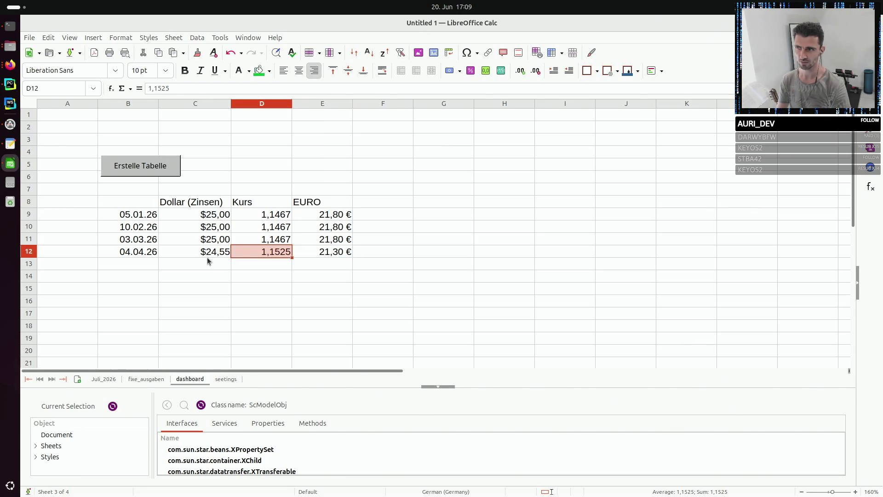
key(Right)
key(shift+Down)
key(shift+Down)
text(0=summe)
key(BackSpace)
key(BackSpace)
text(()
key(Left)
key(BackSpace)
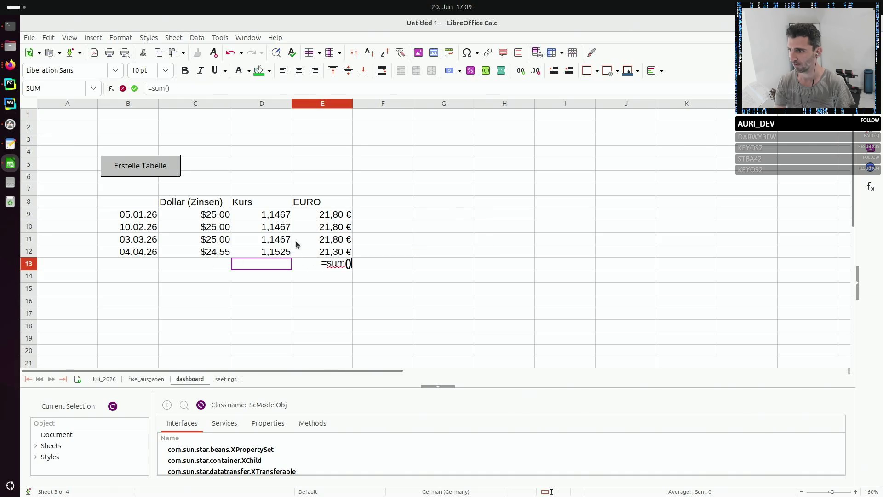
Total the EURO column with =SUM(E9:E12) in E13, fixing a misplaced bracket.
drag(316, 213, 358, 253)
key(Return)
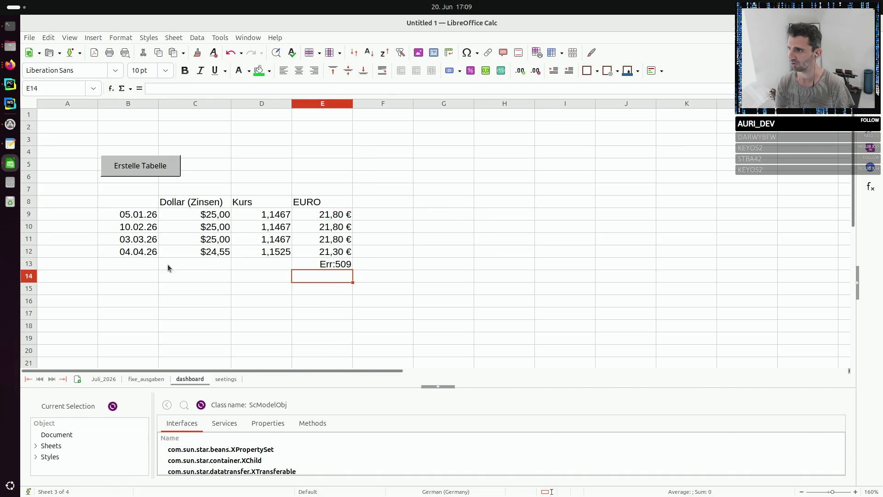
click(143, 255)
double_click(329, 266)
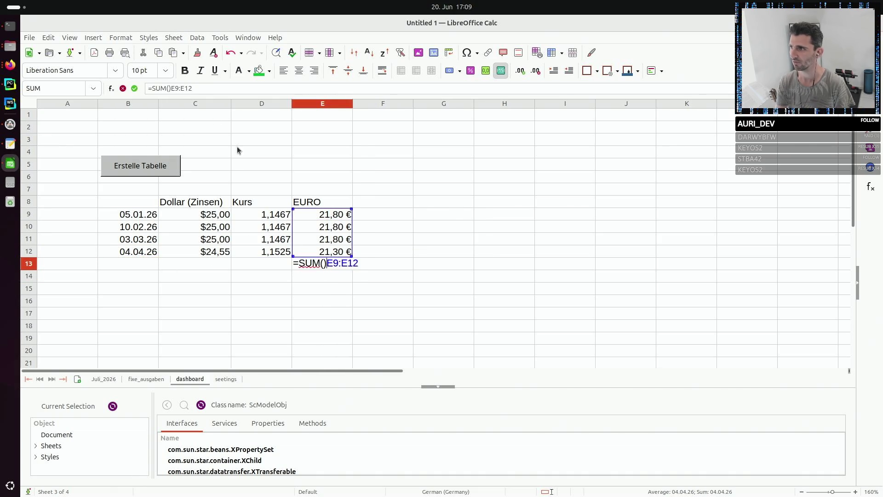
click(194, 88)
text(=)
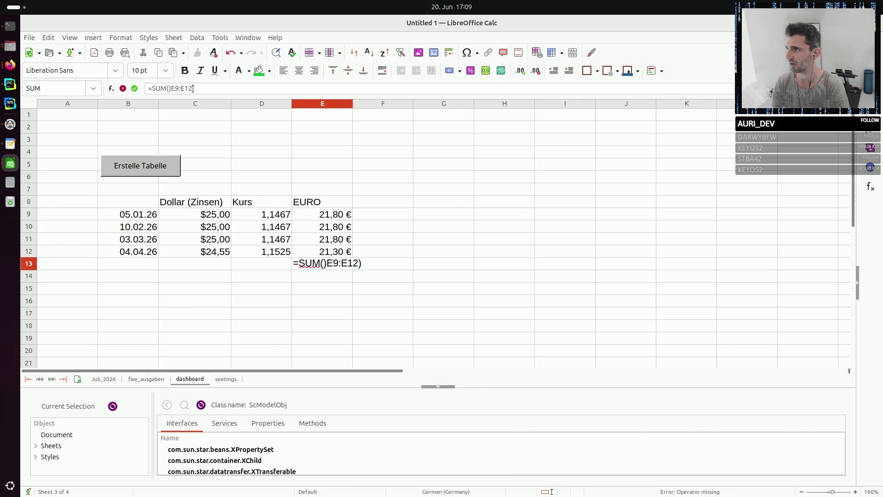
key(Delete)
key(Return)
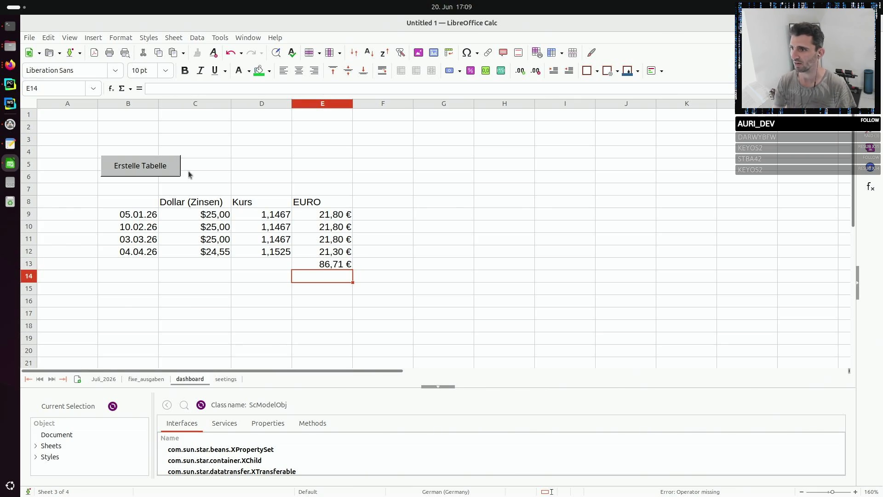
Make the 86,71 € total in E13 bold.
click(320, 257)
key(ctrl+b)
click(418, 177)
click(383, 262)
click(360, 215)
text(Gezahlte Steuer)
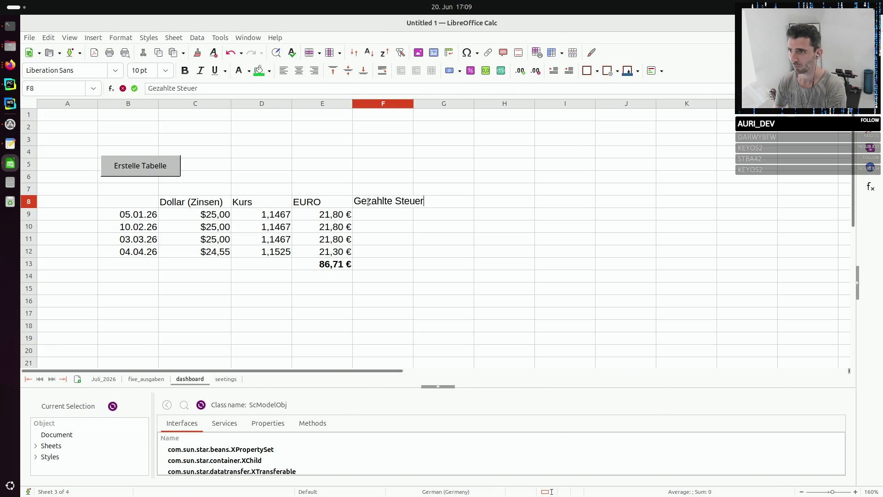
text(n)
Add a Gezahlte Steuern header in F8, widen column F and paste C9's dollar format into F9.
key(Return)
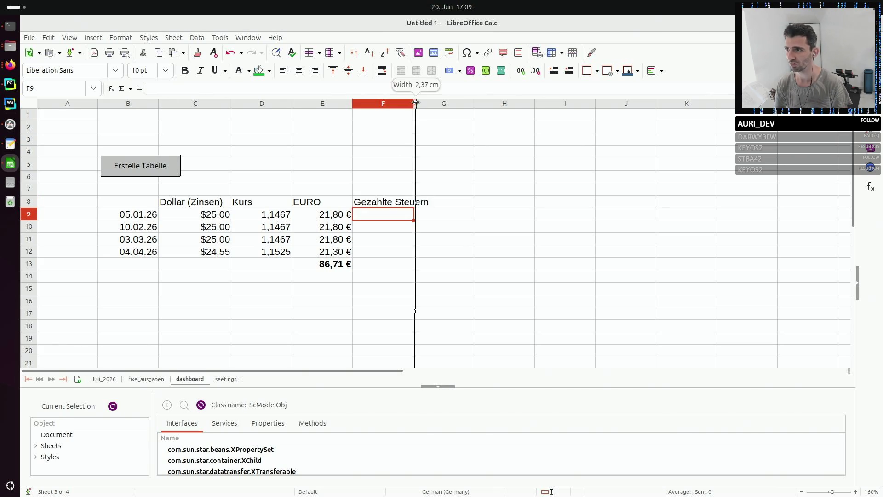
drag(414, 104, 444, 104)
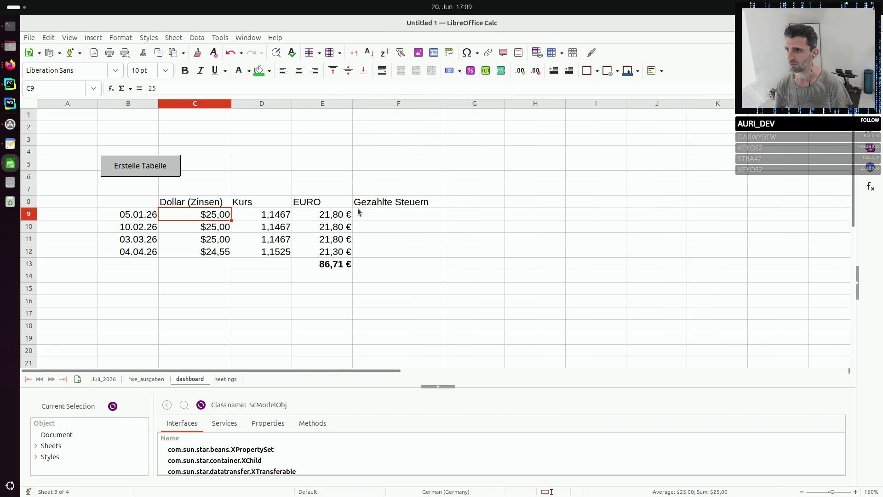
text(1)
key(Left)
key(Left)
key(Left)
key(ctrl+c)
key(Right)
key(Right)
key(Right)
key(ctrl+v)
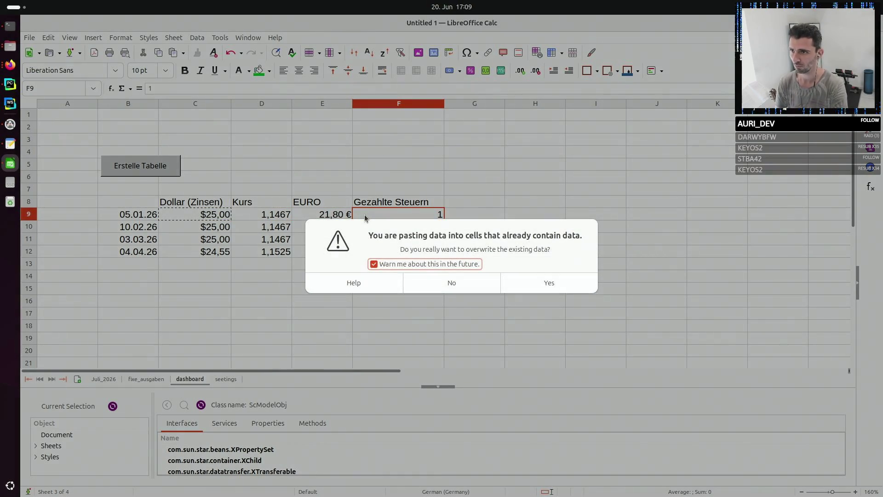
click(549, 282)
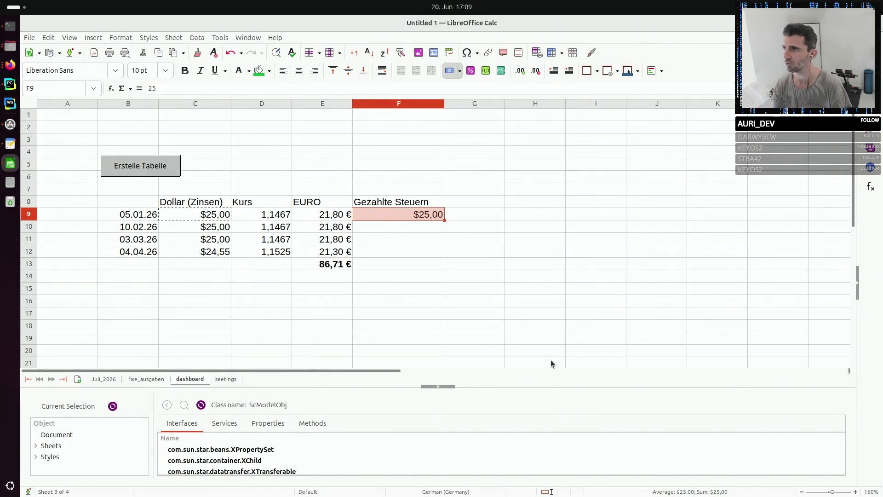
Set F9 to $1,00 and copy it down to F10:F12.
double_click(424, 216)
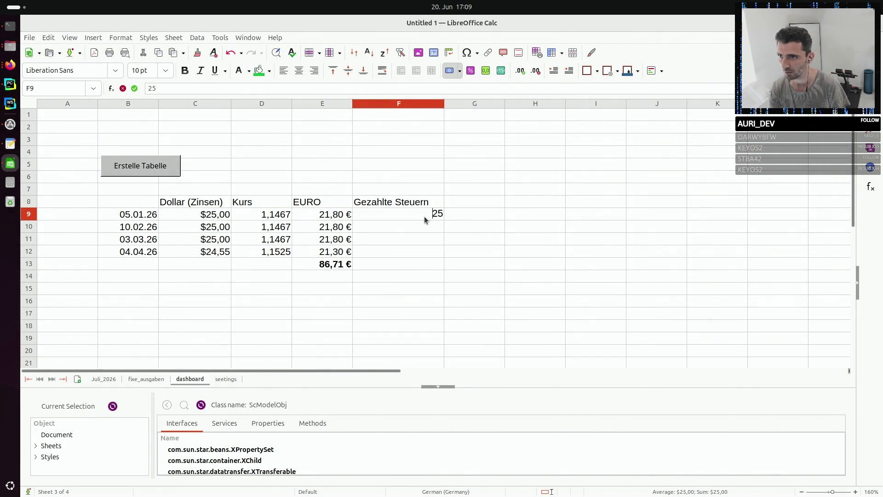
key(BackSpace)
key(BackSpace)
text(1)
key(Return)
key(Up)
key(ctrl+c)
key(Down)
key(ctrl+v)
key(Down)
key(ctrl+v)
key(Down)
key(ctrl+v)
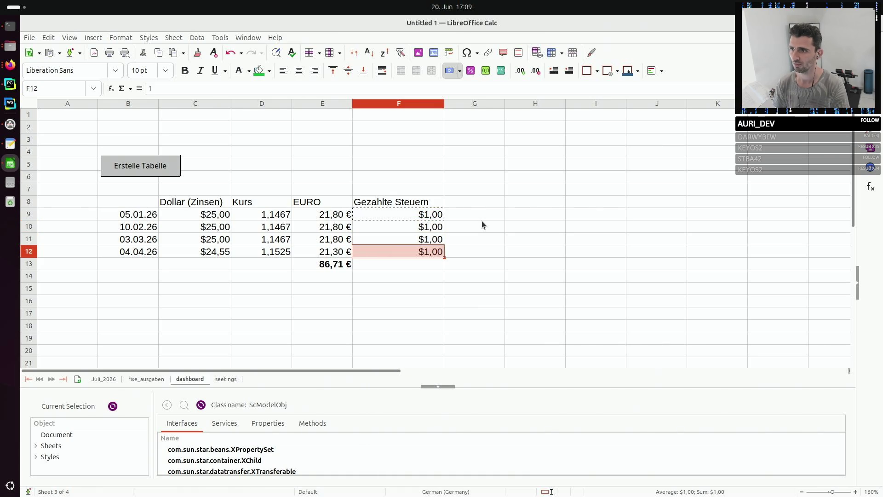
key(Up)
key(Up)
Add an EURO header in G8 and the tax conversion formula =F9/D9 in G9.
click(455, 214)
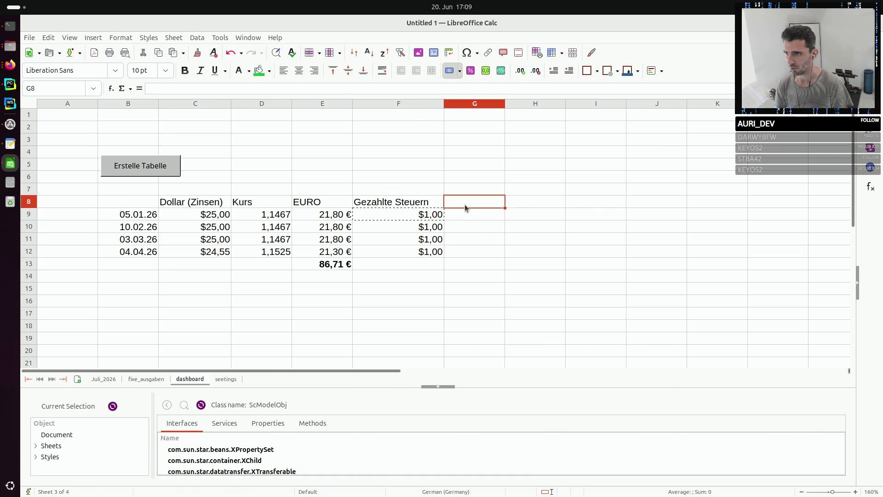
text(EURO)
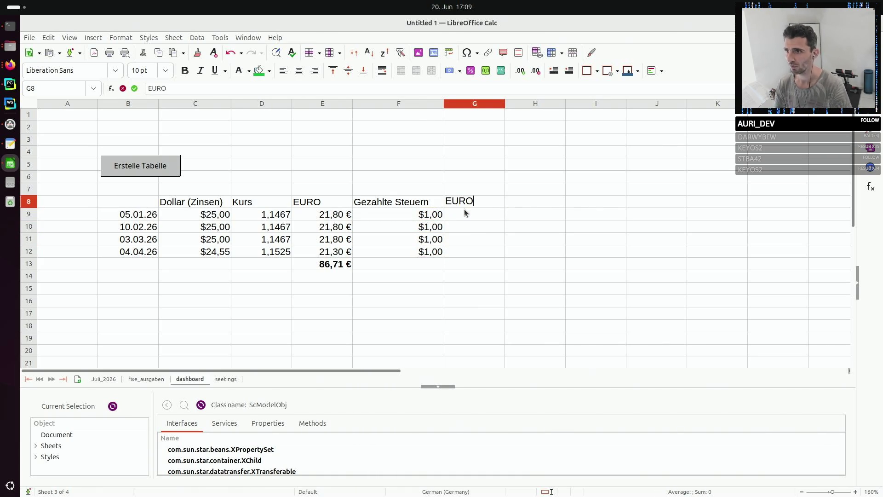
key(Return)
click(279, 90)
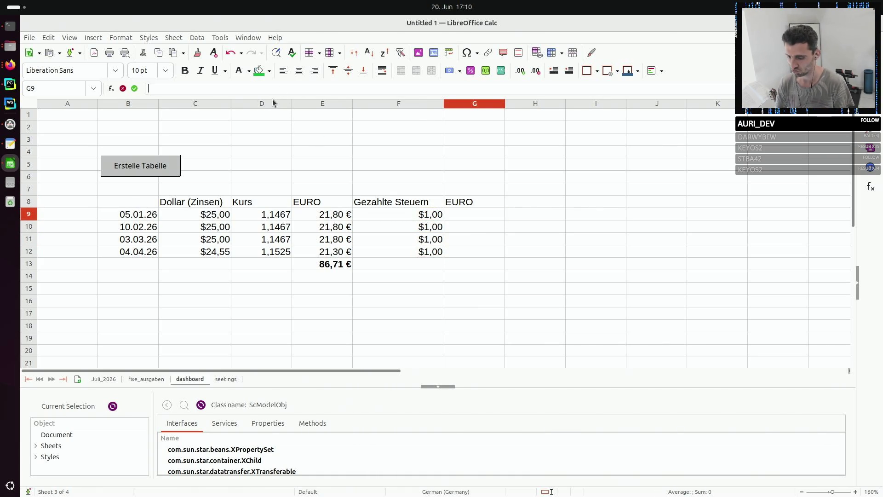
text(=)
click(395, 214)
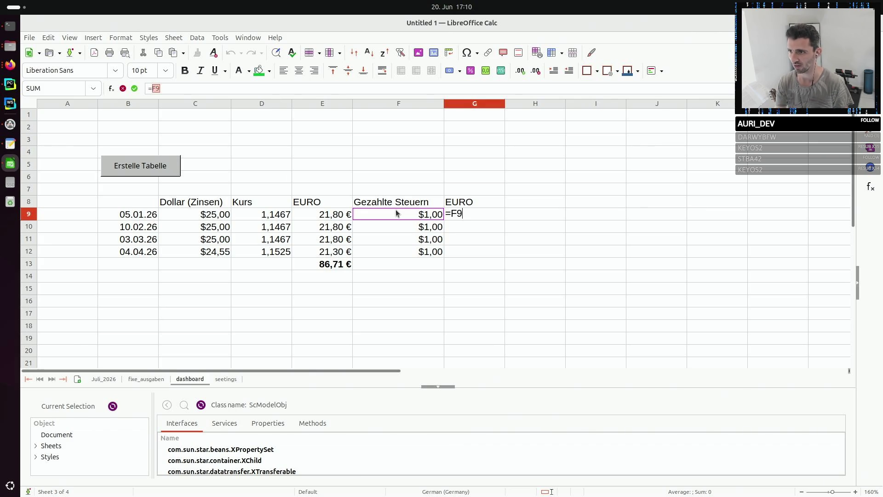
text(/)
click(282, 218)
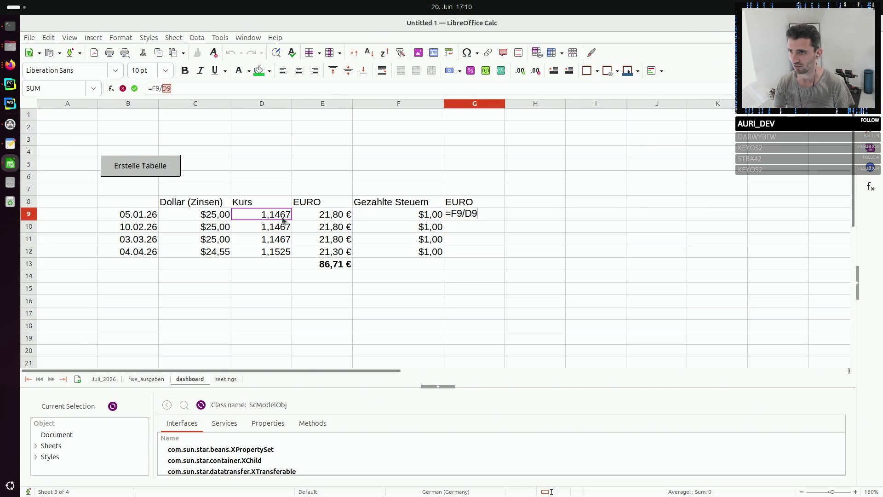
key(Return)
key(Up)
key(ctrl+v)
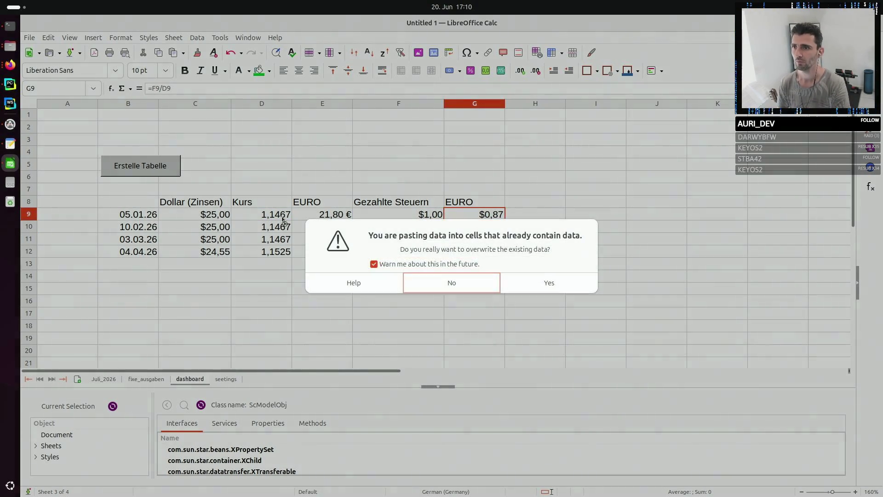
key(Return)
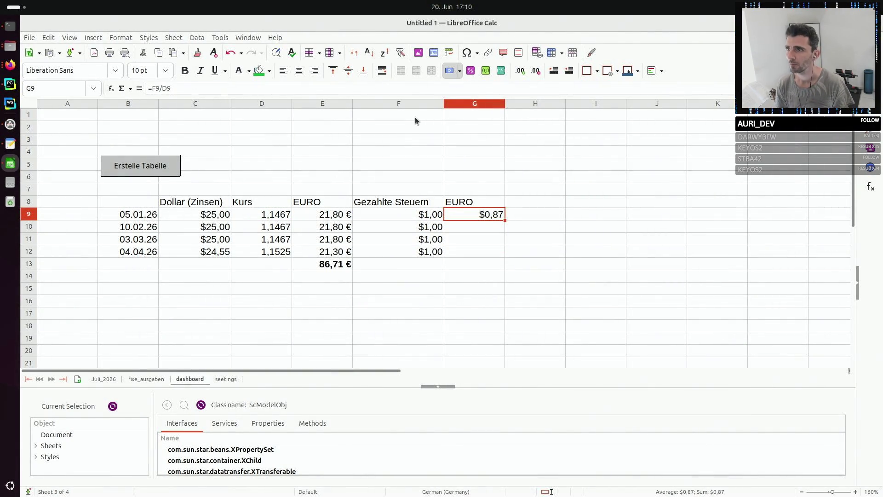
Format G9 as euros and copy the formula to G10:G12, each showing 0,87 €.
click(459, 73)
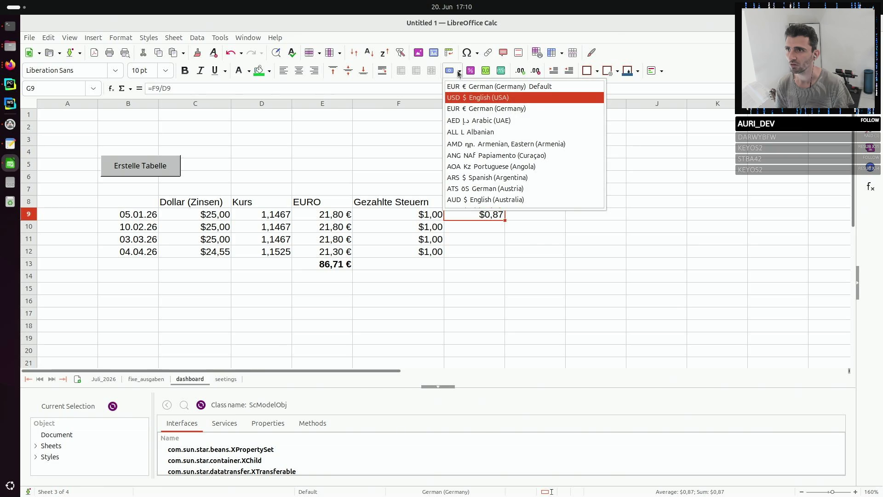
click(463, 109)
key(Down)
key(ctrl+v)
key(Down)
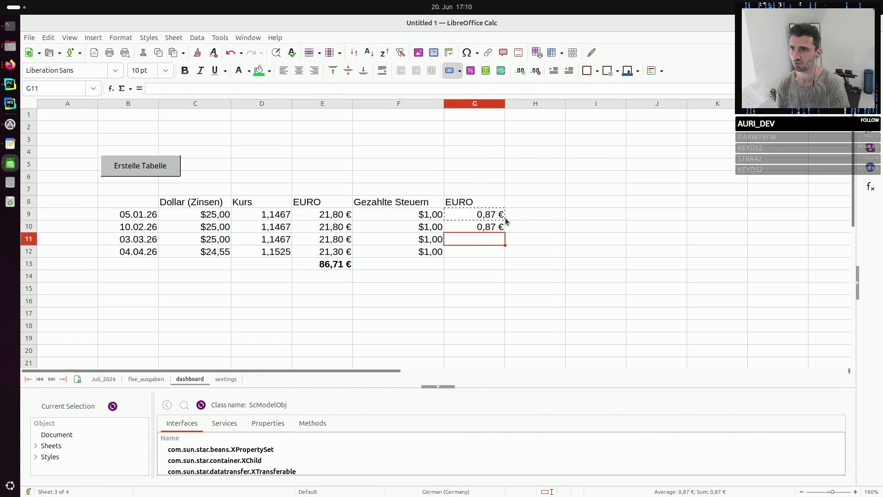
key(ctrl+v)
key(Down)
key(ctrl+v)
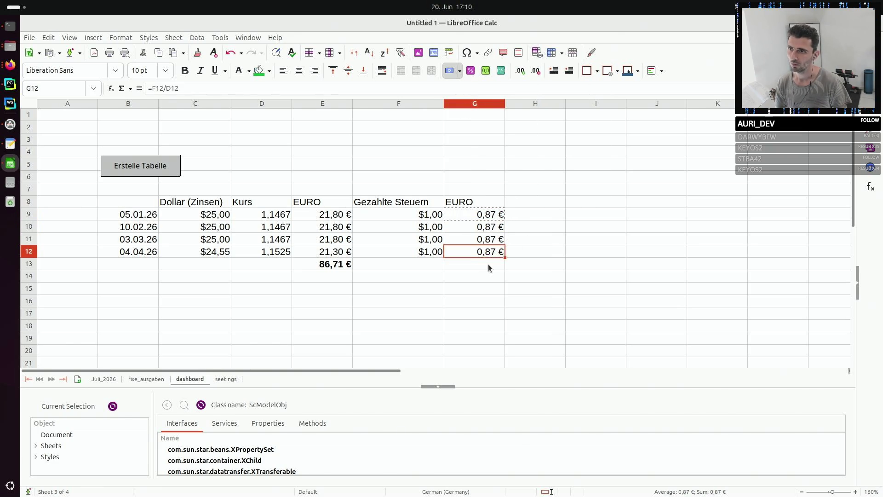
Paste E13's SUM formula into G13 for a bold 3,48 € tax total.
click(489, 264)
click(336, 87)
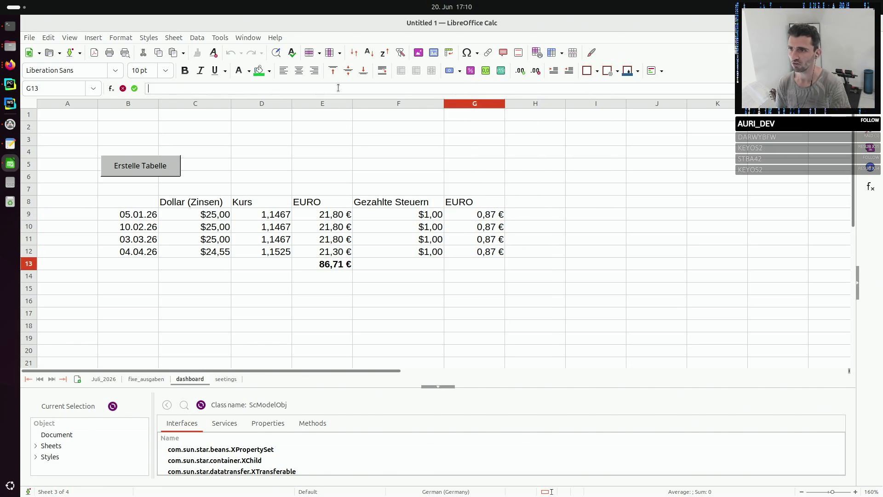
click(328, 270)
key(ctrl+c)
click(465, 267)
key(ctrl+v)
click(504, 302)
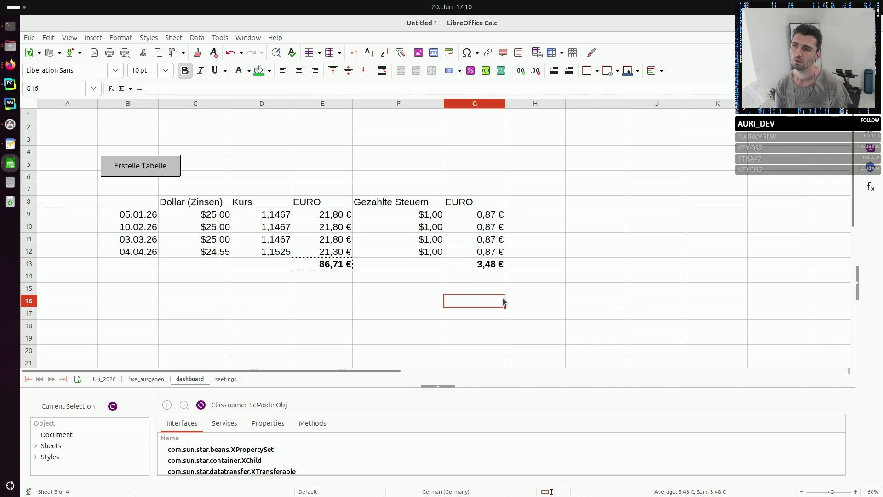
click(325, 268)
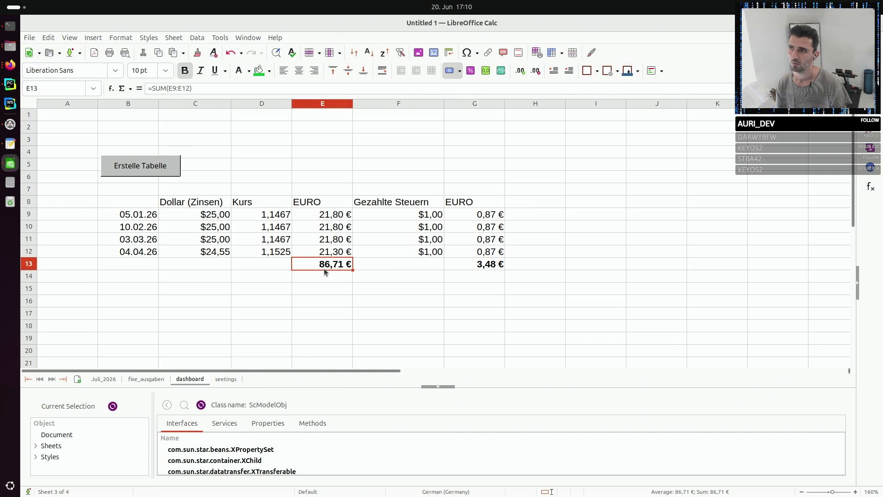
double_click(218, 203)
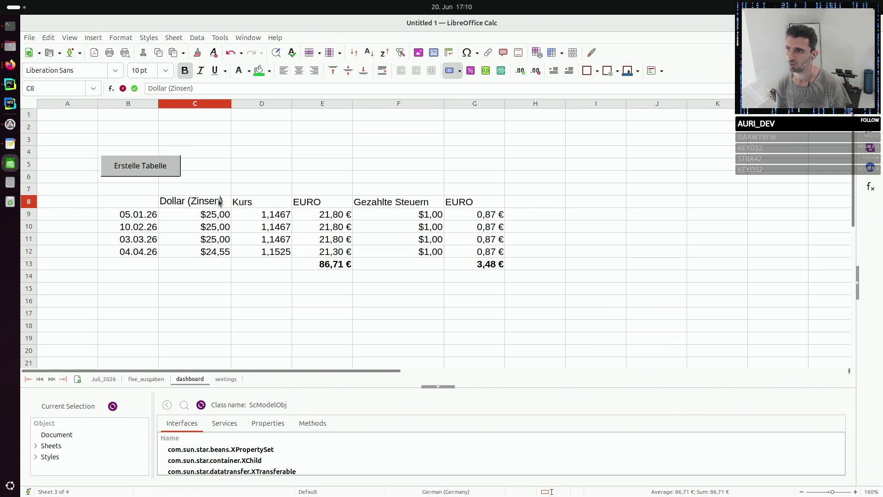
text(BRUTTO)
Rename the C8 heading to Dollar (Zinsen BRUTTO) and autofit column C.
key(Return)
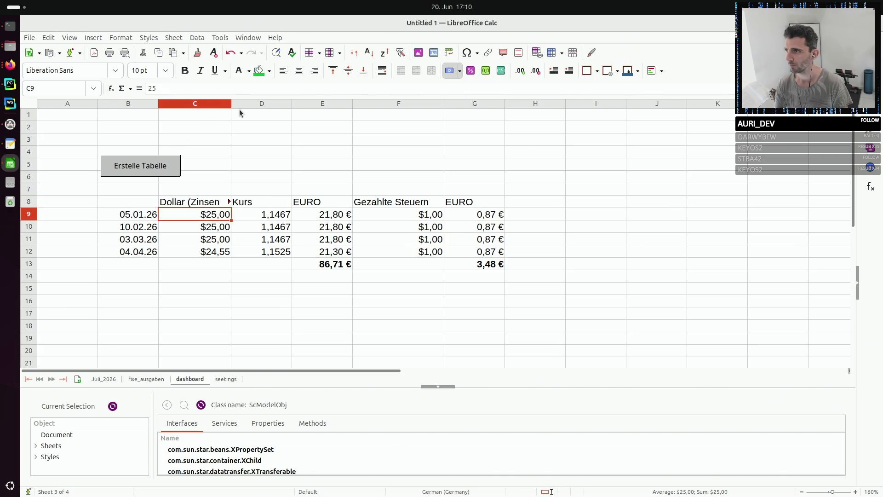
double_click(231, 103)
double_click(238, 202)
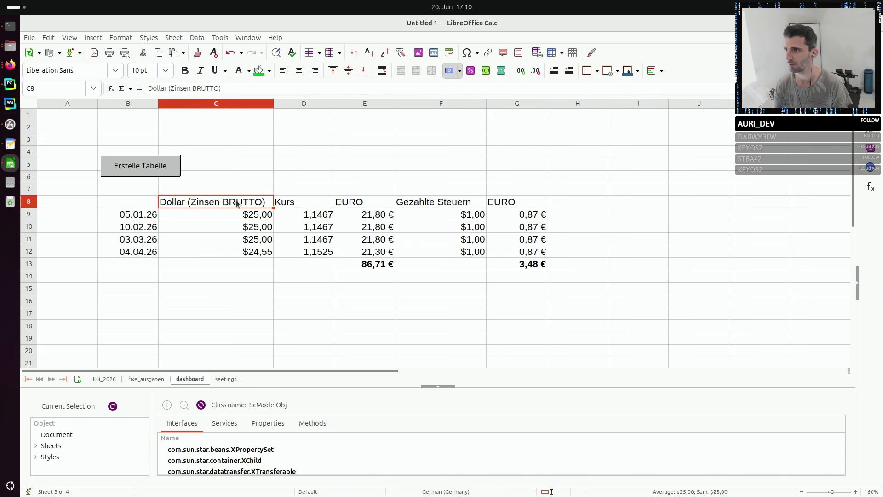
double_click(255, 202)
key(Return)
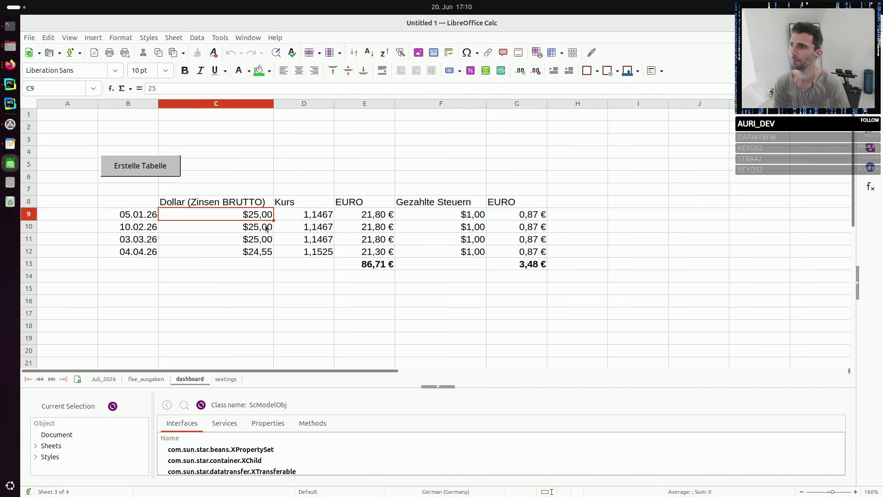
Review the EURO amounts E9:E12, converted taxes G9:G12 and the totals row E13:G13.
click(365, 270)
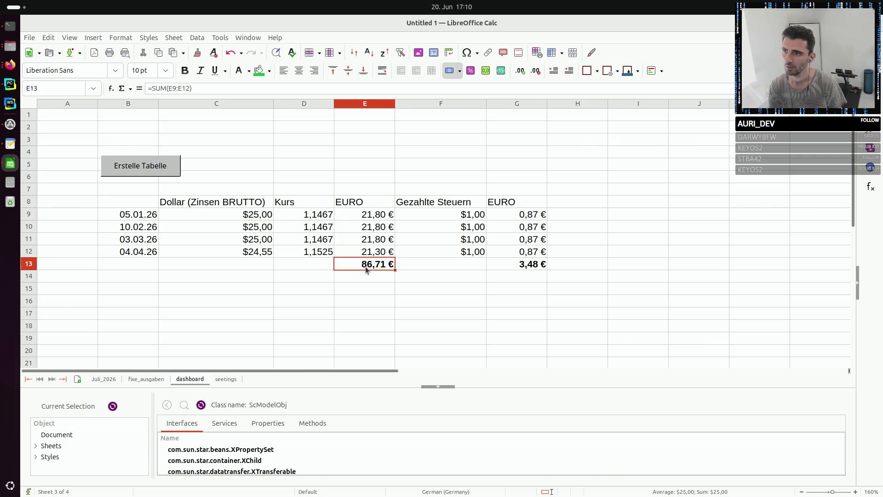
drag(366, 217, 377, 257)
click(376, 265)
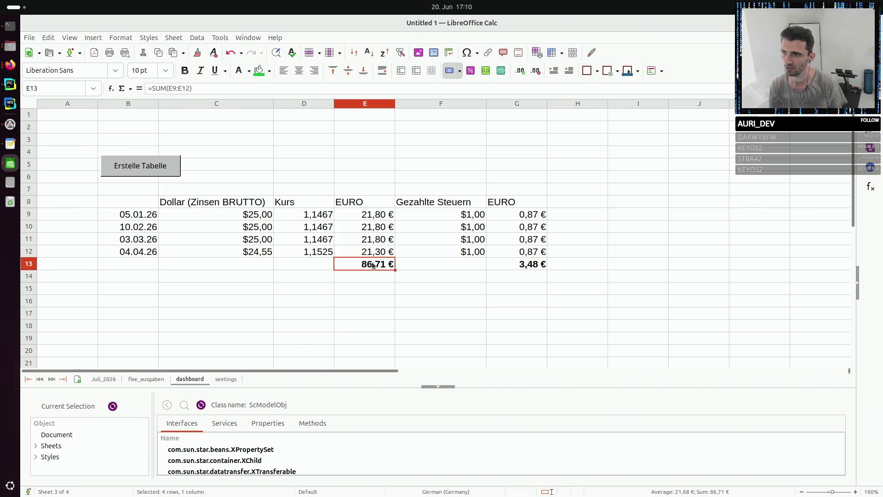
drag(532, 215, 526, 257)
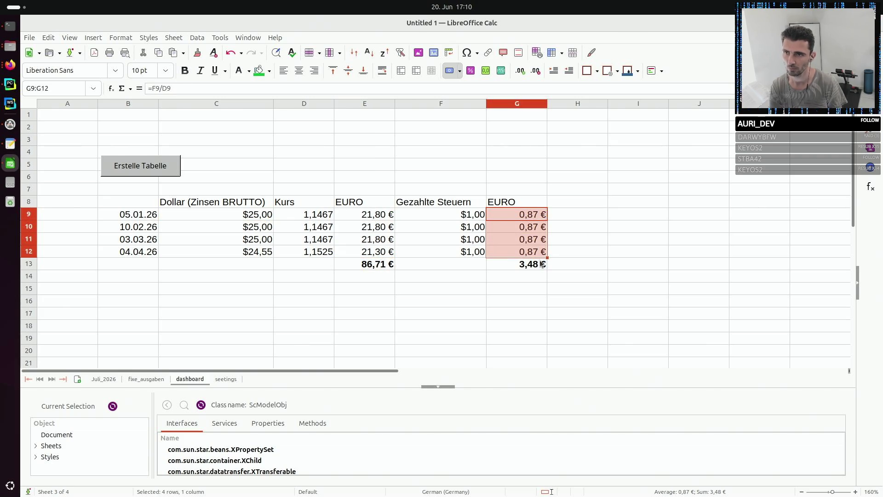
click(543, 265)
drag(387, 266, 523, 267)
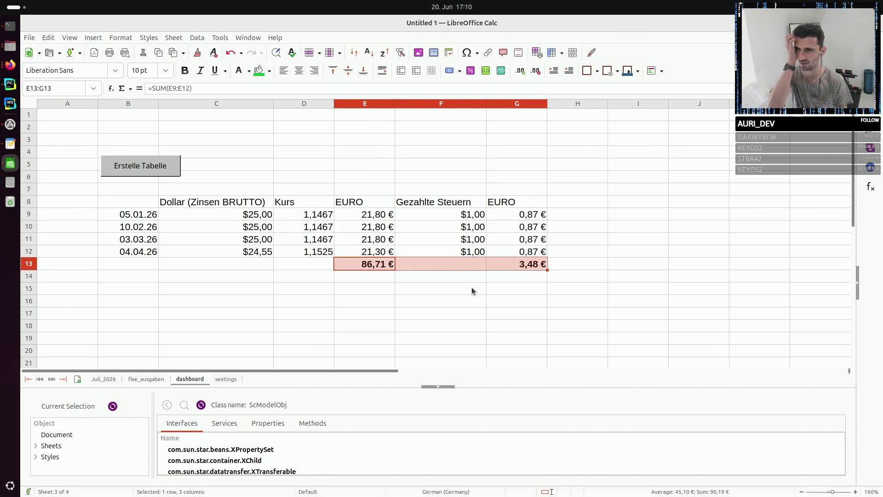
Enter --> in F13 so AutoCorrect turns it into an arrow between the totals.
double_click(452, 265)
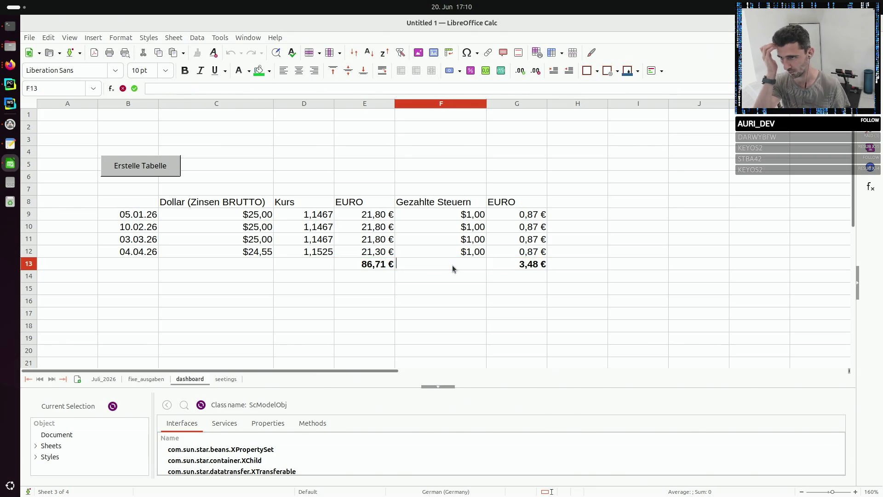
text(-->)
key(Return)
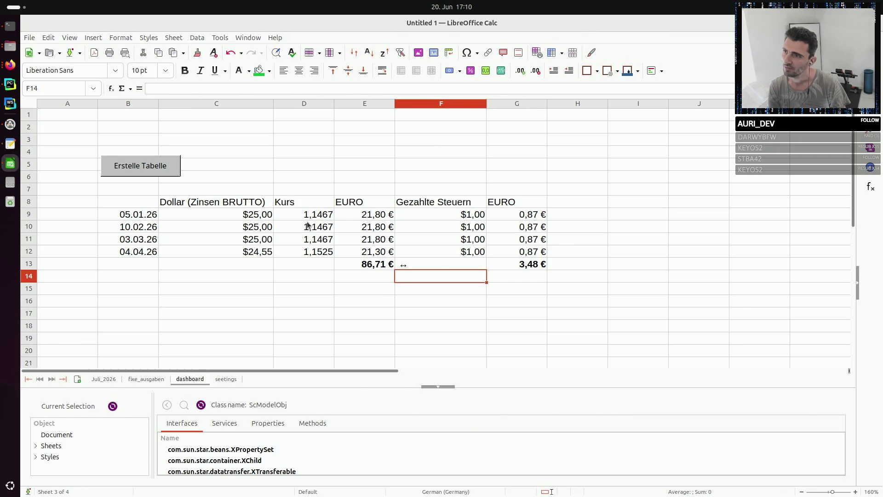
drag(303, 216, 314, 250)
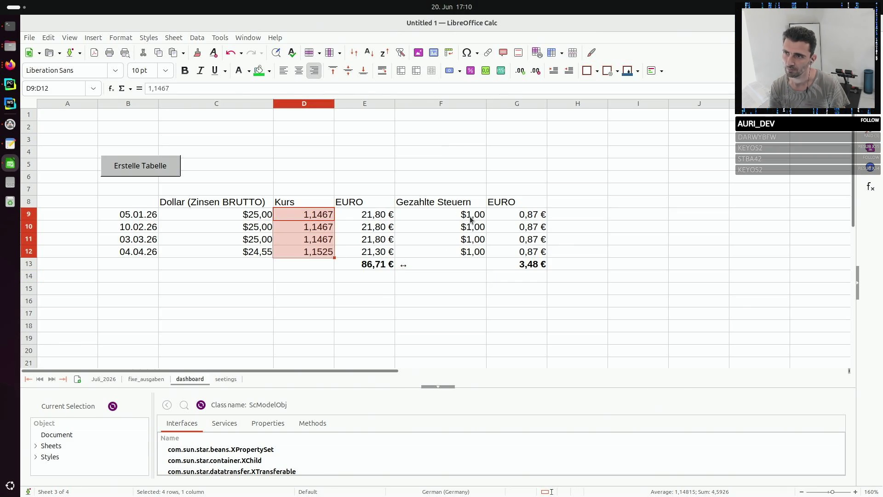
drag(471, 219, 469, 252)
mouse_move(517, 218)
mouse_down()
mouse_move(547, 255)
mouse_move(535, 256)
mouse_up()
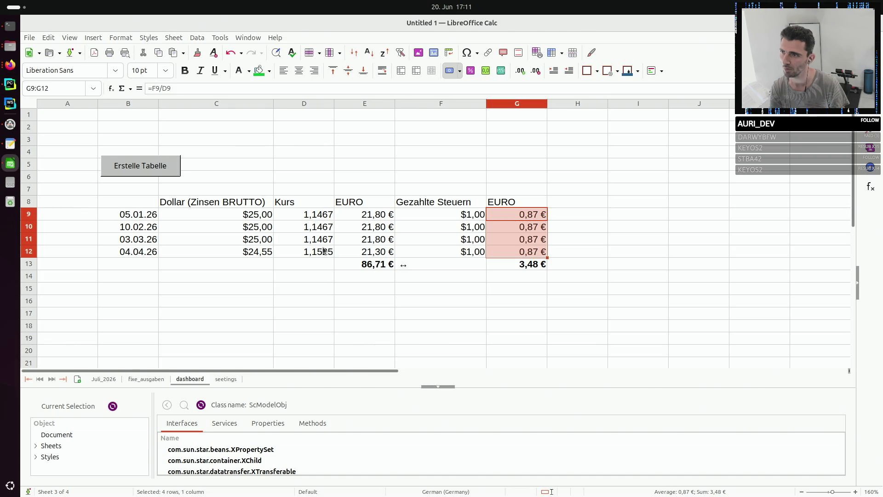
drag(327, 251, 312, 215)
drag(250, 257, 246, 236)
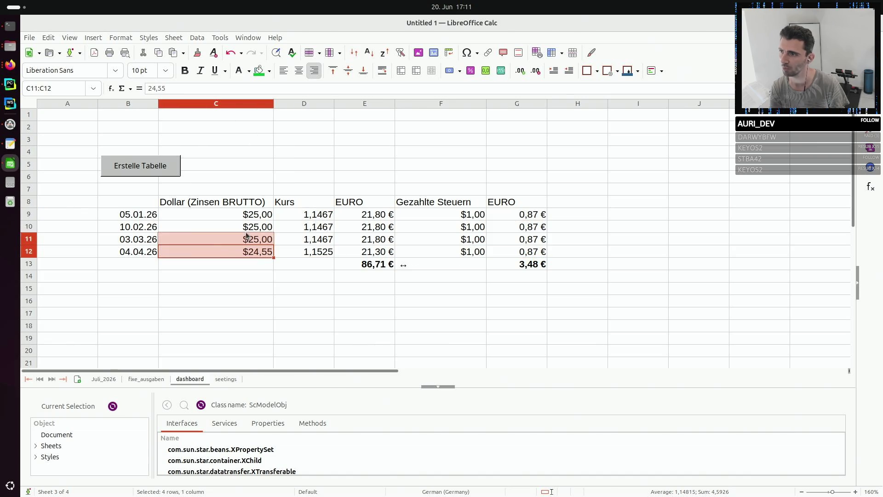
drag(182, 241, 128, 254)
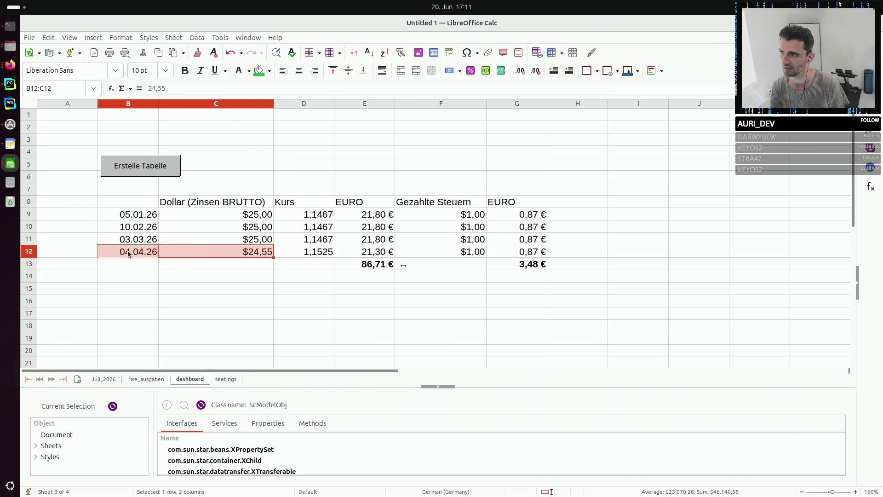
click(307, 258)
drag(302, 214, 302, 258)
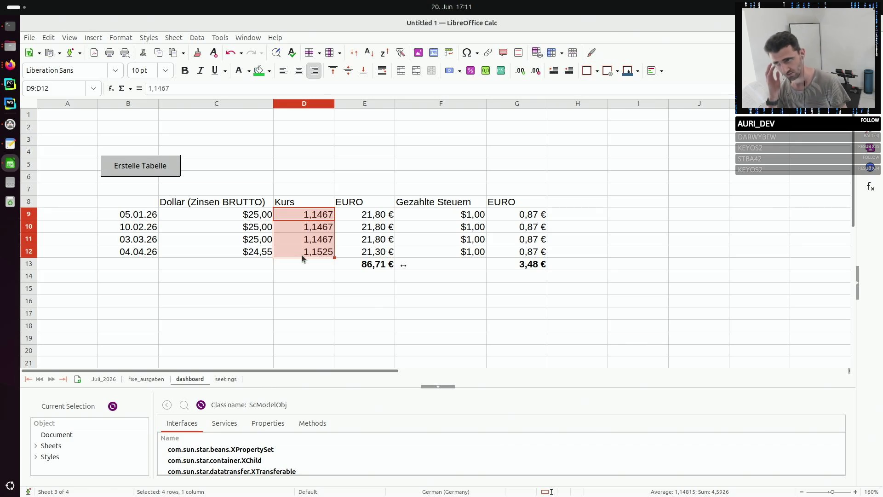
key(BackSpace)
key(Return)
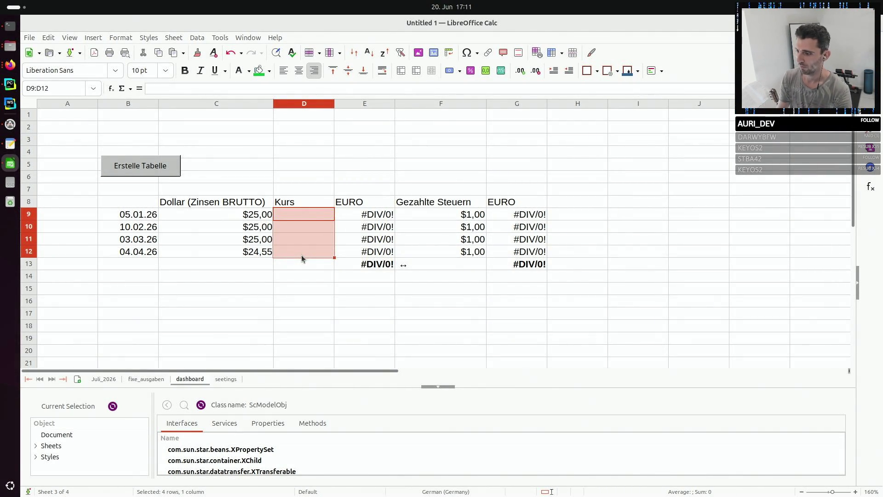
key(ctrl+z)
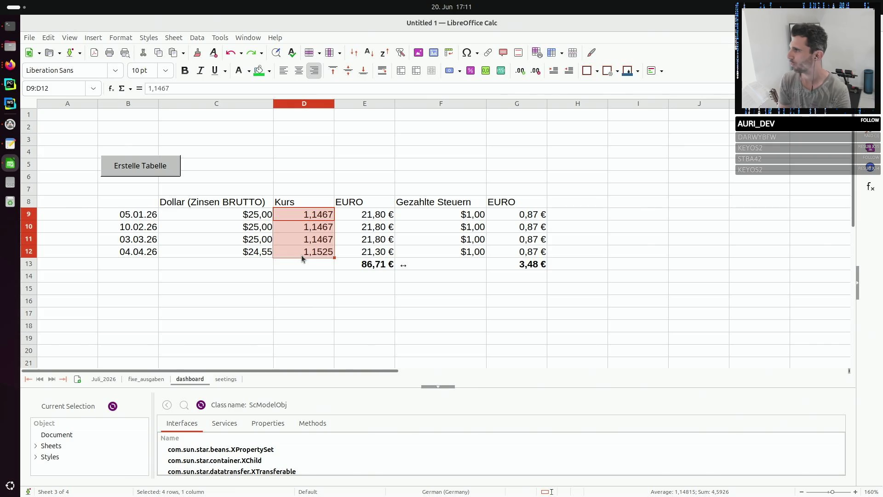
key(Down)
Copy the last dollar amount $24,55 from C12 into the new row's C13.
key(Left)
key(Down)
key(Right)
key(Down)
key(Left)
key(Down)
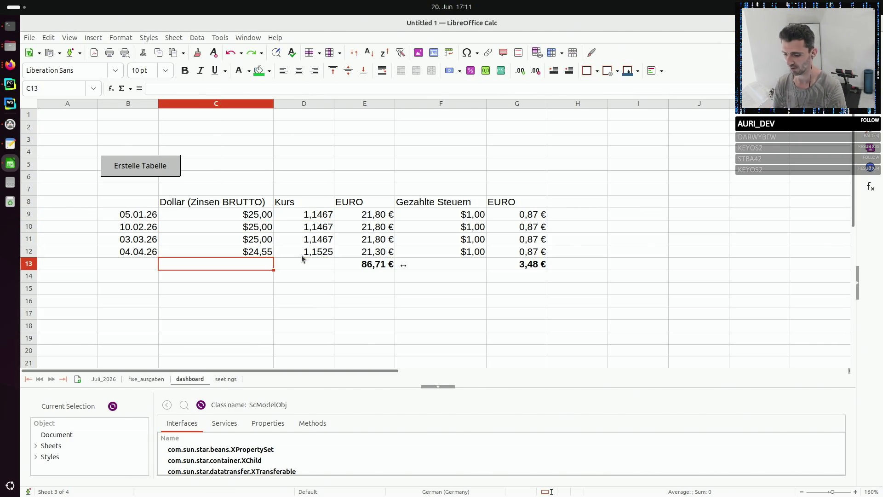
key(Up)
key(ctrl+c)
key(Down)
key(ctrl+v)
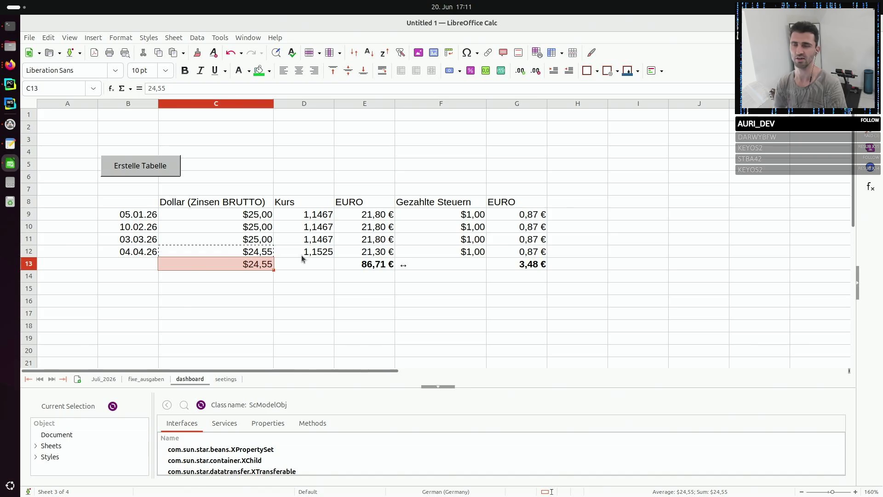
Paste the rate from D12 into D13, then clear D13 again.
key(Right)
key(Up)
key(ctrl+c)
key(Down)
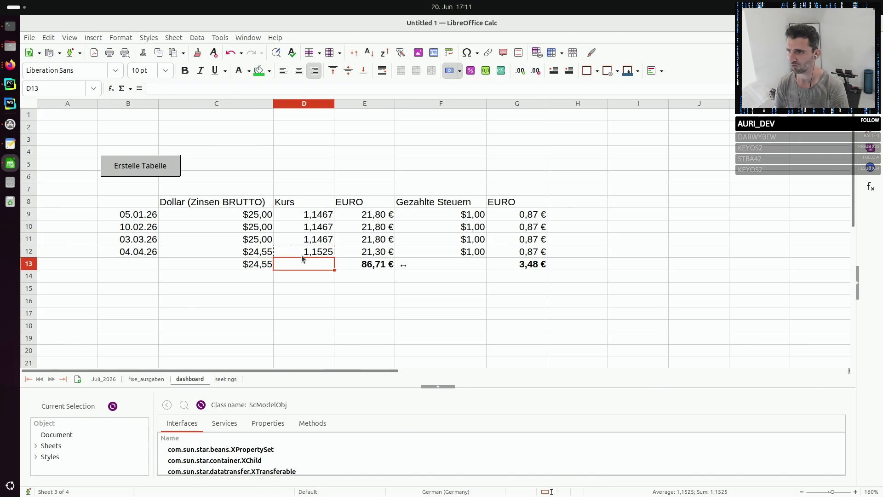
key(ctrl+v)
key(BackSpace)
key(Return)
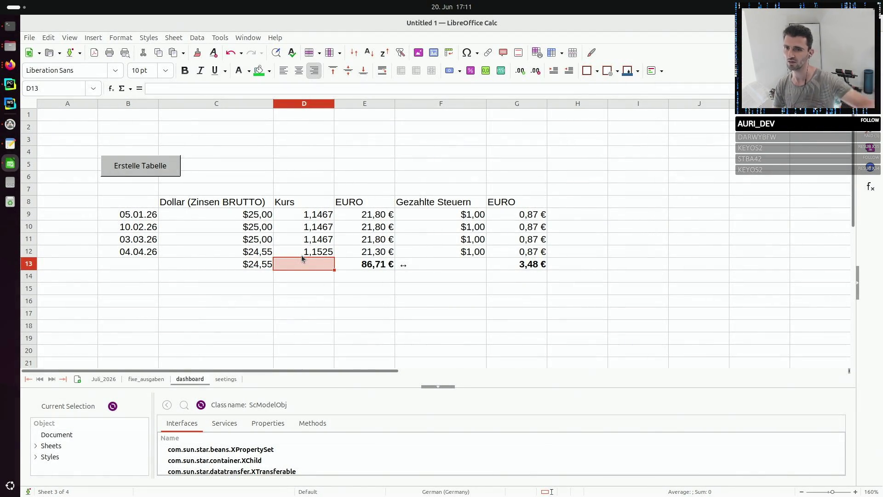
Copy the 04.04.26 date from B12 into B13.
click(143, 257)
key(ctrl+c)
key(ctrl+v)
click(291, 266)
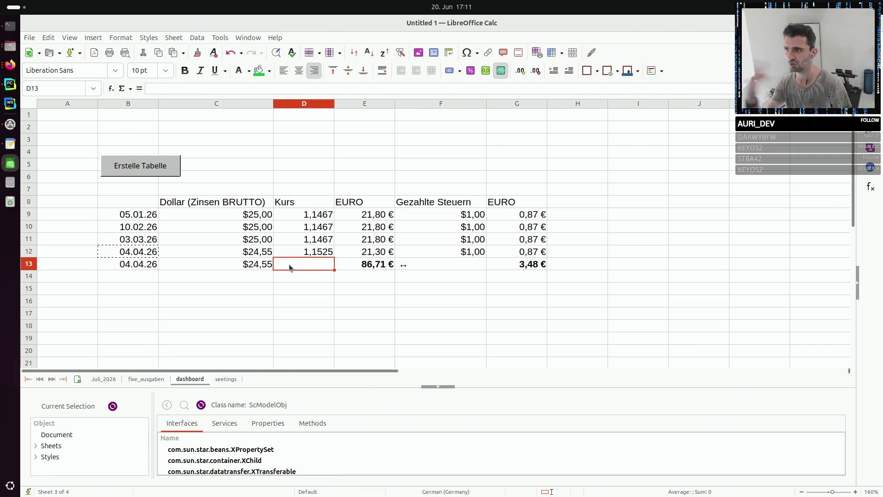
Edit the B13 date to 05.05.26 and bring Terminal back to the front.
double_click(129, 264)
key(Left)
key(Left)
key(BackSpace)
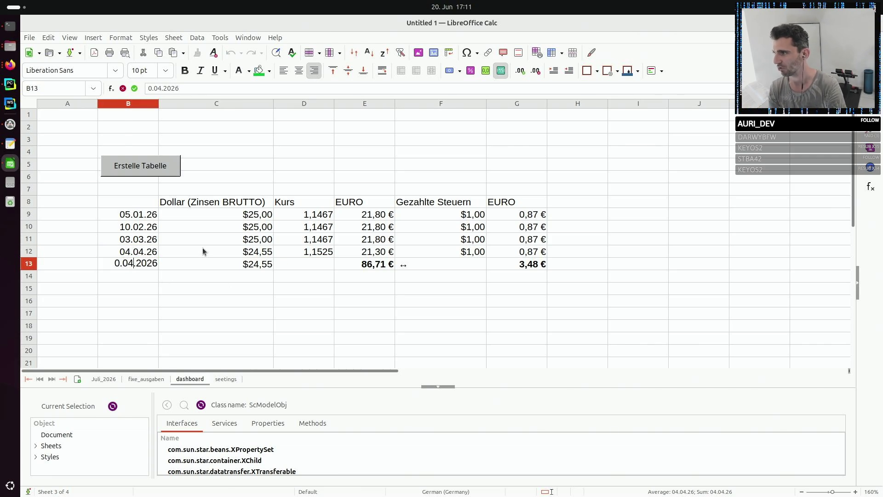
text(5)
key(Delete)
text(5)
key(Return)
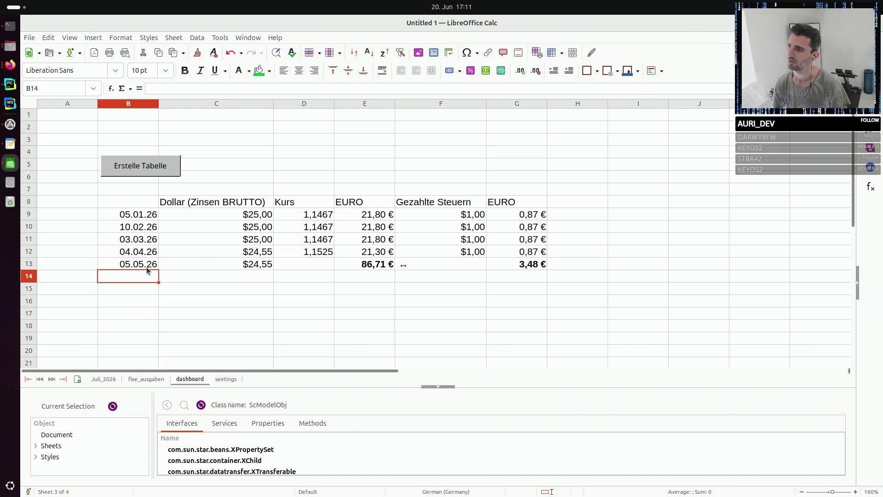
click(147, 265)
click(11, 27)
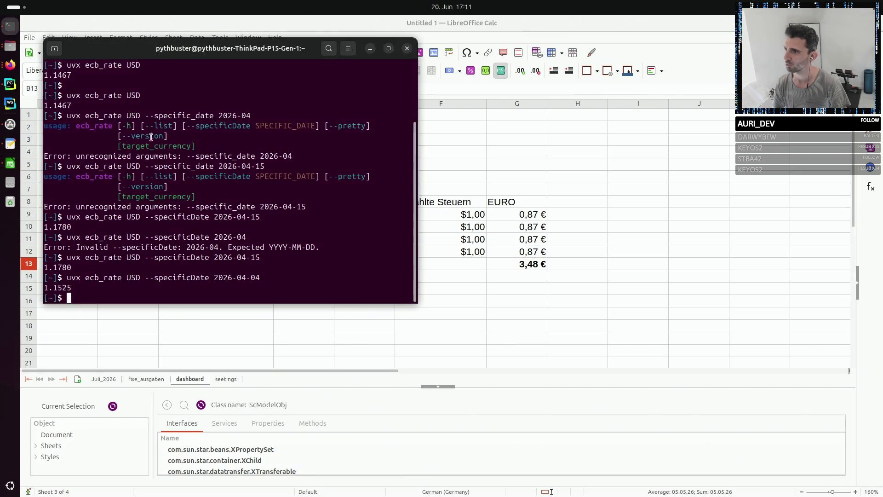
Re-run the ecb_rate lookup for 2026-05-05, returning a USD rate of 1.1686.
key(Up)
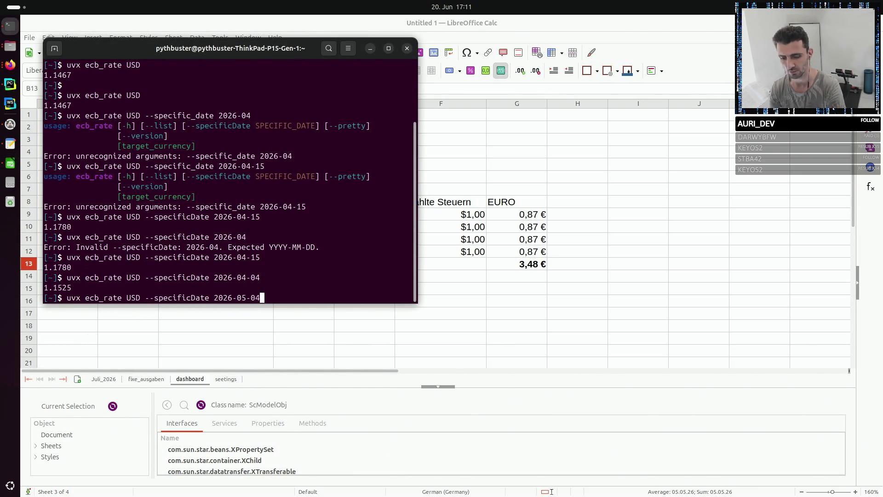
key(BackSpace)
text(5)
key(Return)
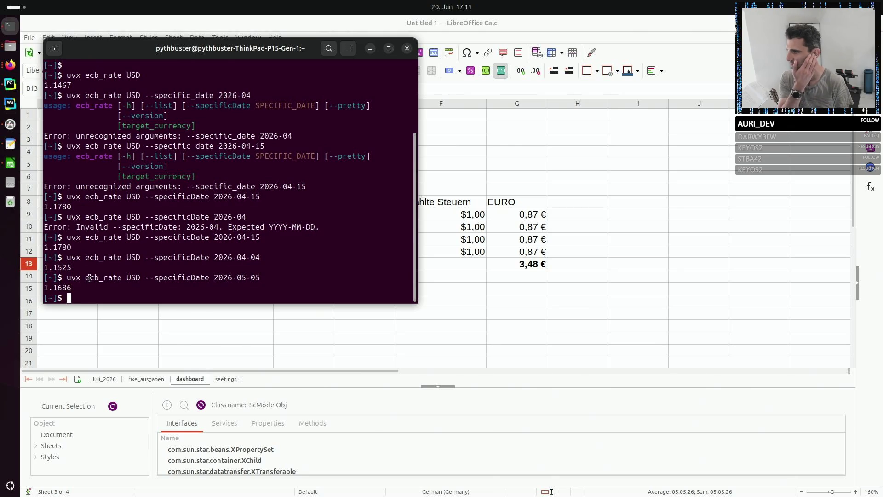
double_click(88, 277)
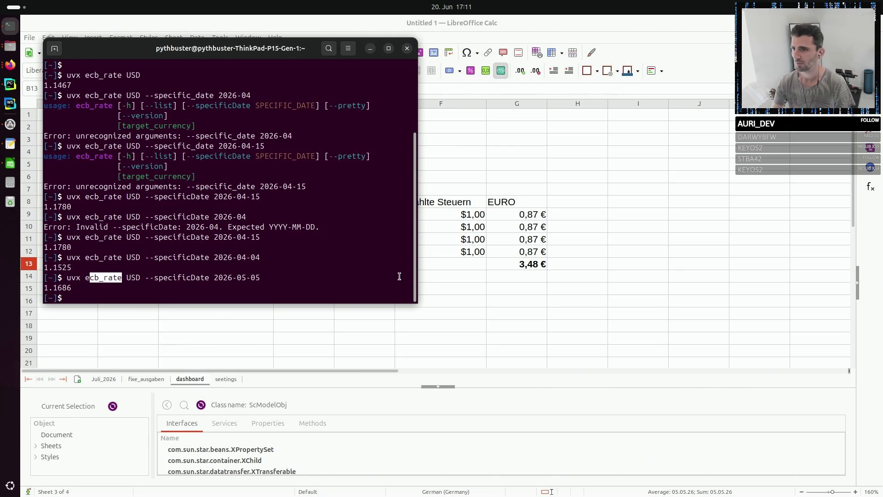
Bring the Calc dashboard back to the front and land on cell D14.
click(400, 276)
click(302, 251)
click(298, 274)
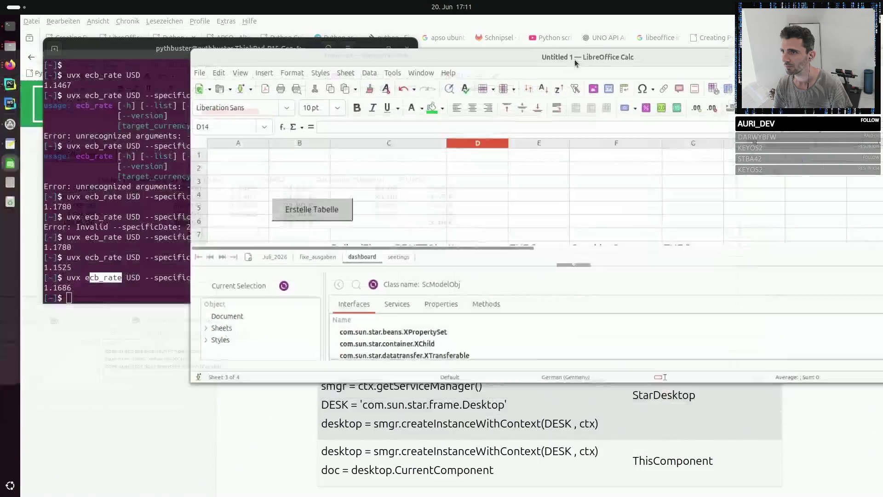
Un-maximize the Calc window and browse the Juli_2026 and fixe_ausgaben sheets.
drag(462, 31, 574, 59)
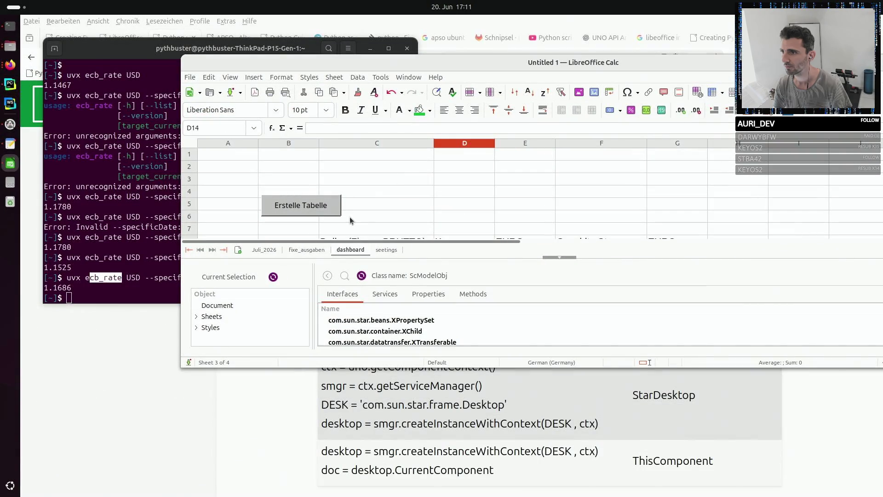
drag(460, 71, 520, 64)
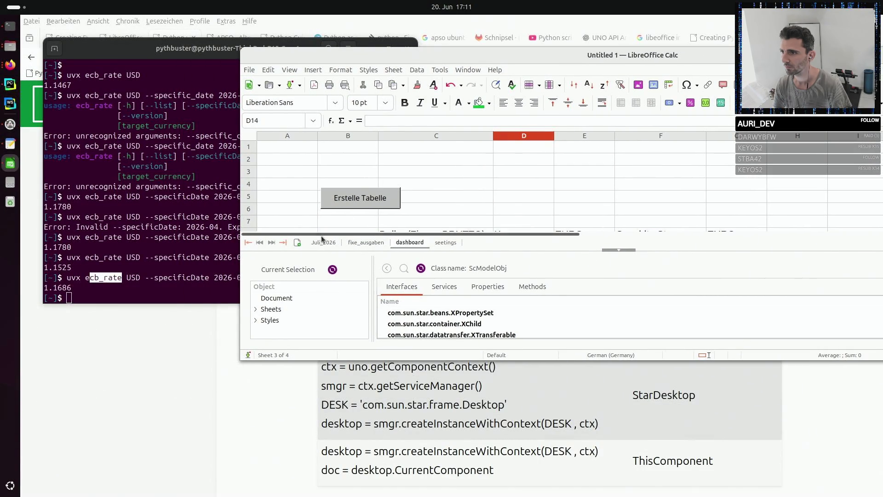
click(323, 243)
scroll(471, 205, down, 1)
click(372, 243)
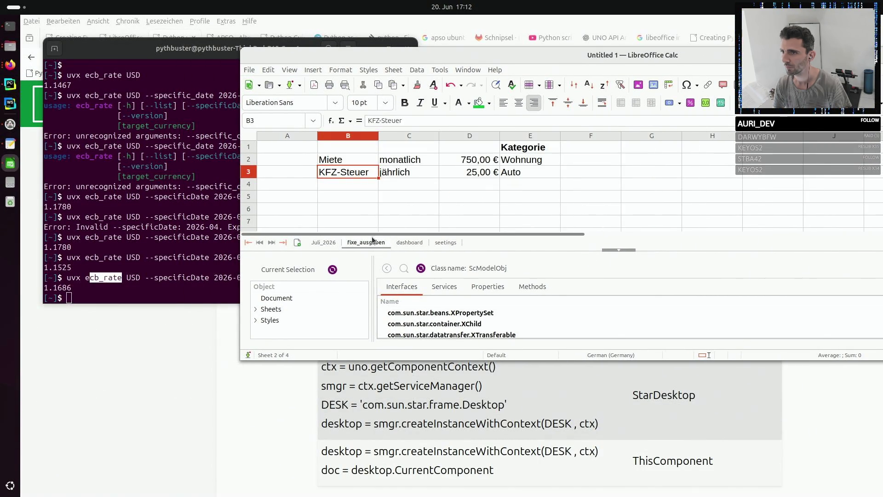
Close the terminal, re-maximize Calc and close Untitled 1 without saving.
click(214, 176)
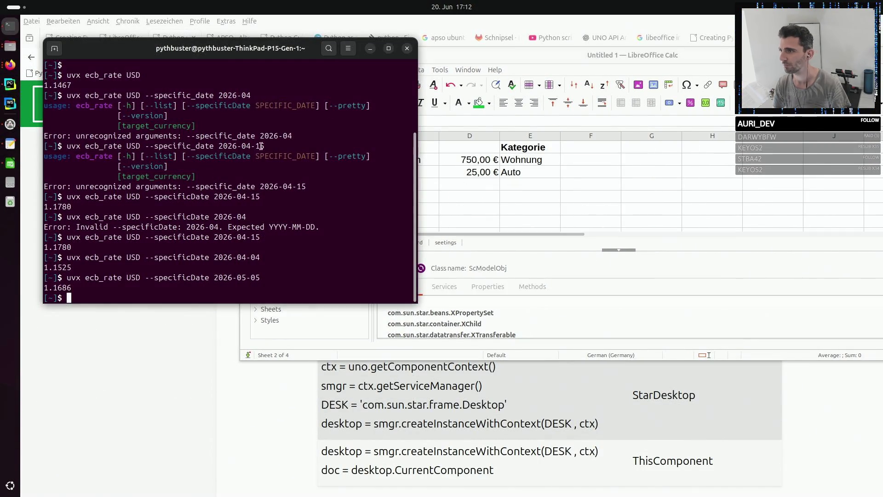
click(406, 50)
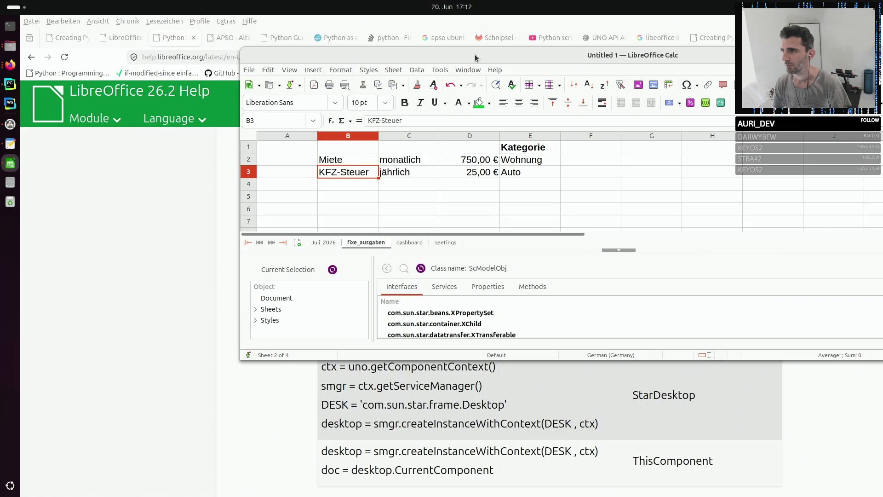
double_click(475, 58)
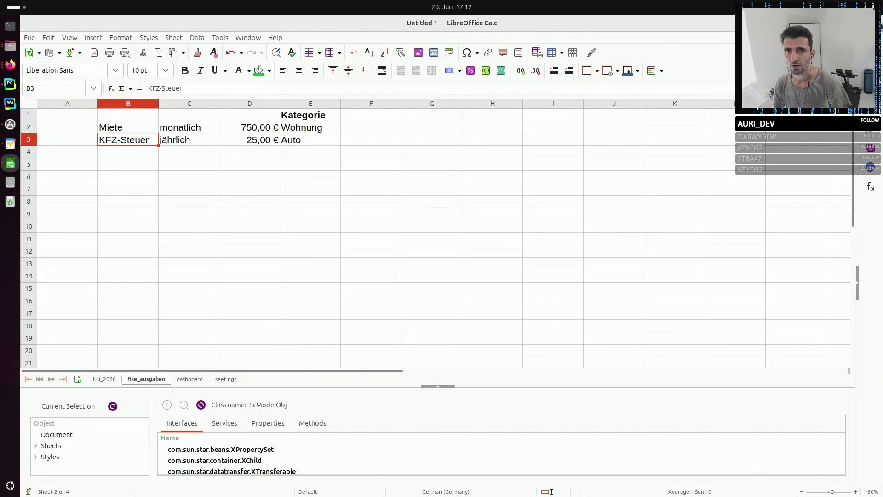
key(ctrl+w)
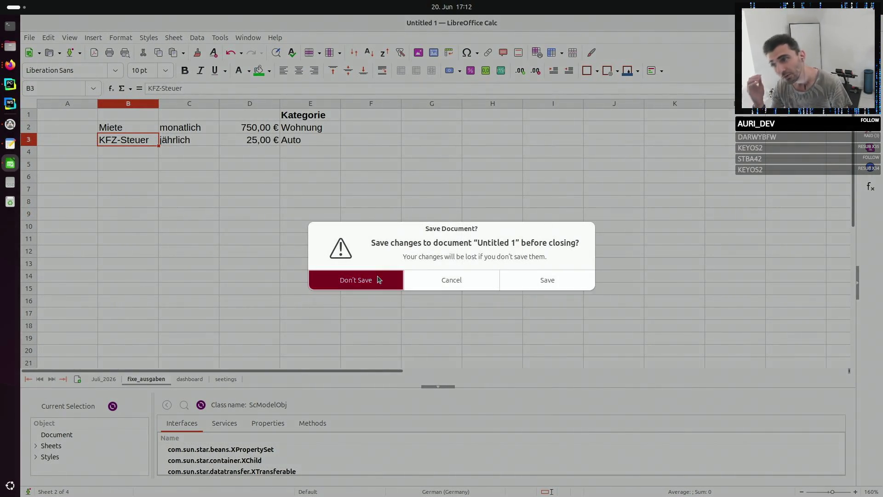
click(378, 280)
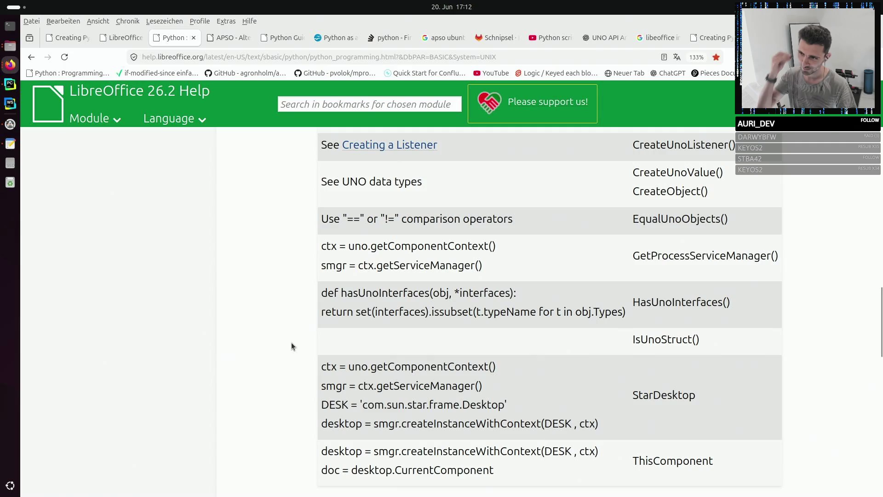
scroll(378, 355, up, 5)
scroll(378, 355, up, 3)
scroll(378, 355, up, 3)
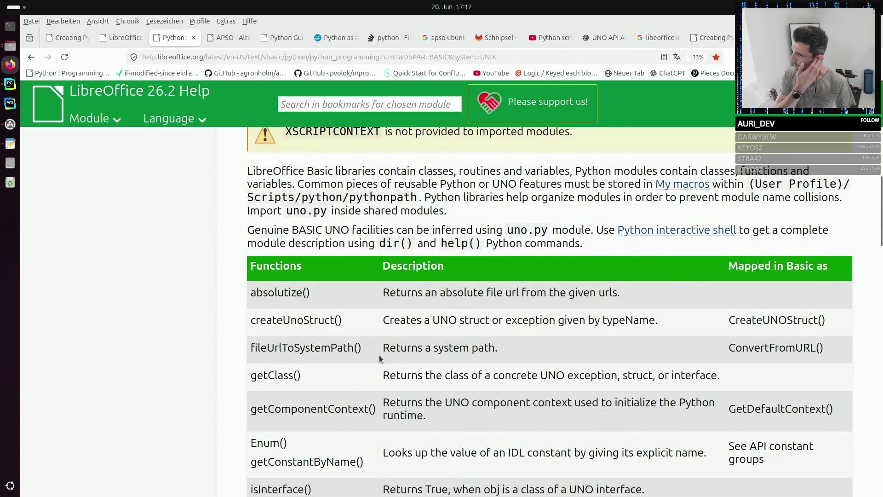
scroll(379, 359, up, 4)
scroll(379, 359, up, 4)
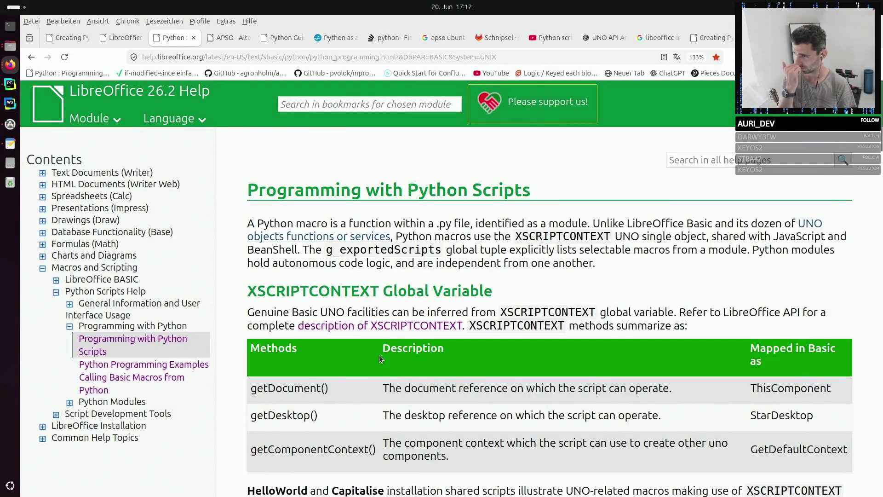
Close all Firefox tabs other than the ScriptForge help page, then close the browser.
right_click(67, 41)
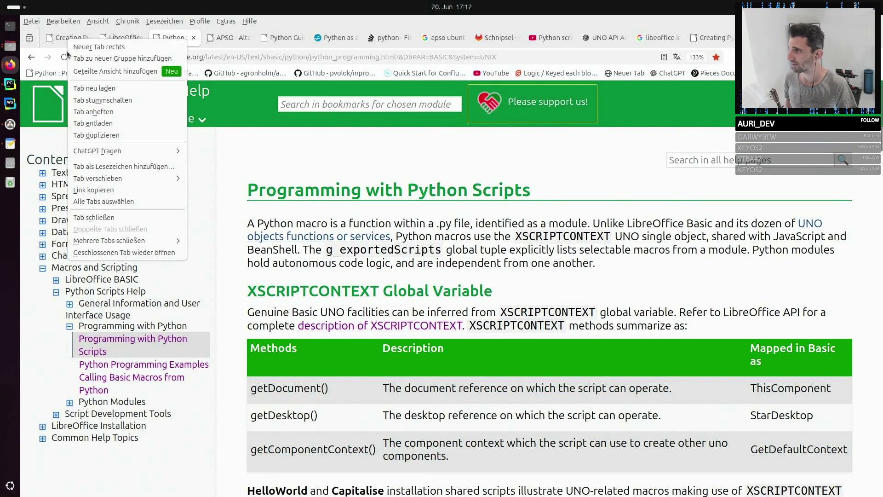
click(64, 34)
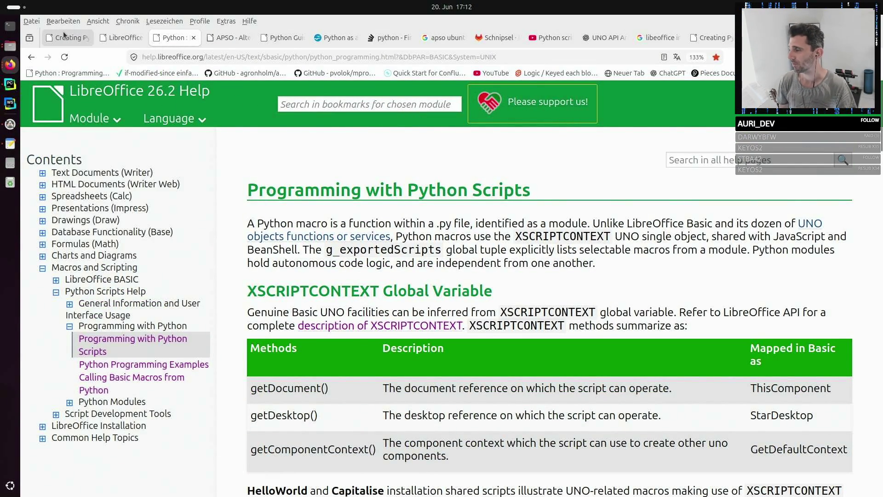
scroll(385, 238, up, 3)
scroll(385, 238, up, 5)
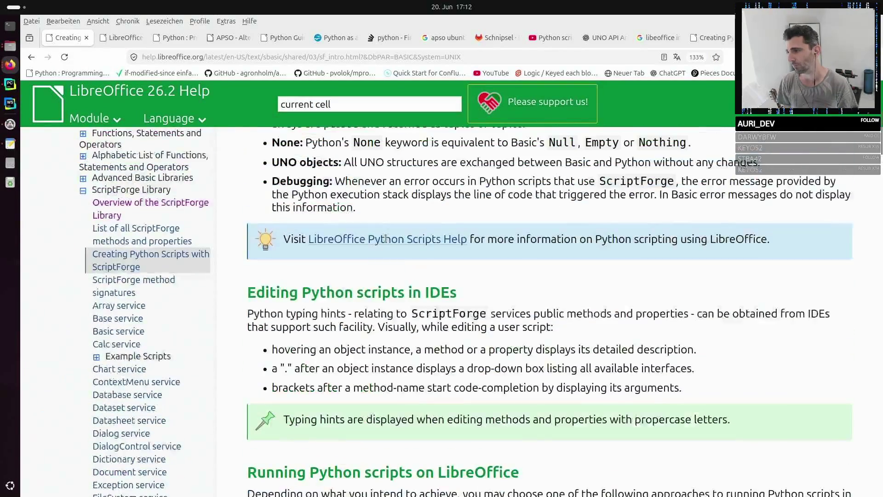
scroll(120, 324, up, 5)
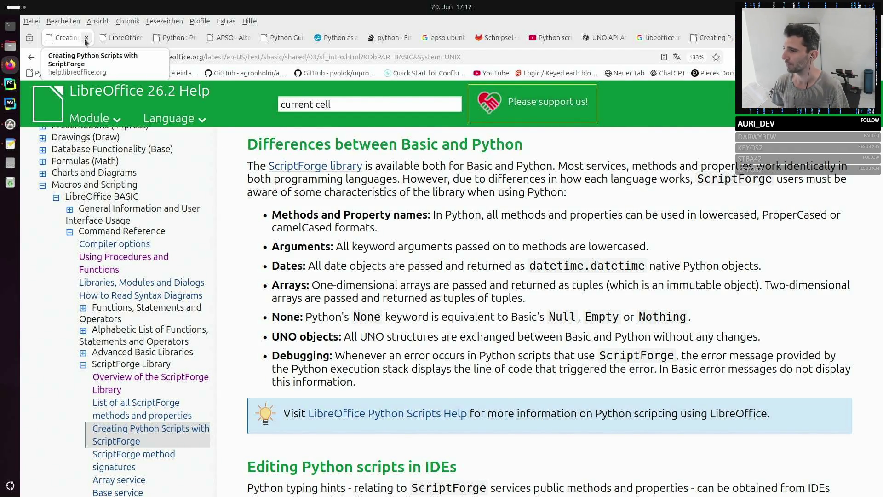
scroll(226, 373, down, 3)
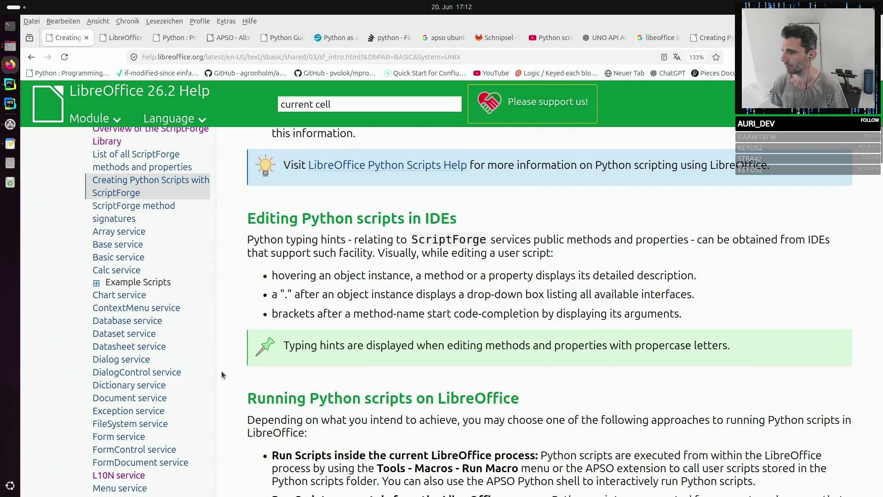
right_click(89, 41)
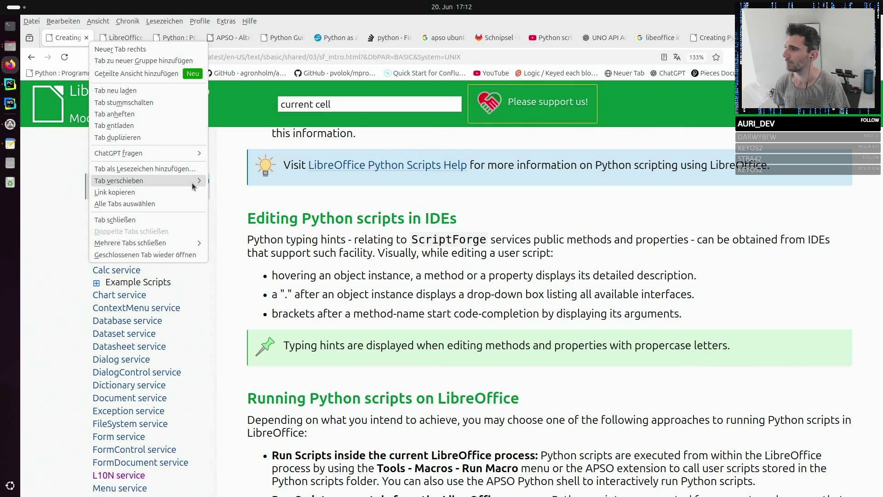
mouse_move(130, 243)
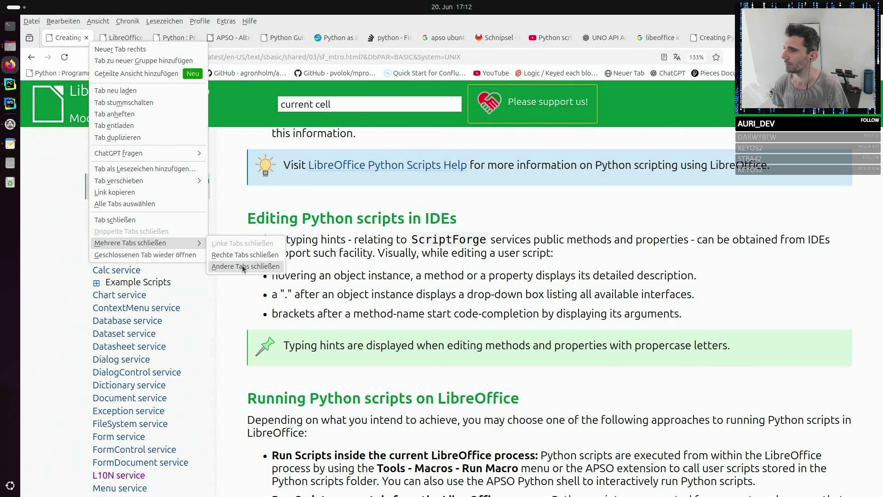
click(245, 254)
click(135, 38)
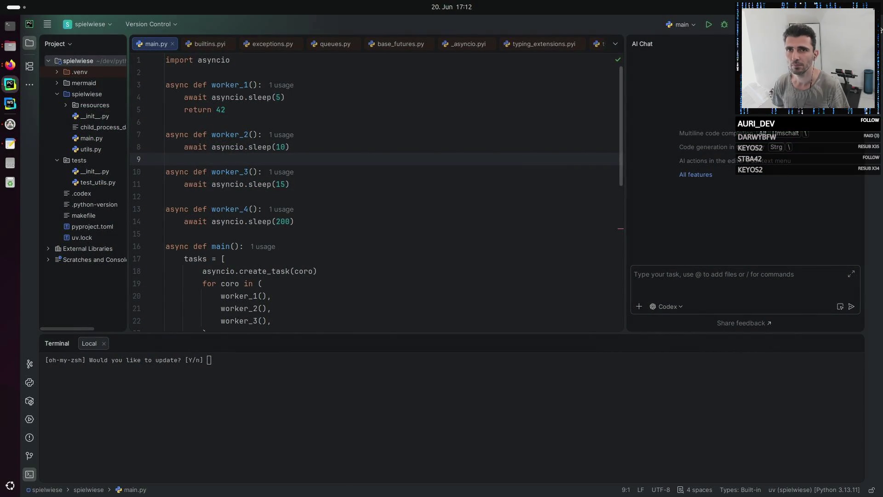
Quit PyCharm with Ctrl+Q and focus the Files window showing the python Scripts folder.
key(ctrl+q)
click(476, 282)
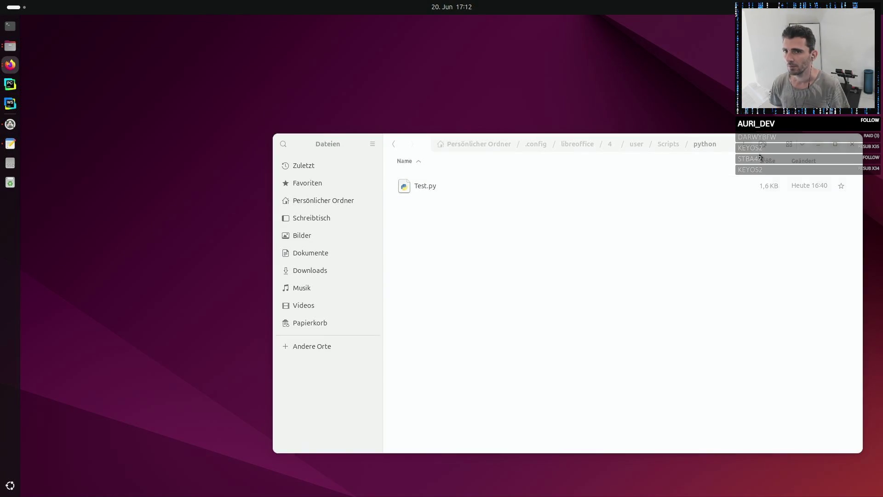
click(730, 148)
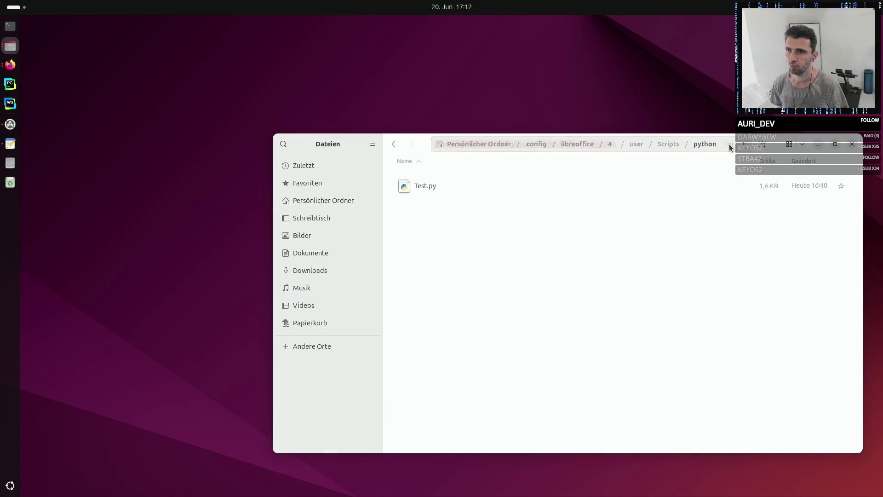
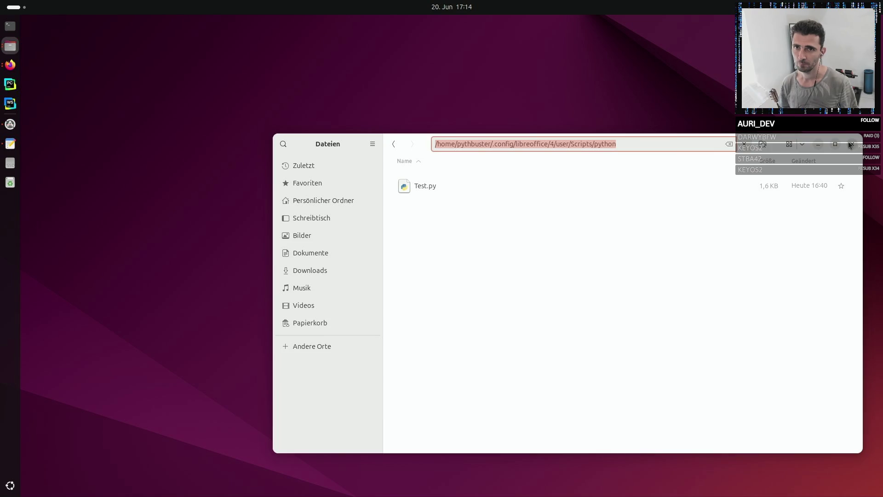
Close the LibreOffice scripts folder window and launch Software Updater from the dock.
click(852, 143)
click(10, 125)
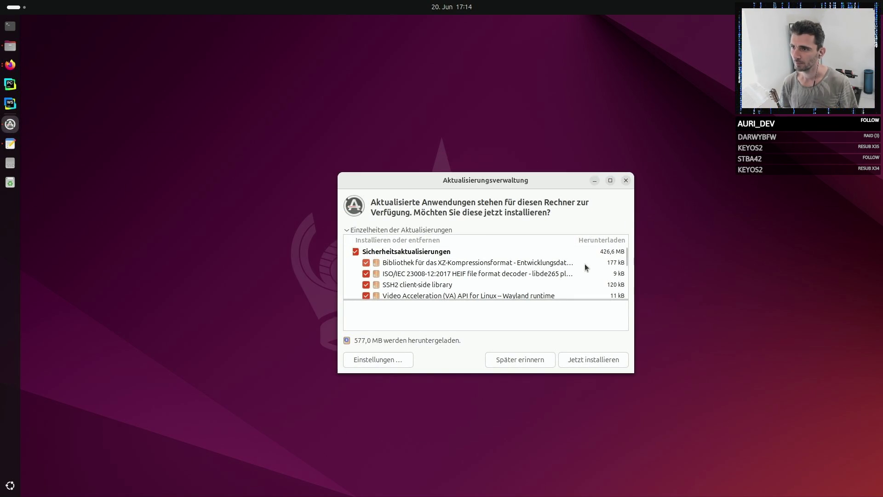
scroll(584, 263, down, 5)
scroll(585, 264, down, 2)
scroll(585, 264, up, 3)
scroll(585, 264, up, 1)
scroll(585, 268, up, 2)
scroll(585, 268, up, 3)
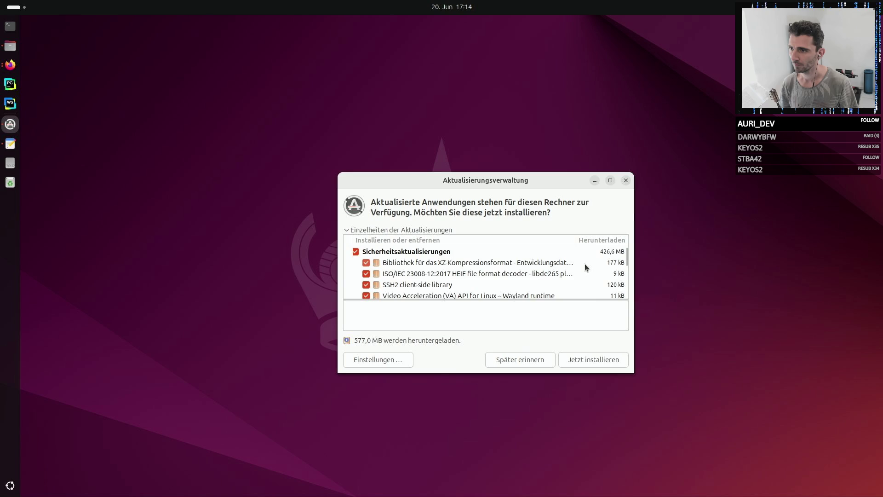
Close the Aktualisierungsverwaltung update list without choosing Jetzt installieren.
click(625, 180)
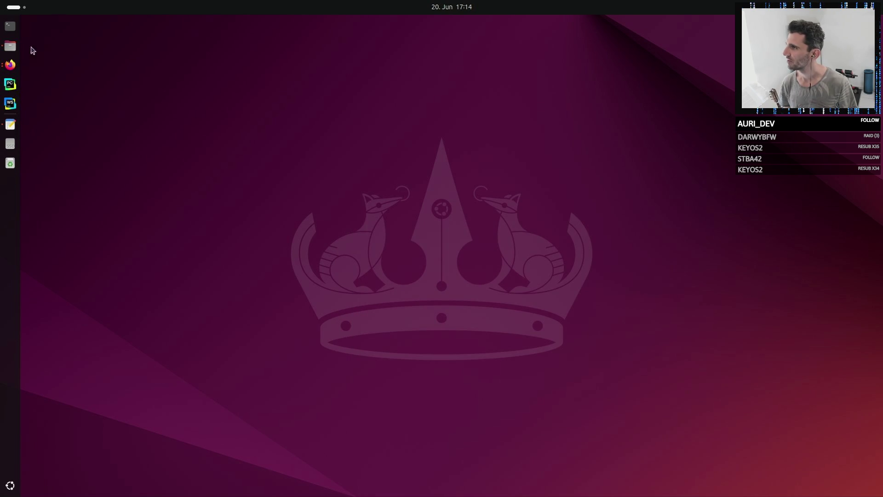
Launch a terminal, accept the Oh My Zsh update, and run sudo apt update.
click(15, 27)
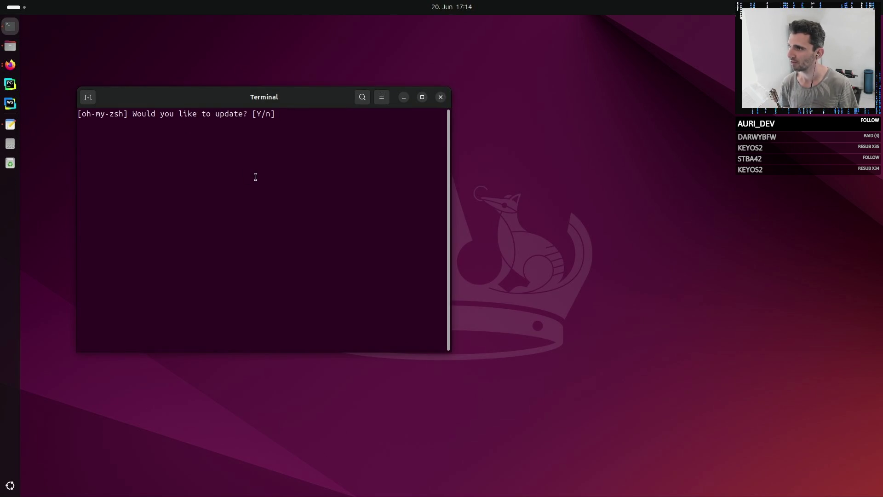
text(y)
key(Return)
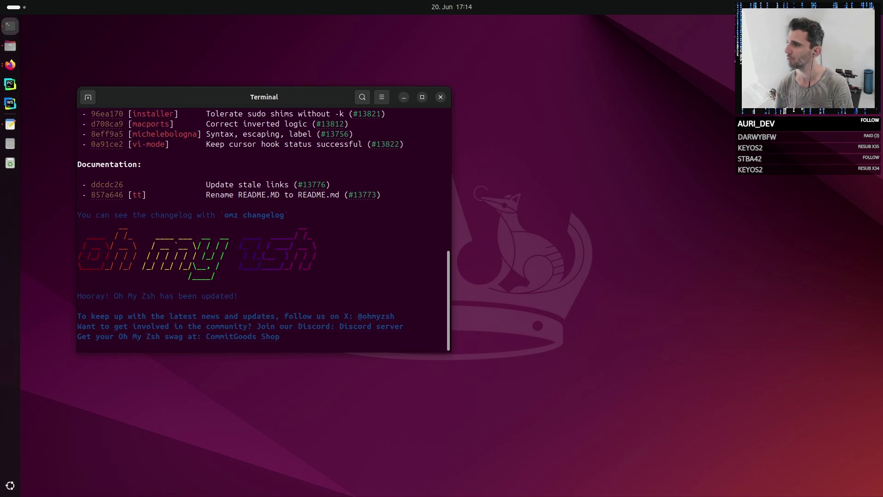
text(sudo )
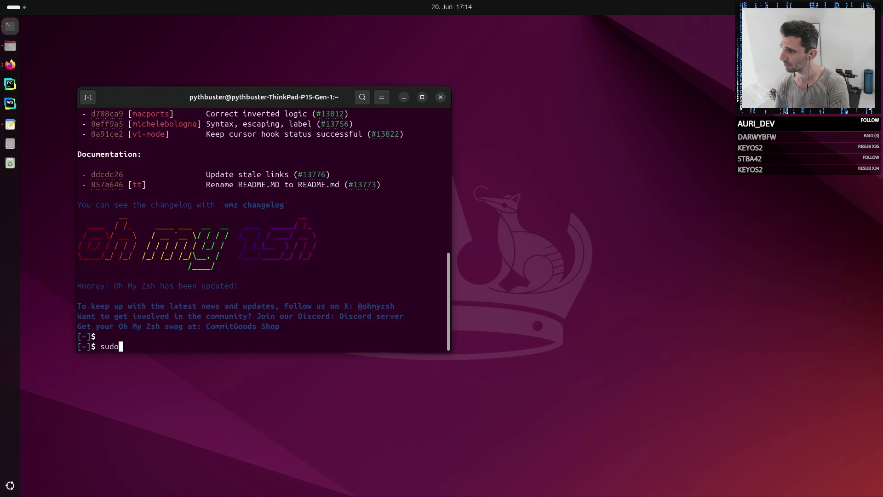
text(apt )
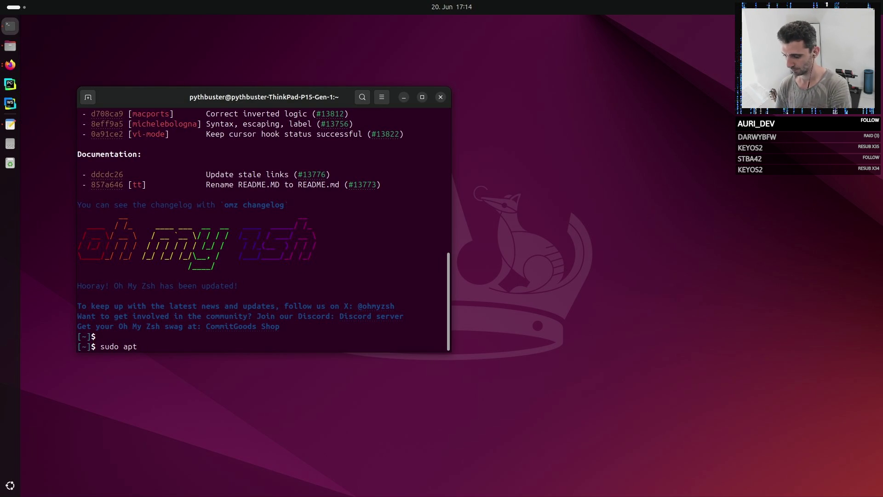
text(update)
key(Return)
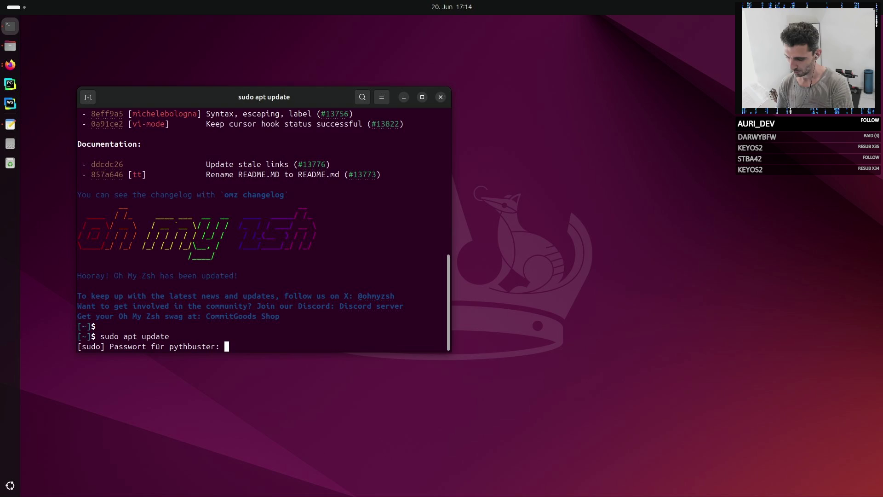
Submit the sudo password and run sudo apt upgrade, which aborts at the continue prompt.
key(Return)
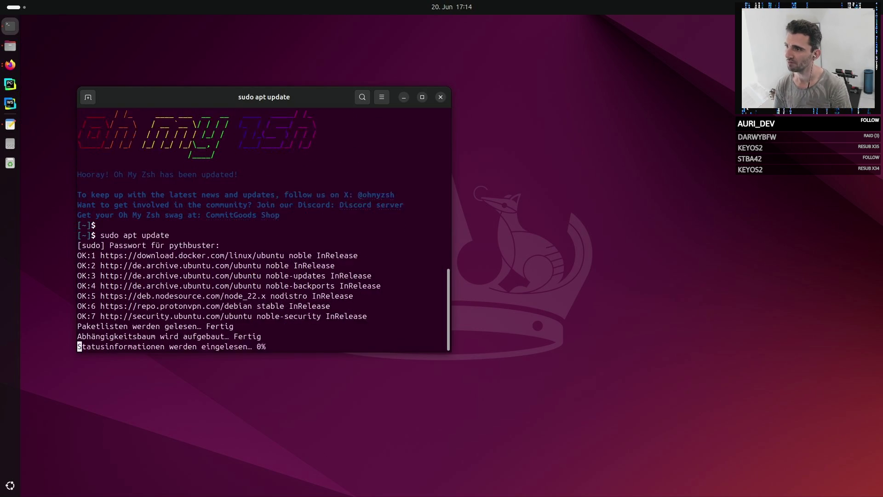
key(Up)
key(BackSpace)
key(BackSpace)
key(BackSpace)
key(BackSpace)
text(grade)
key(Return)
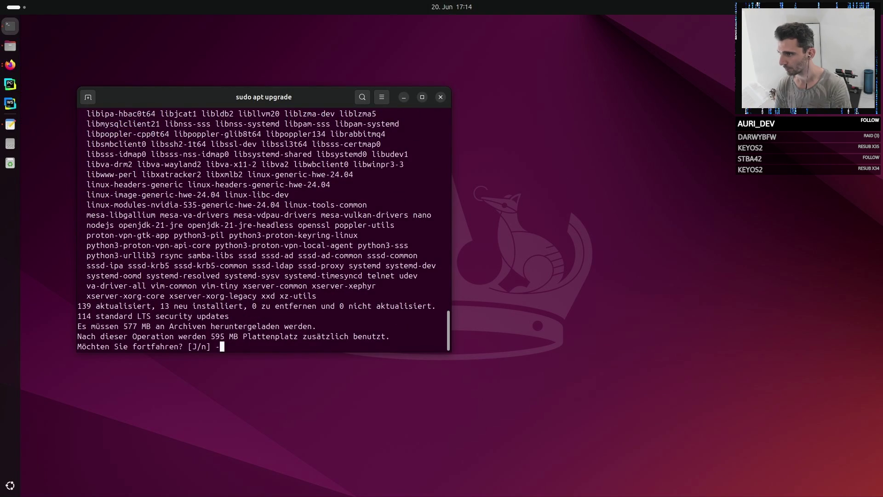
text(y)
key(Return)
Re-run sudo apt upgrade and answer j to confirm the 139-package, 577 MB upgrade.
key(Up)
text(e)
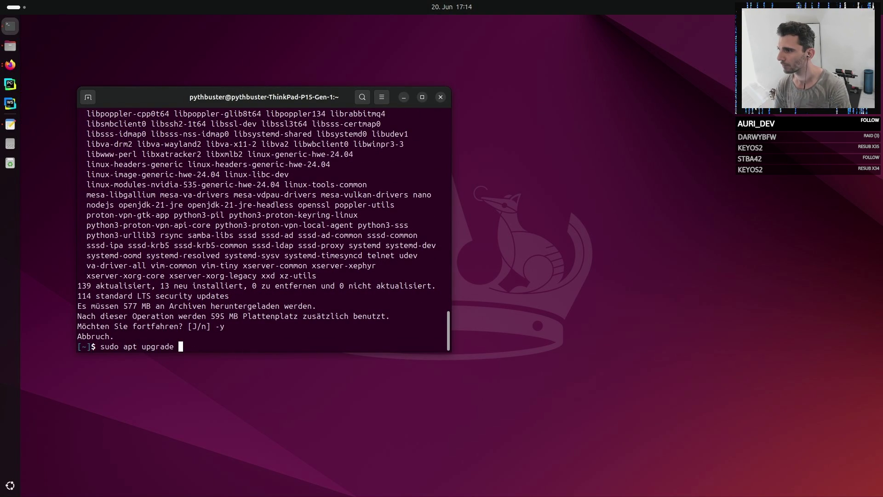
key(Return)
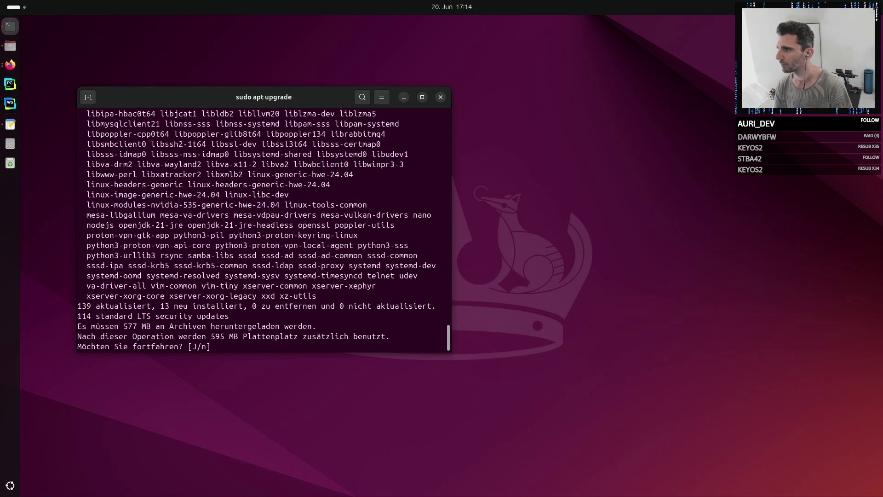
scroll(184, 290, up, 1)
scroll(194, 282, up, 1)
scroll(201, 272, up, 2)
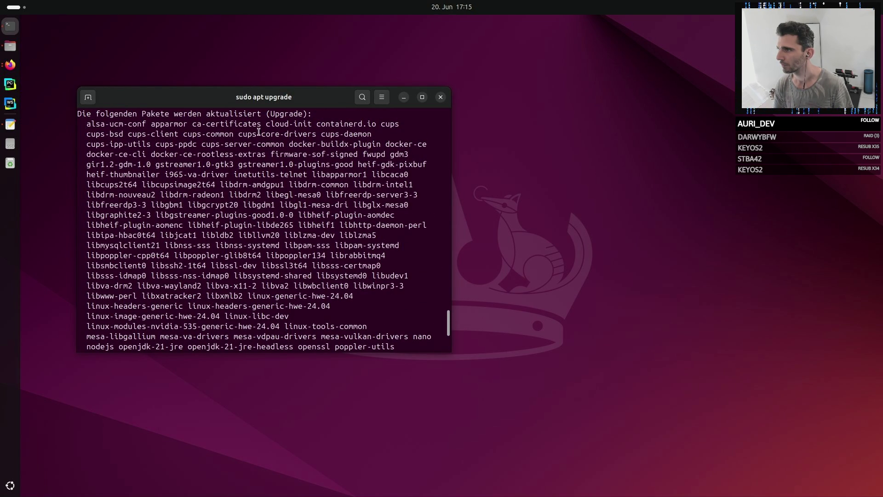
scroll(285, 170, down, 4)
text(j)
key(Return)
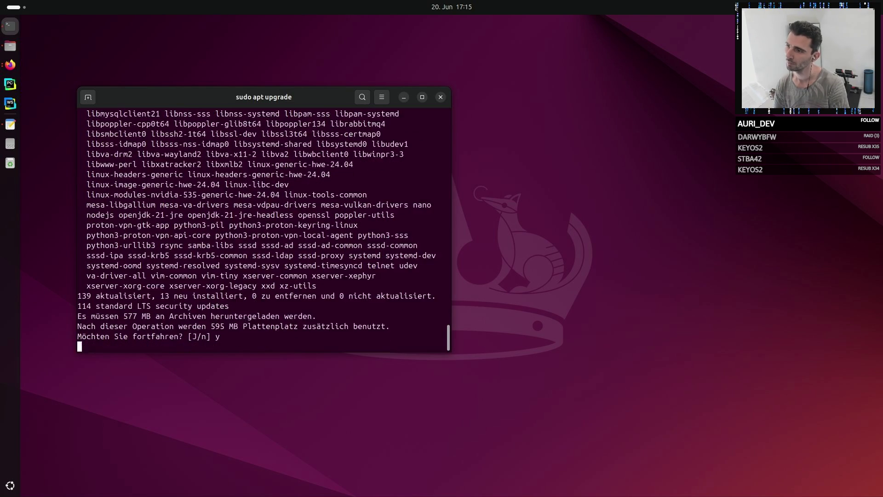